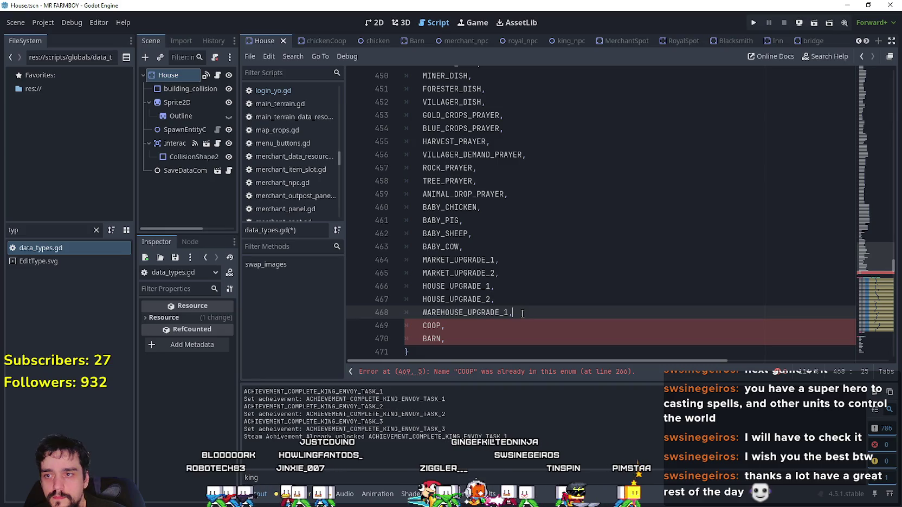
# Step: Duplicate the warehouse upgrade entry and append _UPGRADE_1 to the COOP and BARN entries
pyautogui.press('Return')
pyautogui.write('WAREHOUSE_UPGRADE_1,')
pyautogui.scroll(-2, 542, 285)
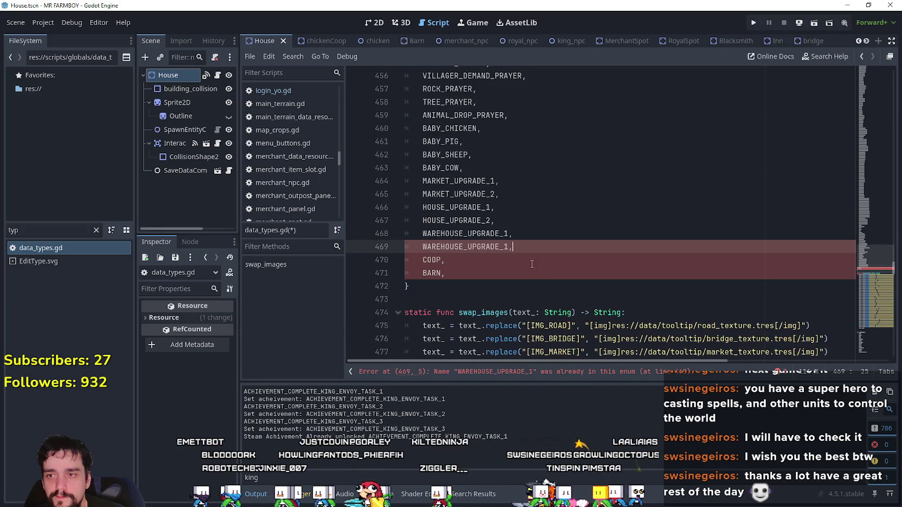
pyautogui.write('2')
pyautogui.click(521, 252)
pyautogui.moveTo(463, 234); pyautogui.dragTo(504, 233)
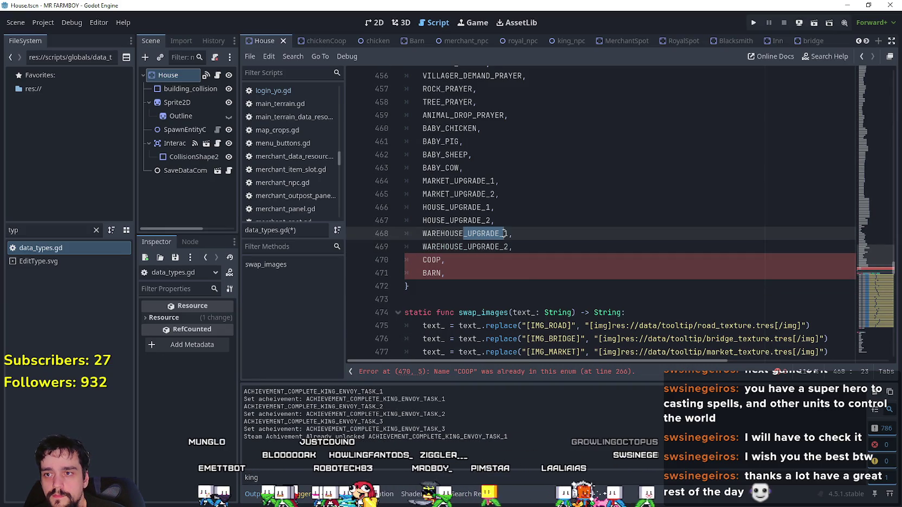
pyautogui.click(442, 262)
pyautogui.write('_UPGRADE_1')
pyautogui.click(442, 273)
pyautogui.write('_UPGRADE_1')
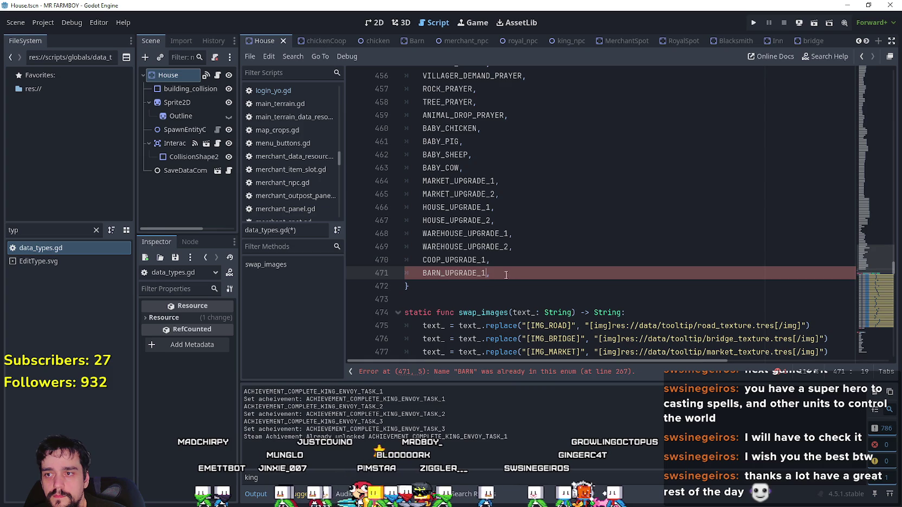
# Step: Add COOP_UPGRADE_2 and BARN_UPGRADE_2 below their _1 entries and save data_types.gd
pyautogui.moveTo(511, 262); pyautogui.dragTo(422, 260)
pyautogui.hotkey('ctrl', 'c')
pyautogui.click(511, 262)
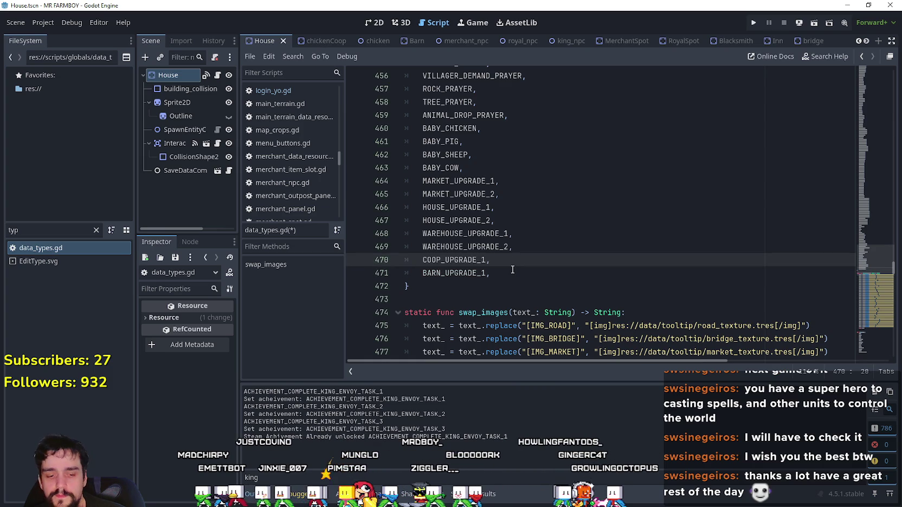
pyautogui.press('Return')
pyautogui.hotkey('ctrl', 'v')
pyautogui.click(510, 282)
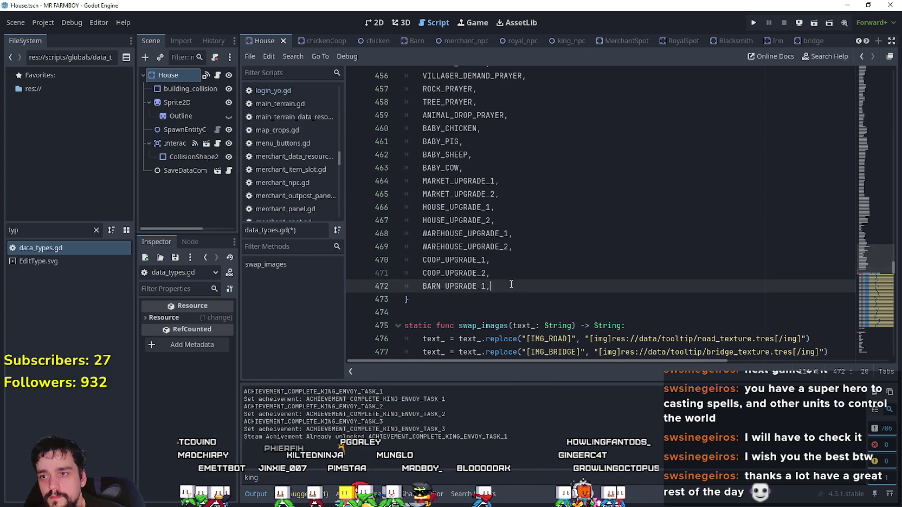
pyautogui.doubleClick(469, 286)
pyautogui.click(496, 285)
pyautogui.press('Return')
pyautogui.hotkey('ctrl', 'v')
pyautogui.press('BackSpace')
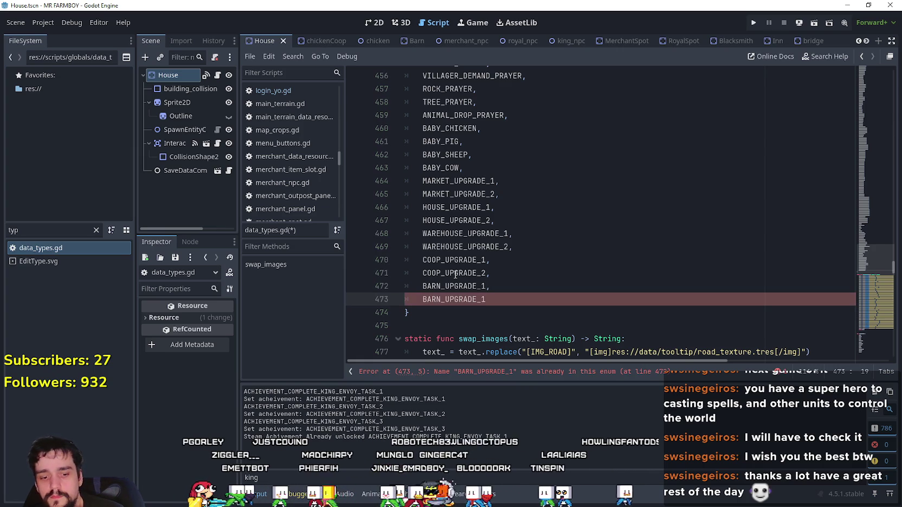
pyautogui.hotkey('ctrl', 's')
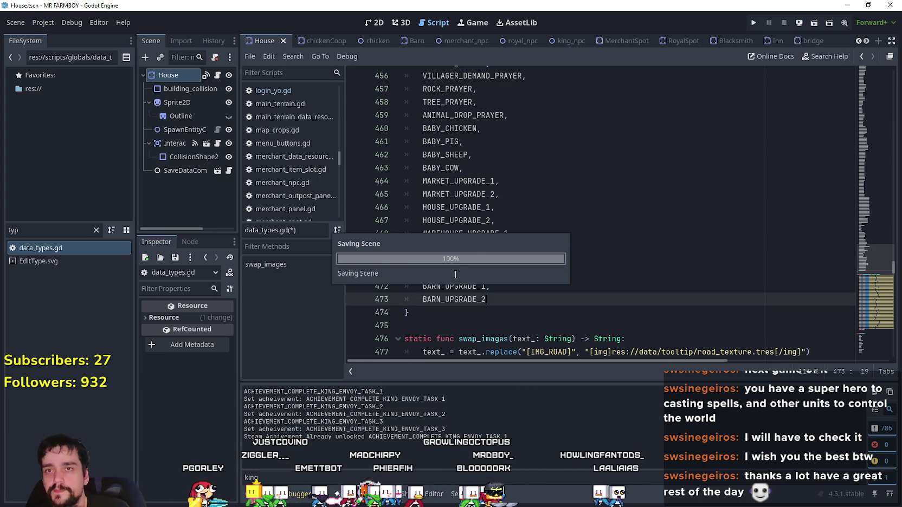
# Step: Copy the MARKET_UPGRADE_1 name and open the House node's house.gd script
pyautogui.click(504, 285)
pyautogui.click(509, 298)
pyautogui.click(504, 316)
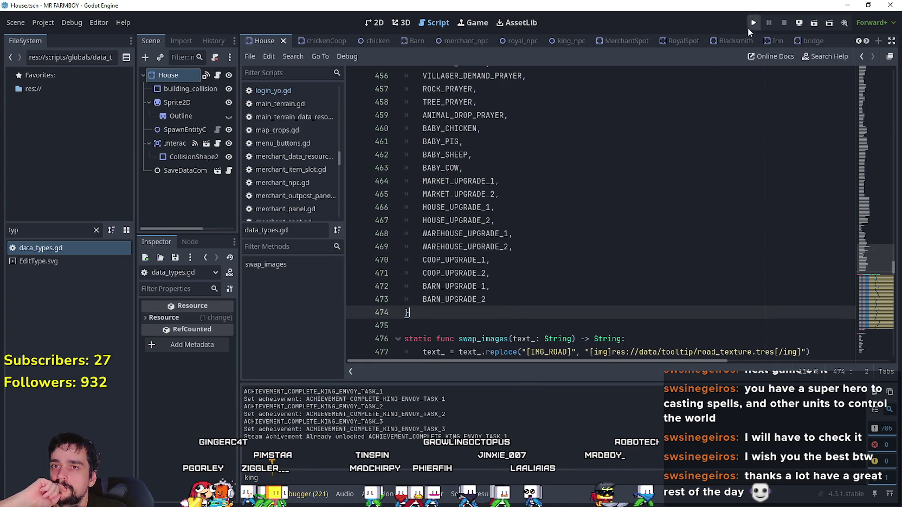
pyautogui.doubleClick(464, 181)
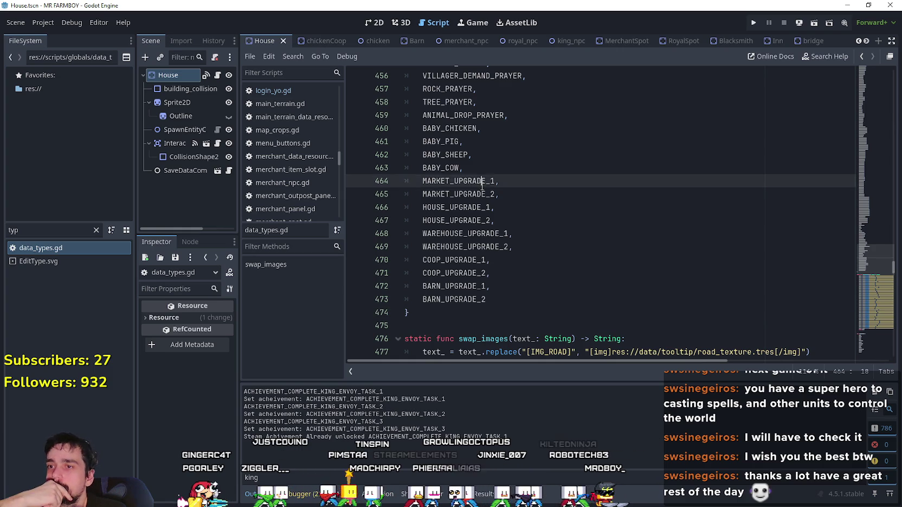
pyautogui.rightClick(465, 182)
pyautogui.click(490, 251)
pyautogui.click(513, 246)
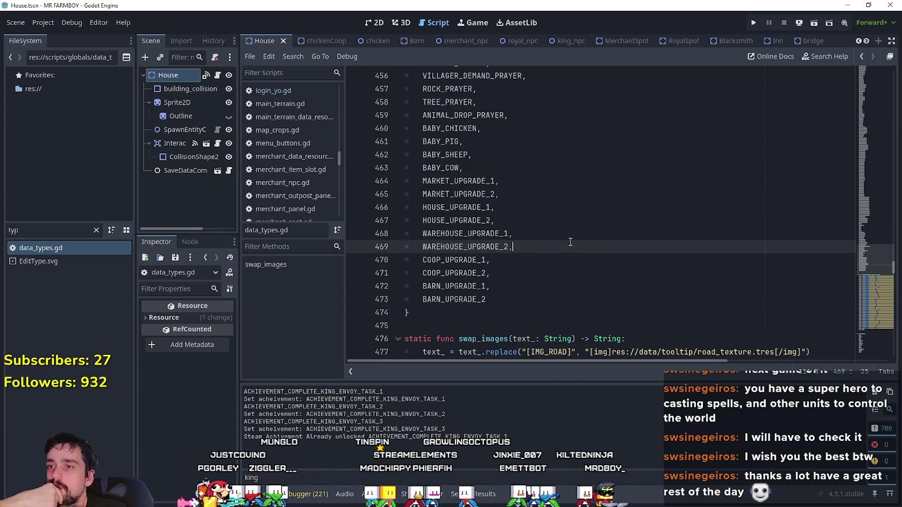
pyautogui.click(217, 75)
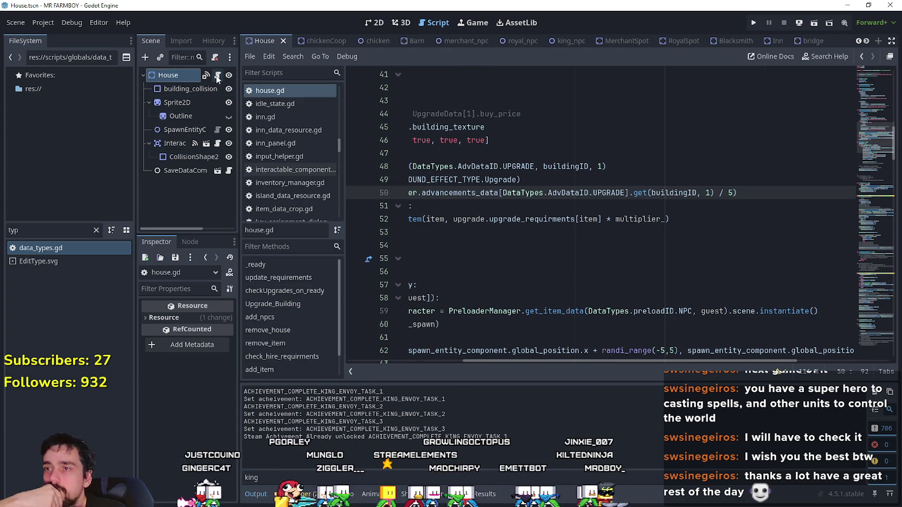
pyautogui.moveTo(735, 191); pyautogui.dragTo(402, 191)
pyautogui.click(608, 196)
pyautogui.scroll(1, 704, 217)
pyautogui.click(781, 222)
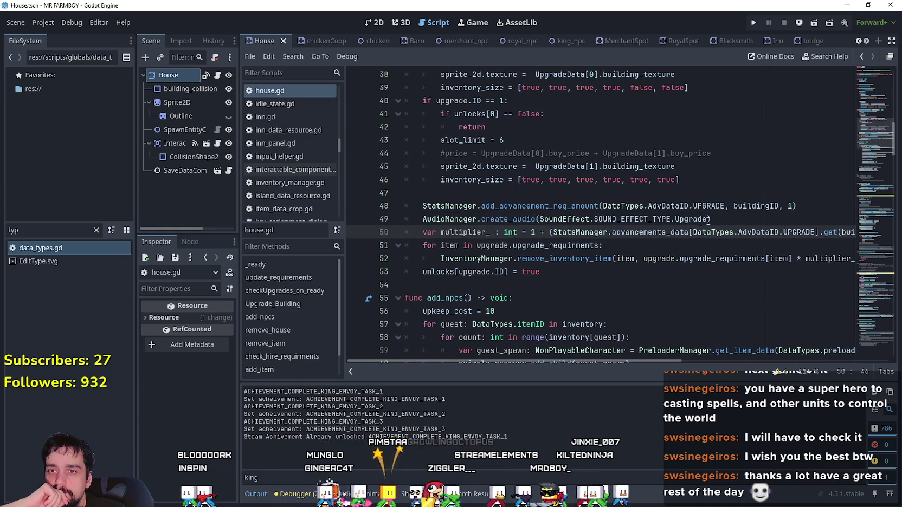
pyautogui.scroll(1, 767, 224)
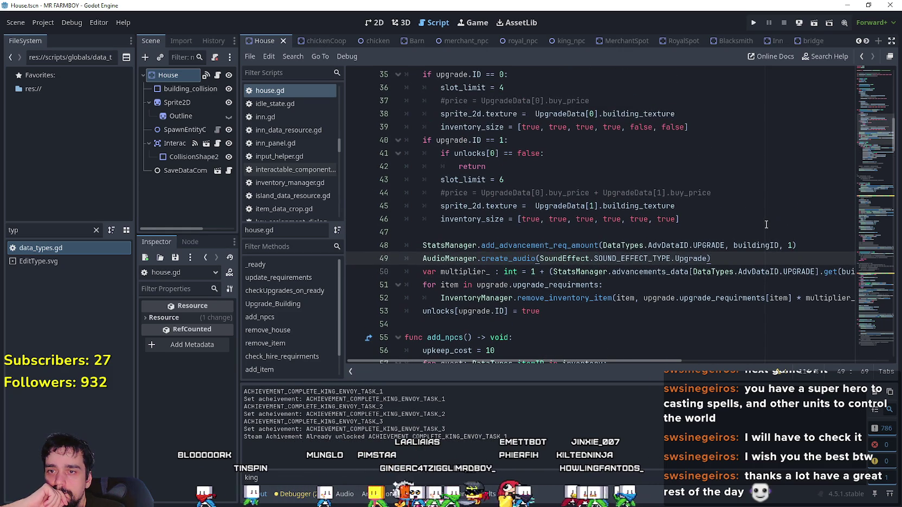
pyautogui.moveTo(795, 245); pyautogui.dragTo(424, 249)
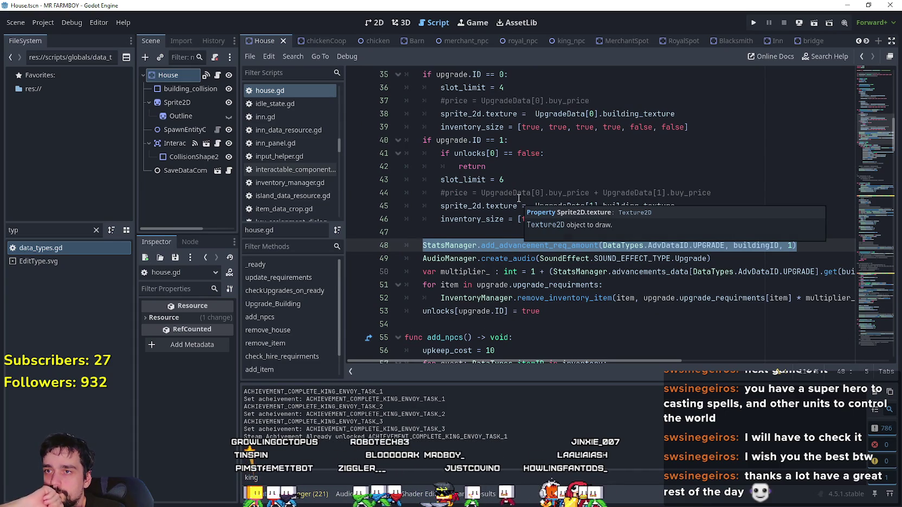
pyautogui.scroll(2, 519, 200)
pyautogui.scroll(-2, 590, 210)
pyautogui.scroll(1, 580, 207)
pyautogui.scroll(-1, 569, 204)
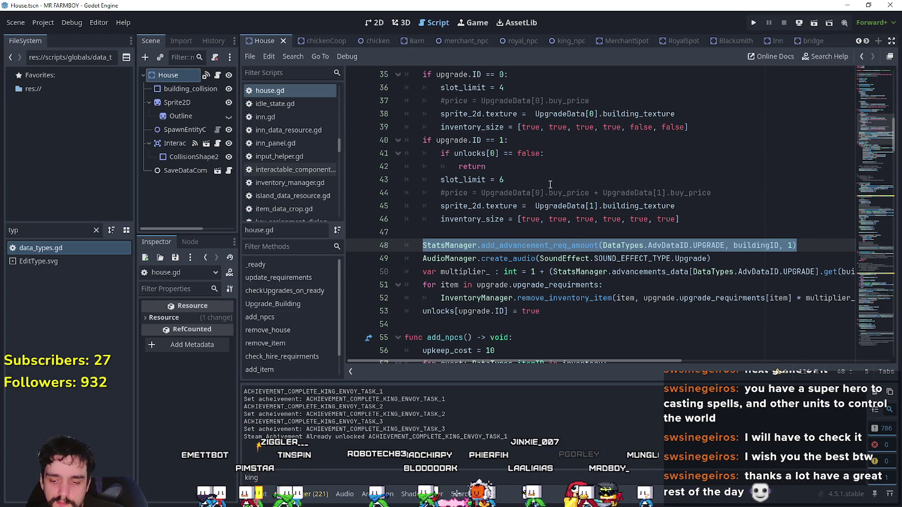
pyautogui.scroll(1, 522, 156)
pyautogui.click(555, 217)
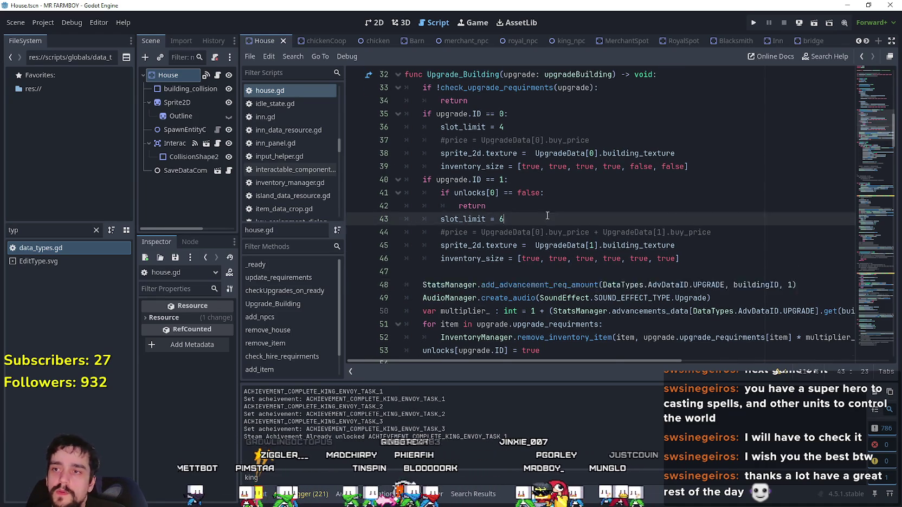
pyautogui.click(687, 166)
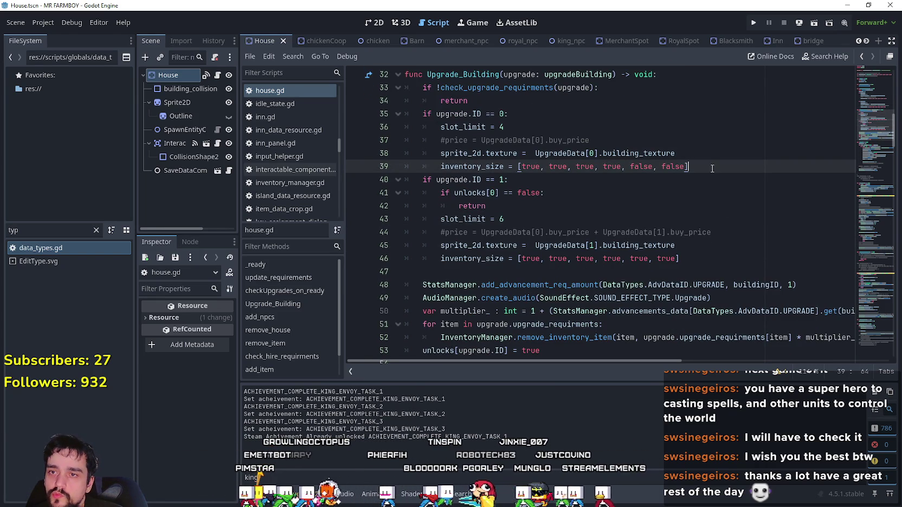
pyautogui.scroll(-1, 708, 198)
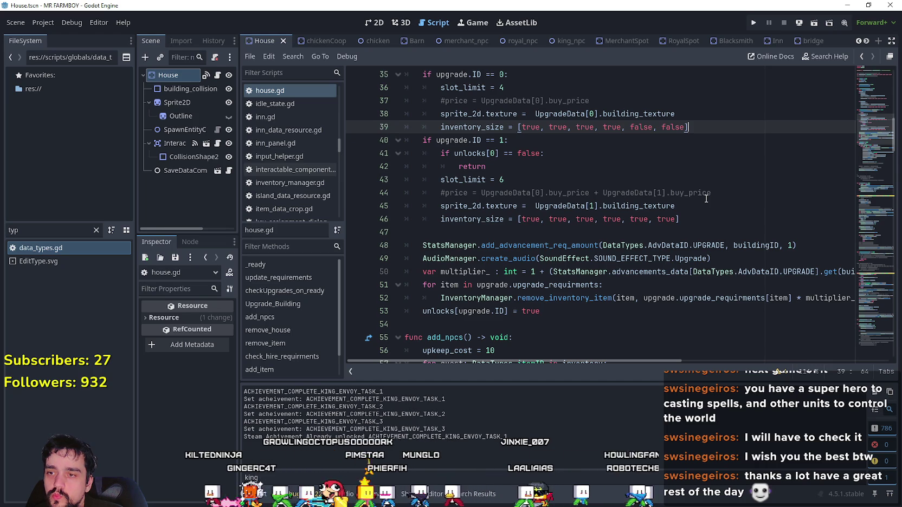
pyautogui.scroll(-1, 706, 198)
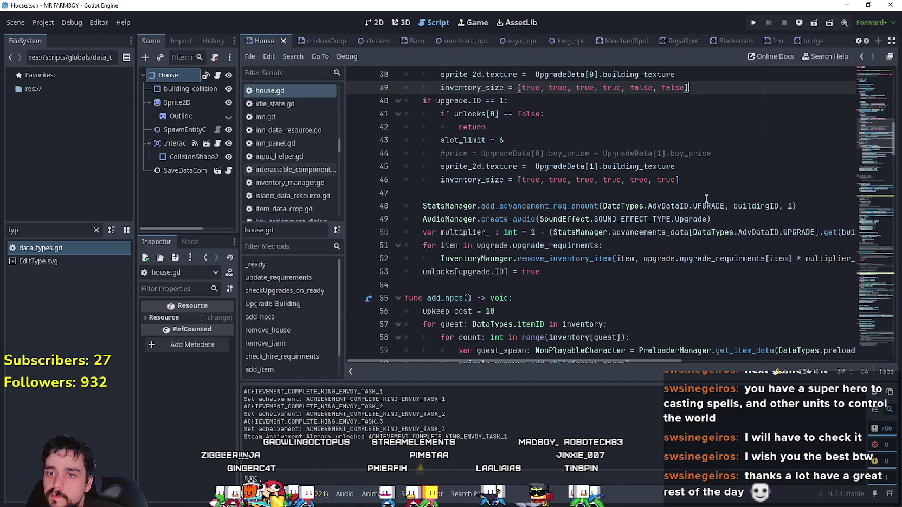
pyautogui.click(811, 205)
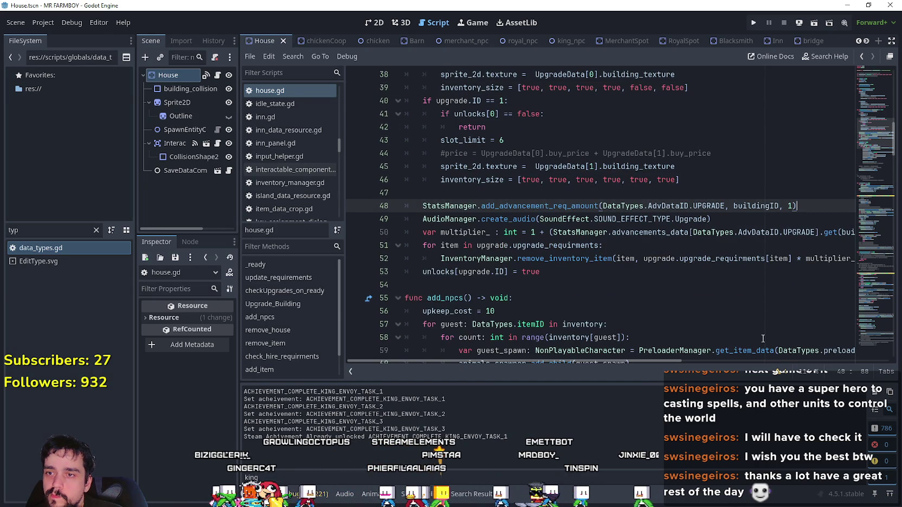
pyautogui.moveTo(636, 363); pyautogui.dragTo(682, 362)
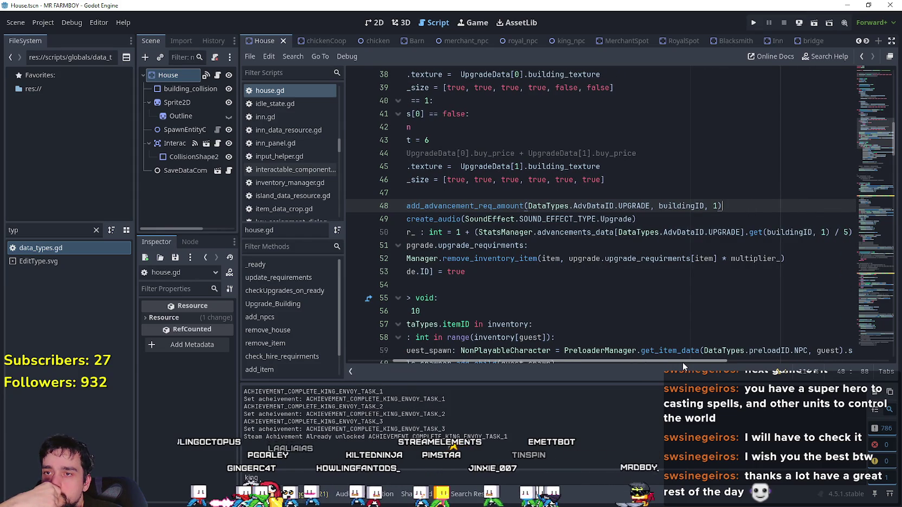
pyautogui.moveTo(682, 362)
pyautogui.mouseDown()
pyautogui.moveTo(705, 363)
pyautogui.moveTo(641, 362)
pyautogui.mouseUp()
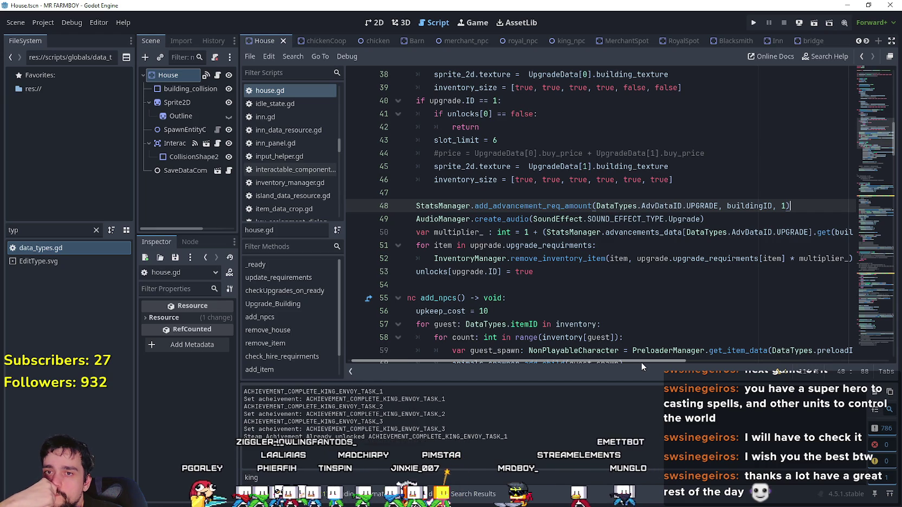
pyautogui.hscroll(-1, 641, 363)
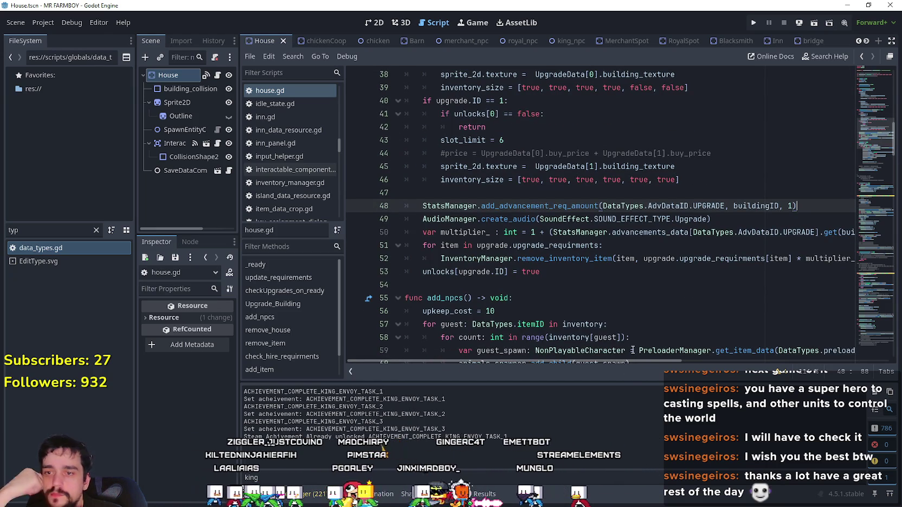
pyautogui.doubleClick(536, 206)
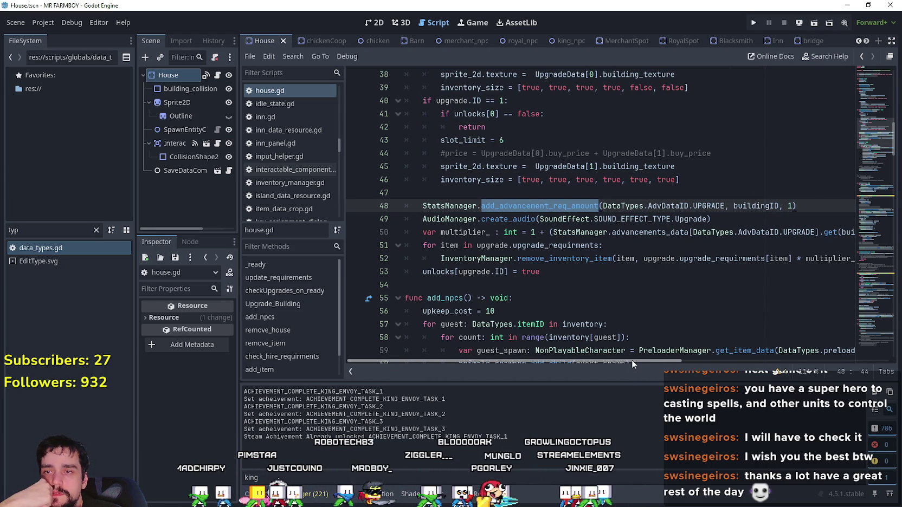
pyautogui.moveTo(632, 360)
pyautogui.mouseDown()
pyautogui.moveTo(738, 372)
pyautogui.moveTo(597, 206)
pyautogui.moveTo(791, 226)
pyautogui.mouseUp()
pyautogui.click(830, 232)
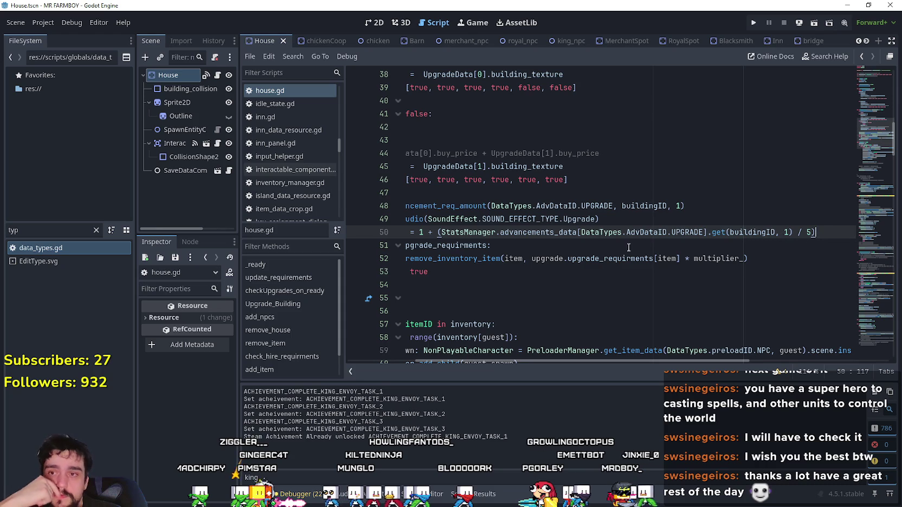
pyautogui.moveTo(761, 245)
pyautogui.mouseDown()
pyautogui.moveTo(385, 239)
pyautogui.moveTo(853, 234)
pyautogui.mouseUp()
pyautogui.click(467, 227)
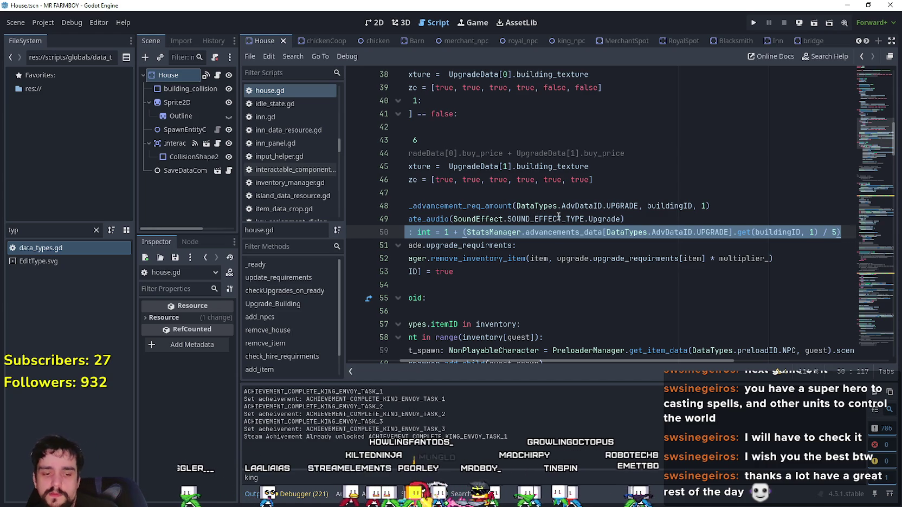
pyautogui.moveTo(558, 217)
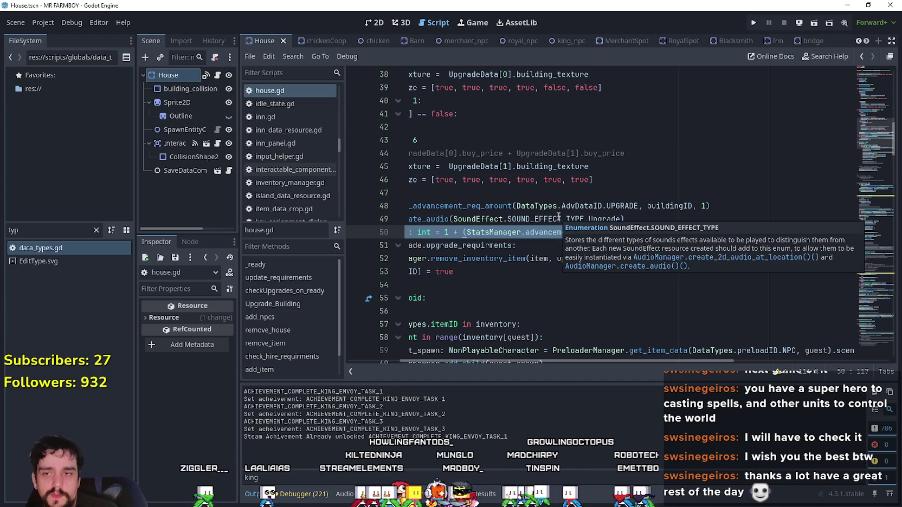
pyautogui.click(522, 232)
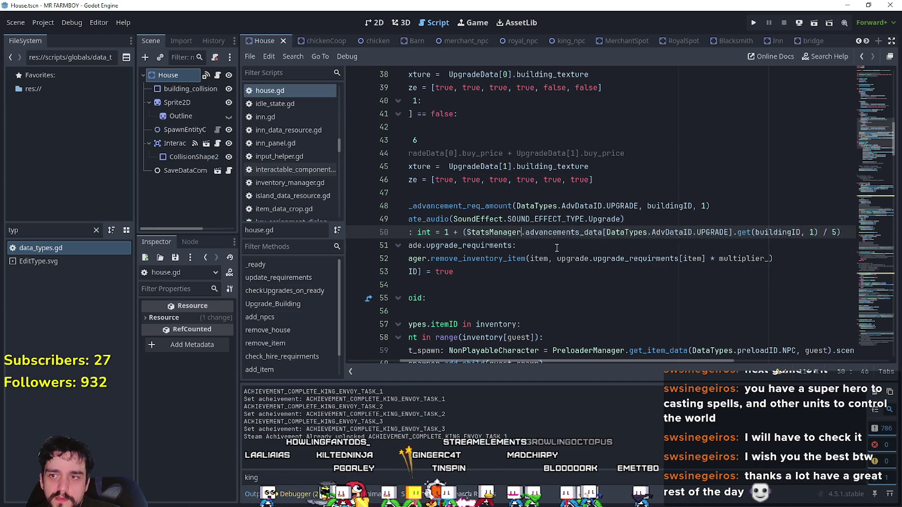
pyautogui.click(404, 232)
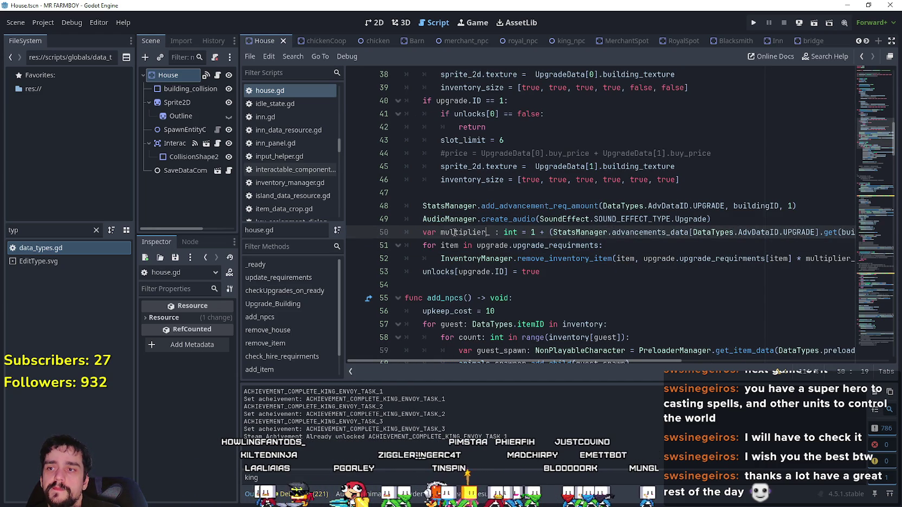
# Step: Paste the 'var multiplier_ : int = 1' declaration as line 35, after the early return
pyautogui.doubleClick(426, 234)
pyautogui.hotkey('ctrl', 'shift', 'Right')
pyautogui.hotkey('ctrl', 'shift', 'Right')
pyautogui.hotkey('ctrl', 'shift', 'Right')
pyautogui.hotkey('ctrl', 'c')
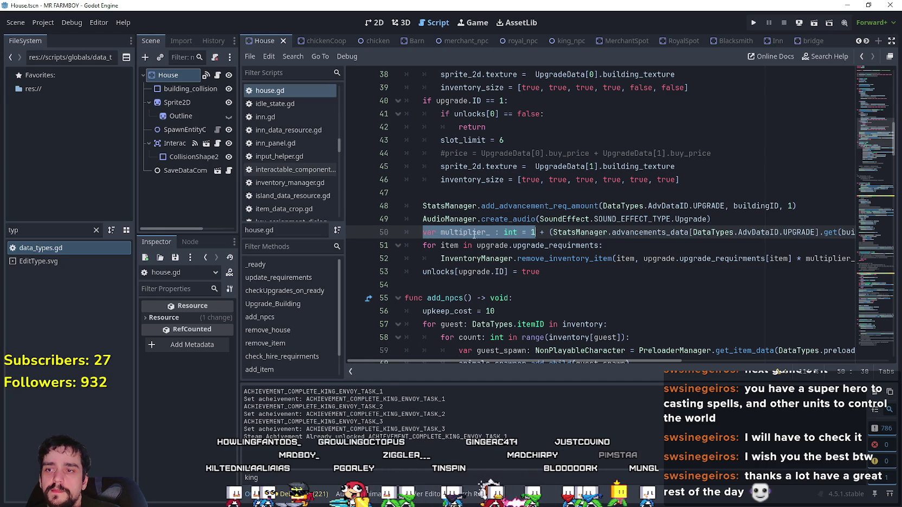
pyautogui.scroll(3, 477, 222)
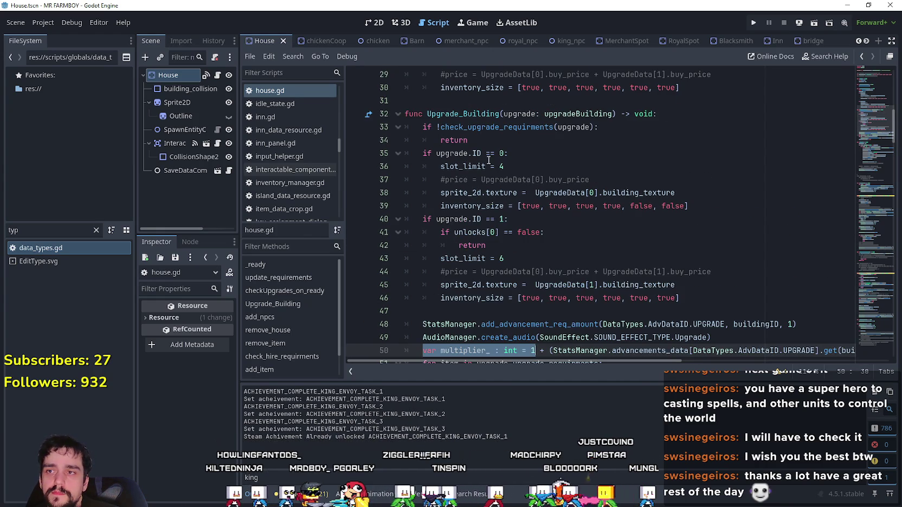
pyautogui.click(477, 270)
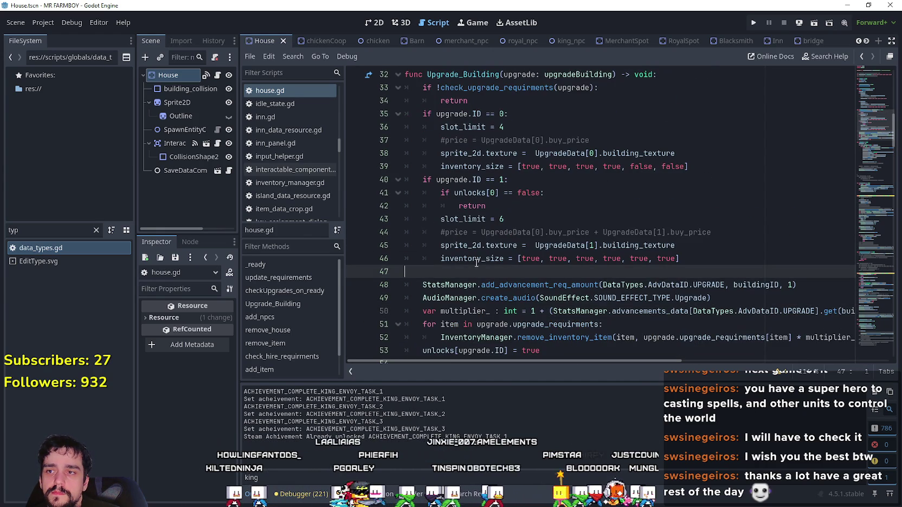
pyautogui.click(624, 95)
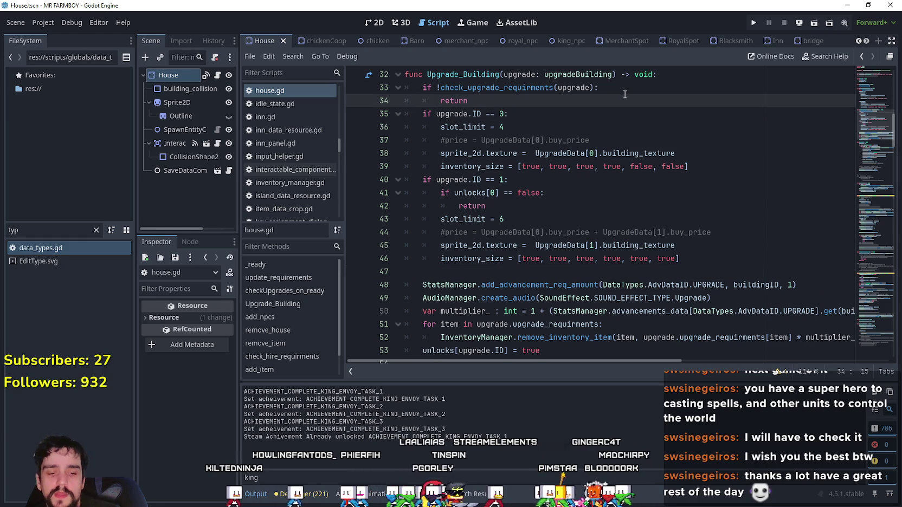
pyautogui.press('Return')
pyautogui.hotkey('ctrl', 'v')
# Step: Remove 'var' and ': int' from line 51 so it only reassigns multiplier_
pyautogui.scroll(-2, 511, 244)
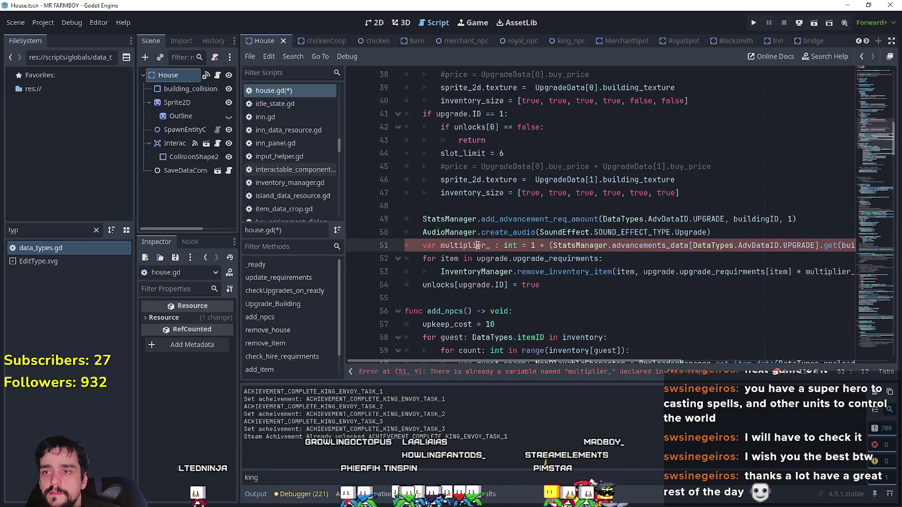
pyautogui.moveTo(518, 245); pyautogui.dragTo(498, 246)
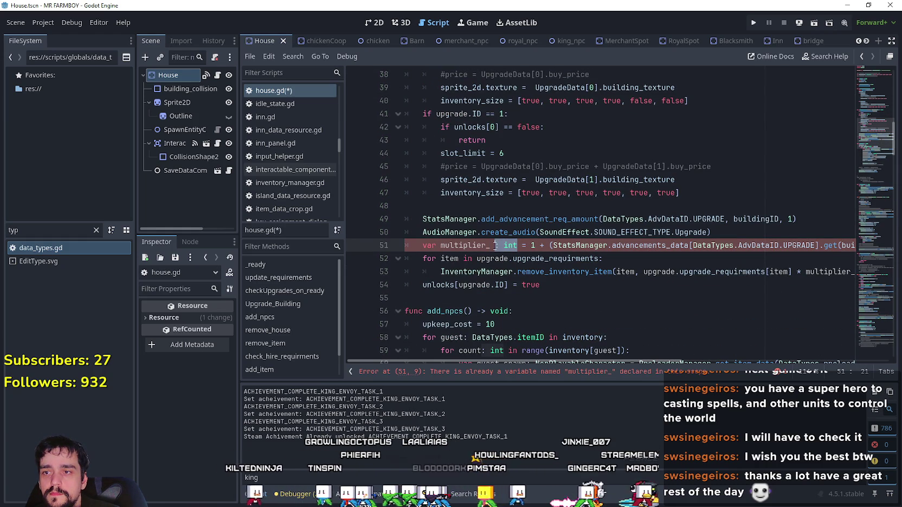
pyautogui.press('BackSpace')
pyautogui.press('BackSpace')
pyautogui.press('BackSpace')
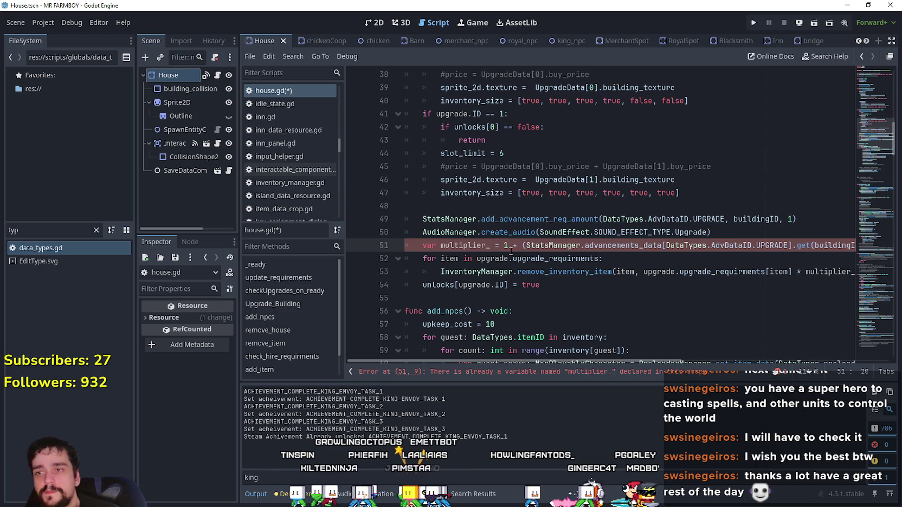
pyautogui.moveTo(440, 245); pyautogui.dragTo(422, 245)
pyautogui.press('BackSpace')
# Step: Copy the StatsManager advancement line for reuse in the upgrade branches
pyautogui.scroll(1, 503, 258)
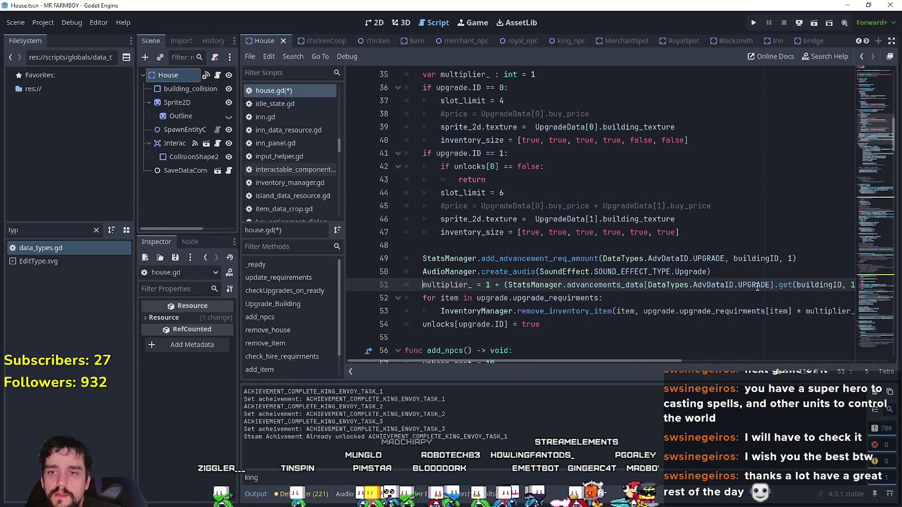
pyautogui.scroll(2, 670, 215)
pyautogui.doubleClick(462, 153)
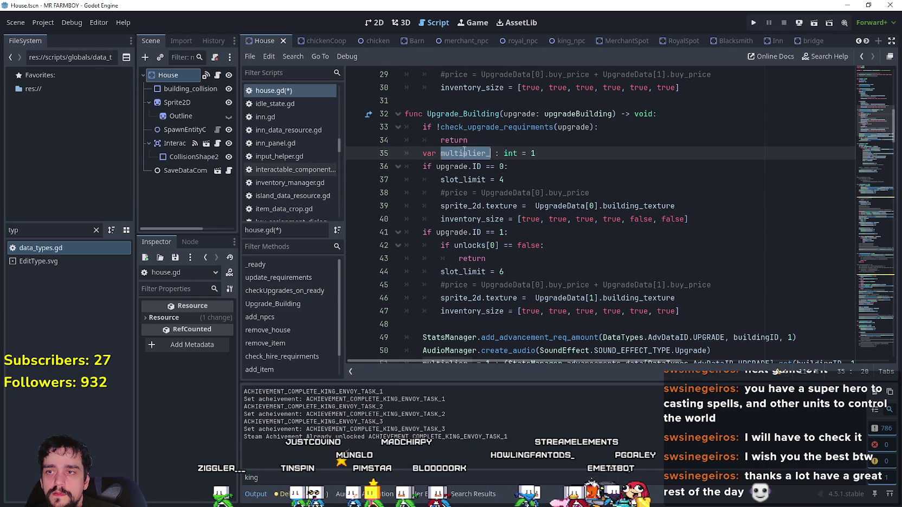
pyautogui.scroll(-2, 661, 250)
pyautogui.click(620, 206)
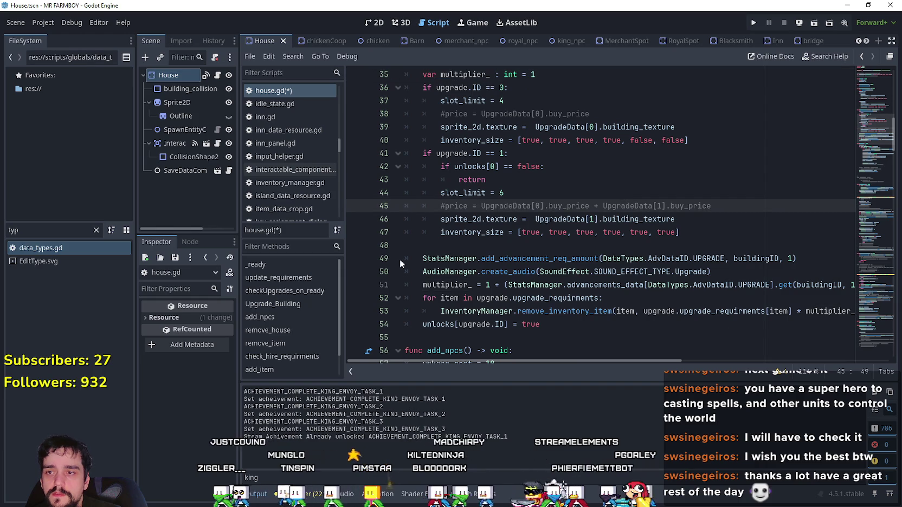
pyautogui.tripleClick(421, 259)
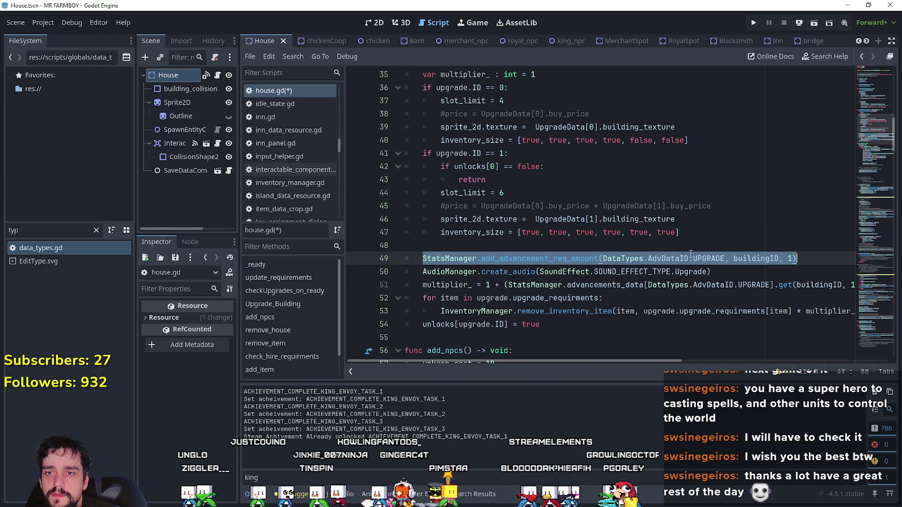
pyautogui.click(692, 257)
pyautogui.click(728, 274)
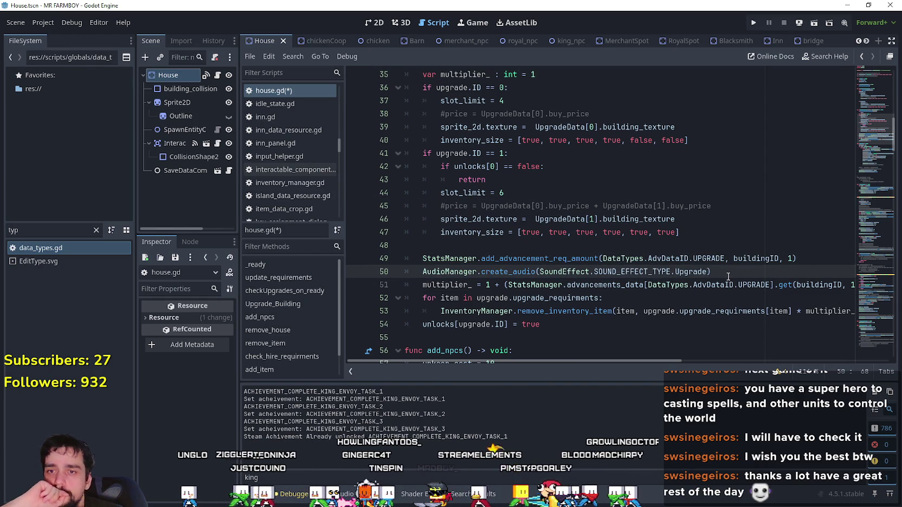
pyautogui.moveTo(797, 259); pyautogui.dragTo(428, 259)
pyautogui.rightClick(431, 259)
pyautogui.click(477, 315)
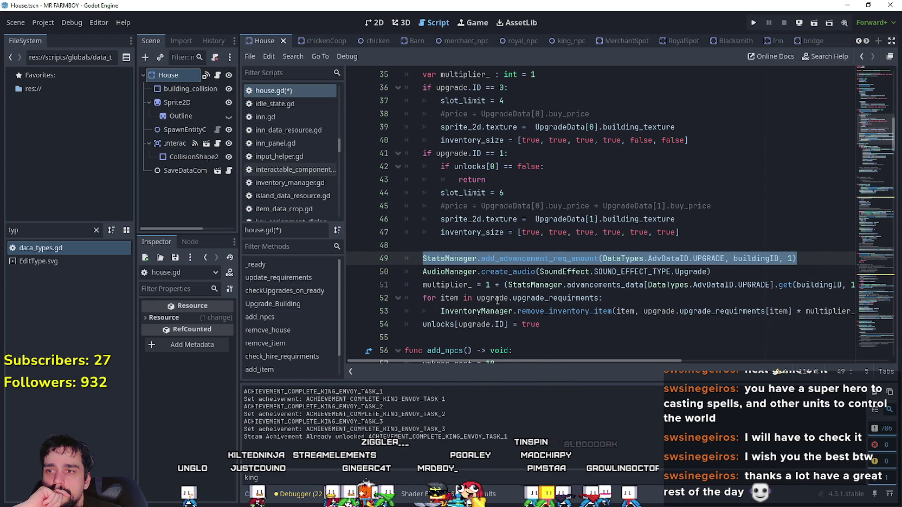
pyautogui.click(718, 145)
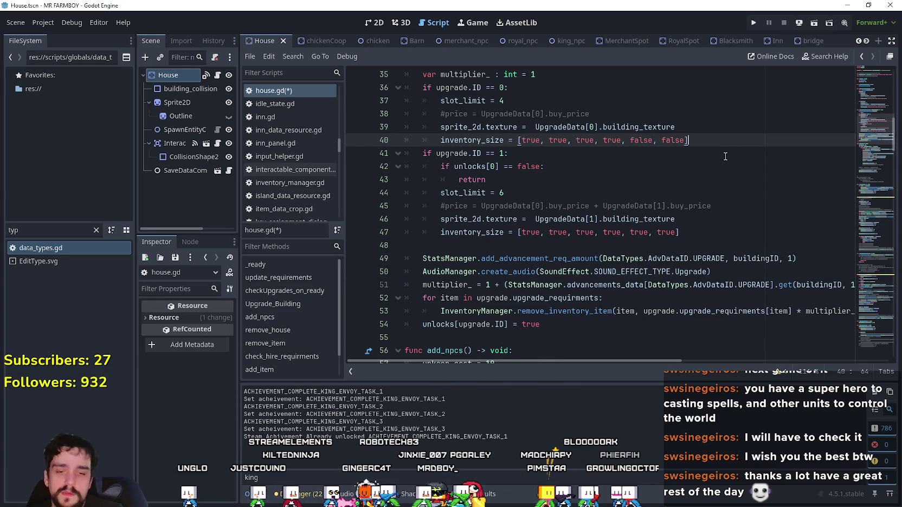
# Step: Add the advancement call to the ID 0 branch with argument DataTypes.itemID.HOUSE_UPGRADE_1
pyautogui.press('Return')
pyautogui.hotkey('ctrl', 'v')
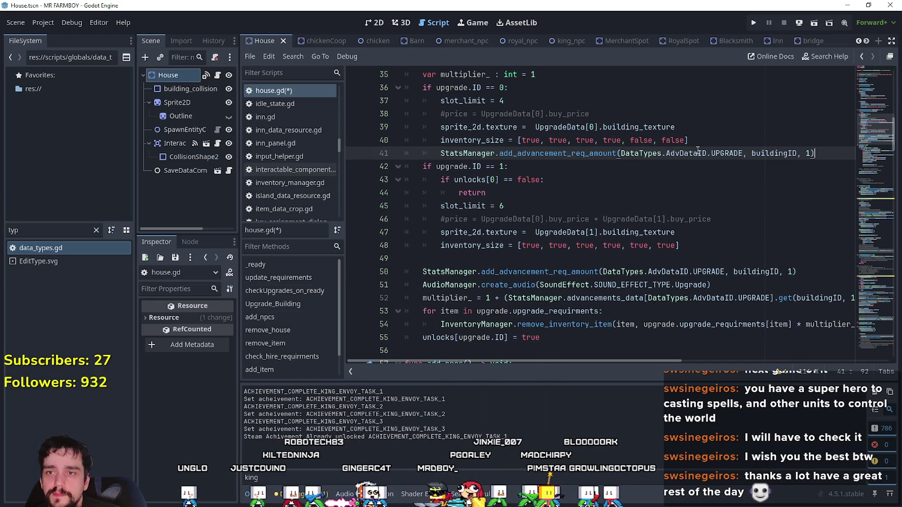
pyautogui.doubleClick(792, 154)
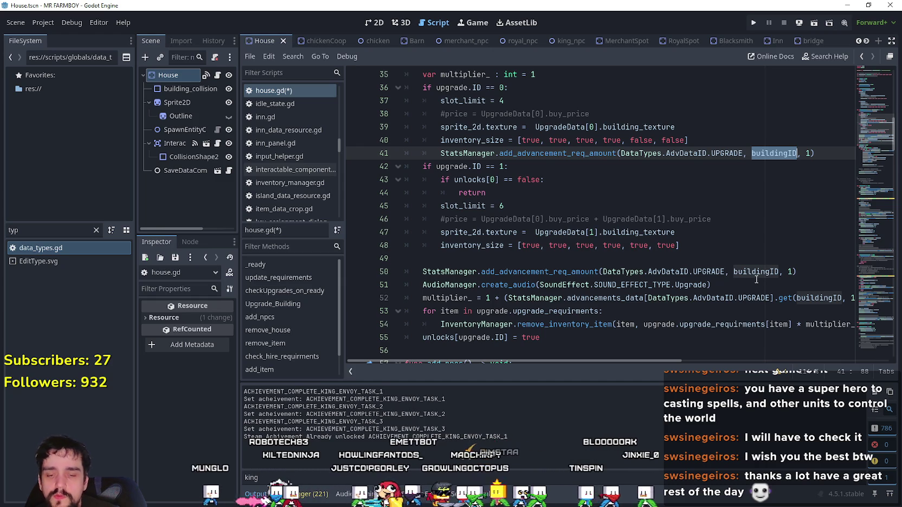
pyautogui.write('H')
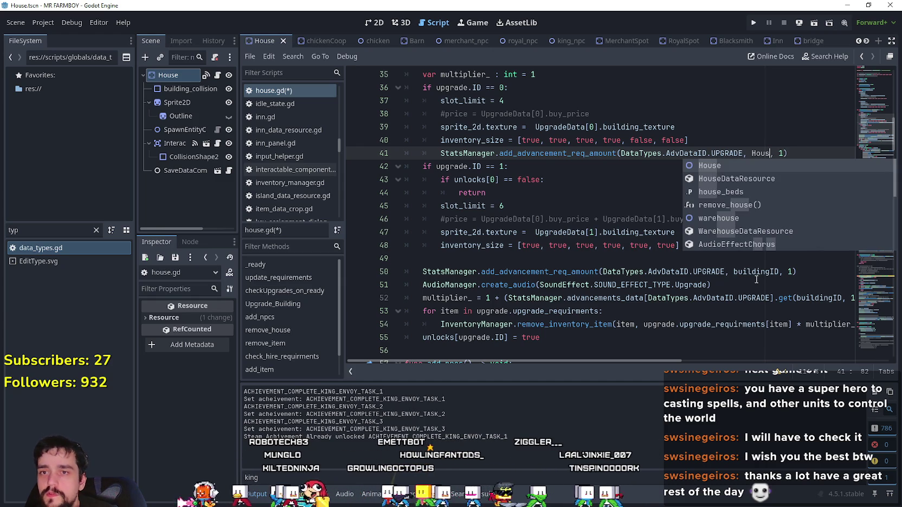
pyautogui.press('BackSpace')
pyautogui.write('DataTypes.i')
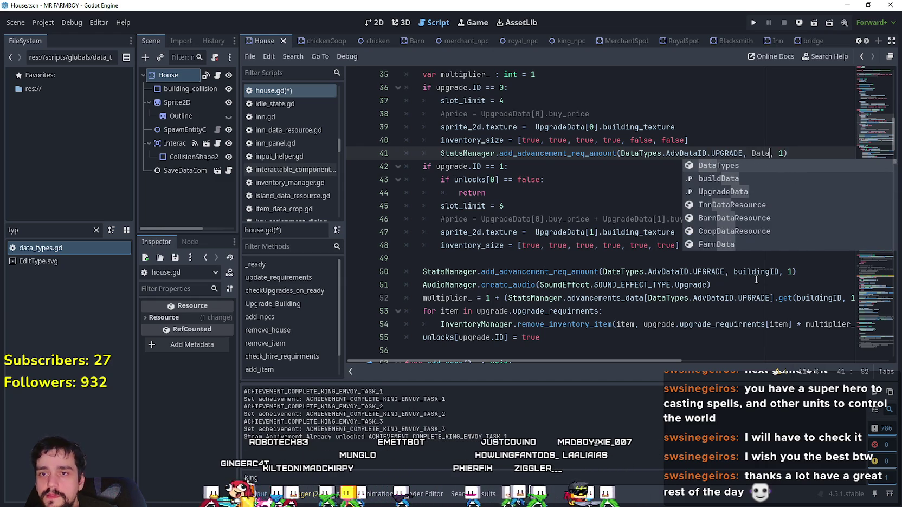
pyautogui.press('Return')
pyautogui.write('.U')
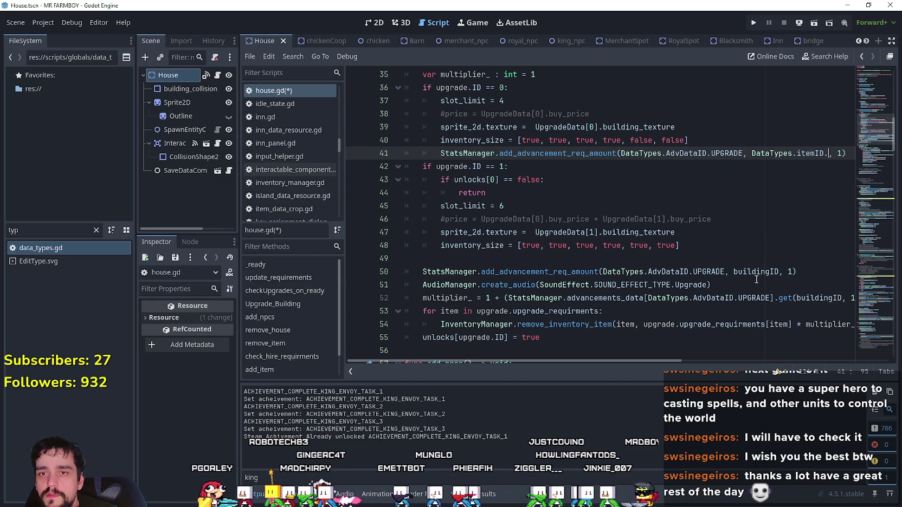
pyautogui.write('pgra')
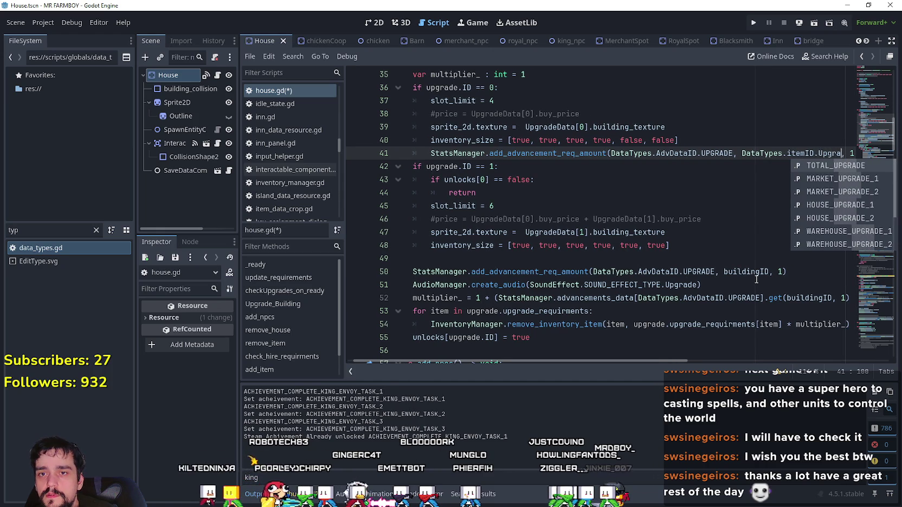
pyautogui.press('BackSpace')
pyautogui.press('BackSpace')
pyautogui.press('BackSpace')
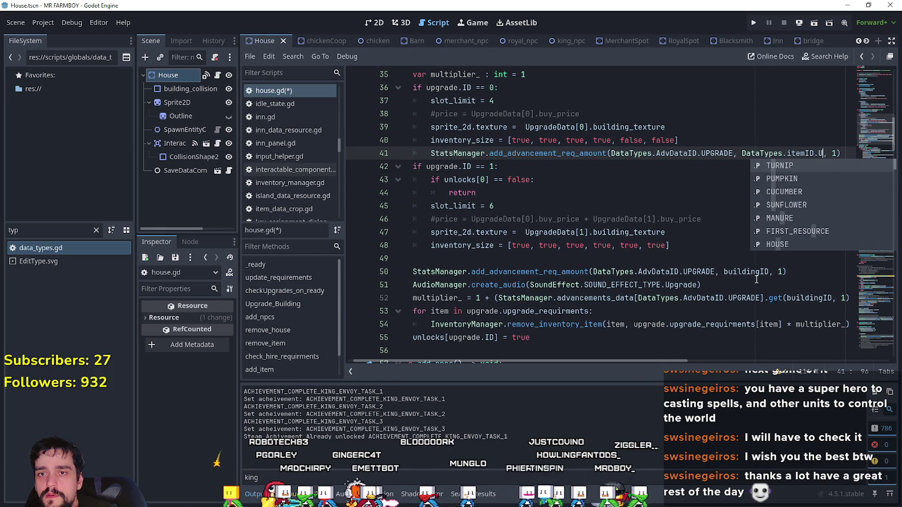
pyautogui.write('House')
pyautogui.press('Down')
pyautogui.press('Return')
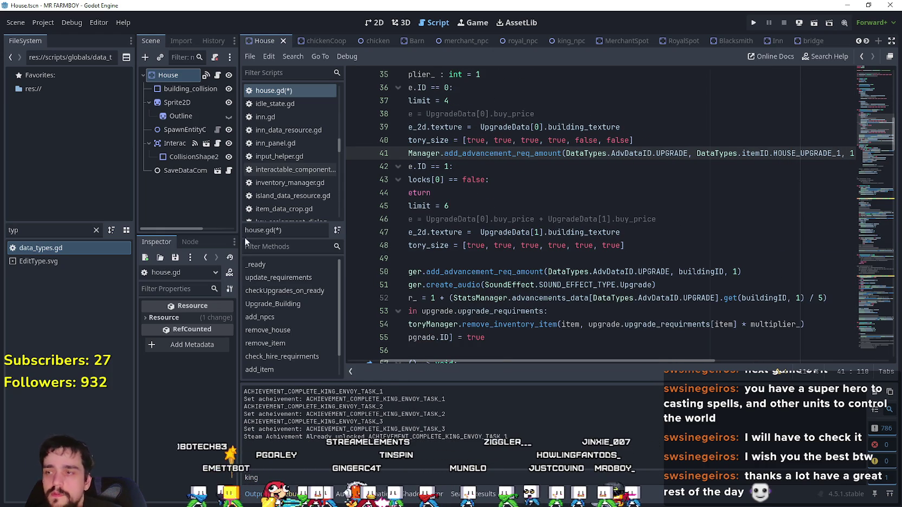
# Step: Copy the edited advancement line into the ID 1 branch below line 48
pyautogui.hscroll(5, 537, 360)
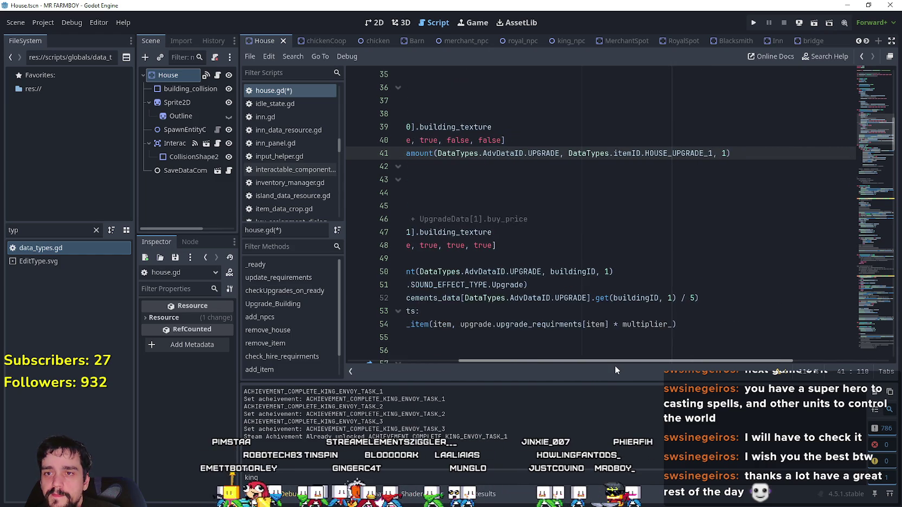
pyautogui.moveTo(568, 362)
pyautogui.mouseDown()
pyautogui.moveTo(472, 361)
pyautogui.moveTo(580, 362)
pyautogui.mouseUp()
pyautogui.moveTo(738, 154); pyautogui.dragTo(682, 153)
pyautogui.moveTo(529, 161); pyautogui.dragTo(437, 156)
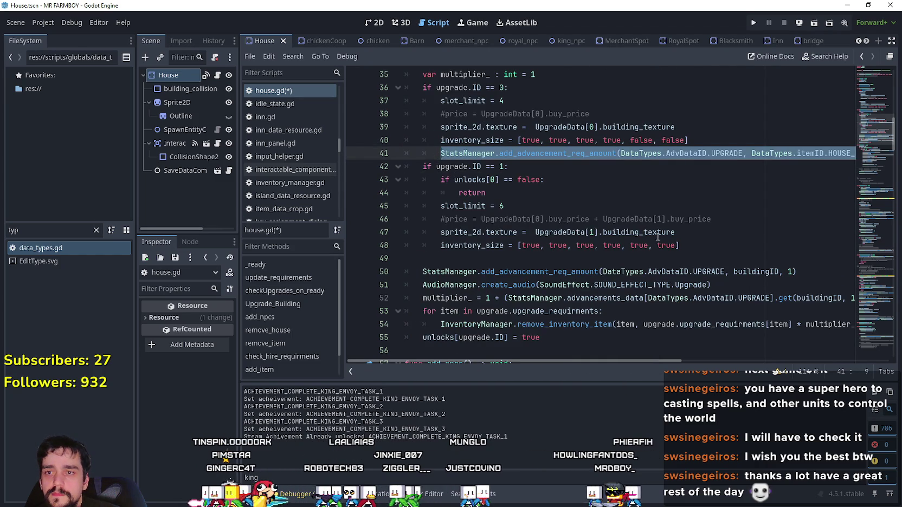
pyautogui.click(695, 244)
pyautogui.press('Return')
pyautogui.hotkey('ctrl', 'v')
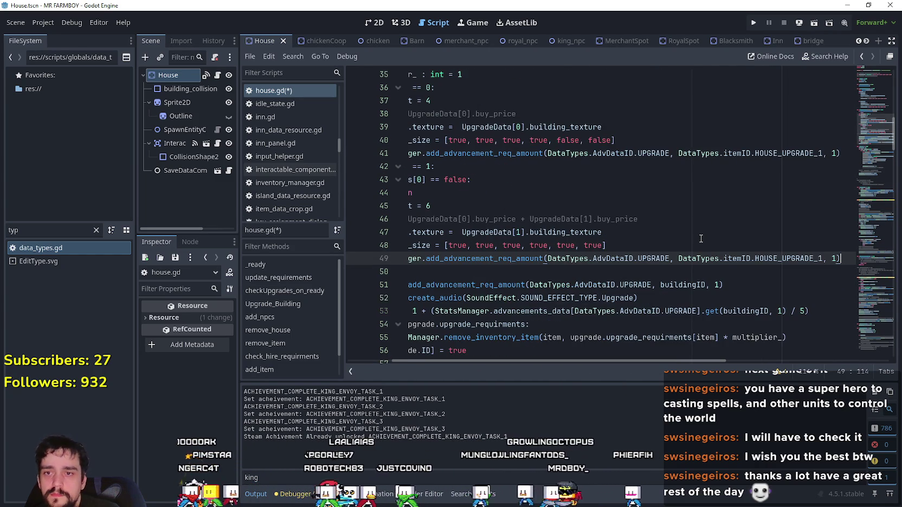
pyautogui.click(641, 277)
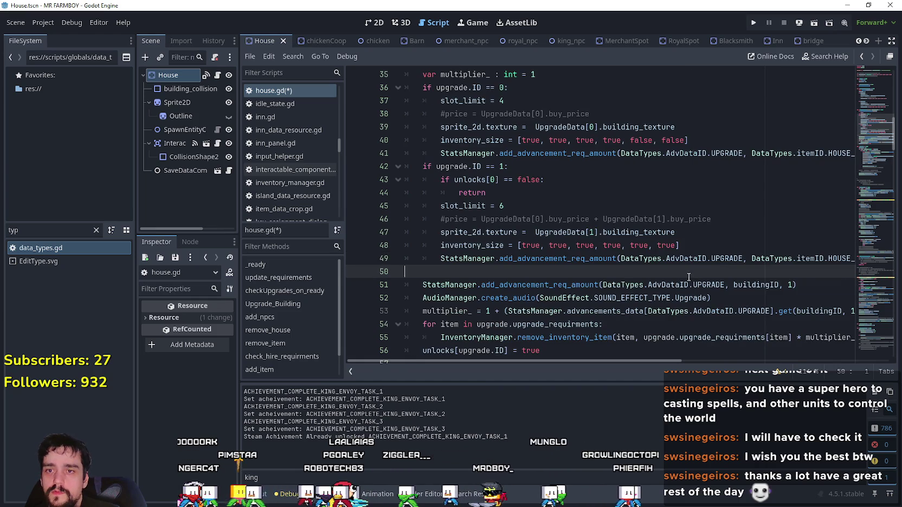
# Step: Select the multiplier_ calculation line for reuse in the upgrade branches
pyautogui.scroll(-1, 641, 280)
pyautogui.click(650, 272)
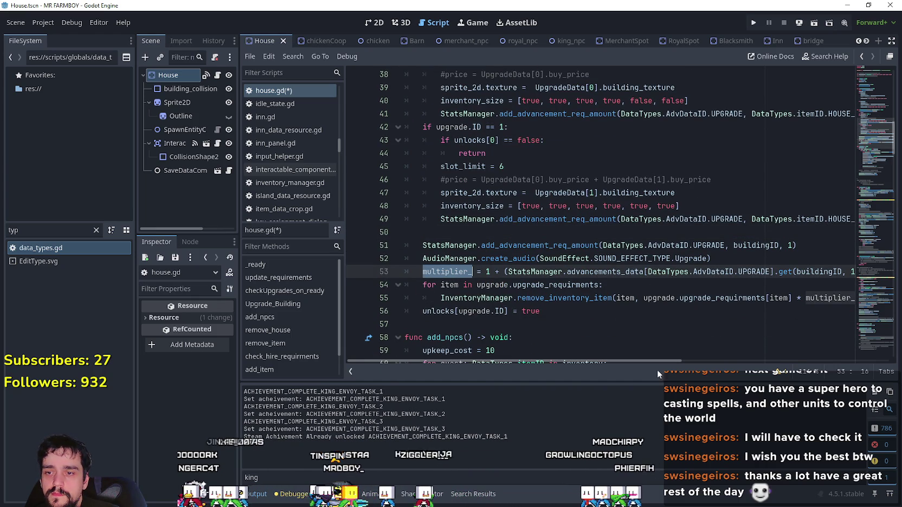
pyautogui.moveTo(628, 360)
pyautogui.mouseDown()
pyautogui.moveTo(676, 362)
pyautogui.moveTo(573, 357)
pyautogui.mouseUp()
pyautogui.scroll(2, 461, 216)
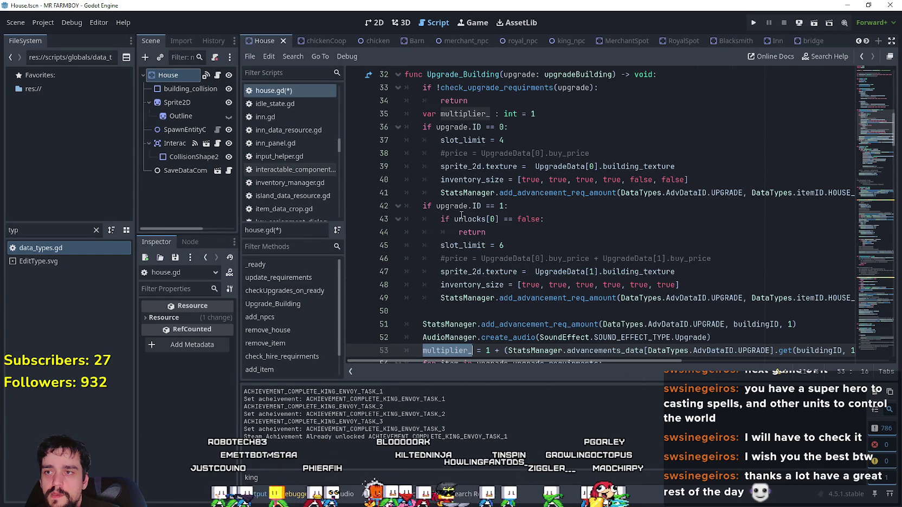
pyautogui.scroll(-2, 456, 295)
pyautogui.moveTo(422, 272); pyautogui.dragTo(846, 272)
pyautogui.moveTo(751, 114); pyautogui.dragTo(881, 120)
pyautogui.click(847, 119)
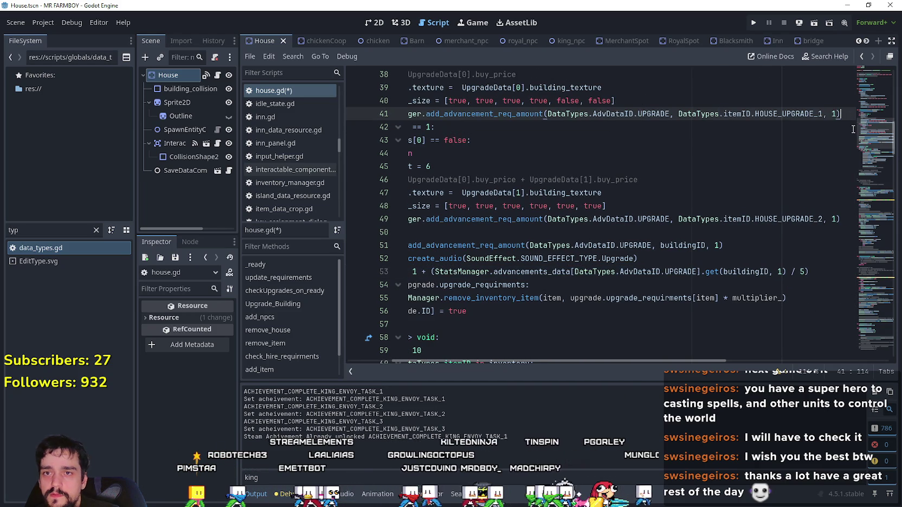
# Step: Paste the multiplier_ calculation into the ID 0 branch and comment out the old line 54
pyautogui.press('Return')
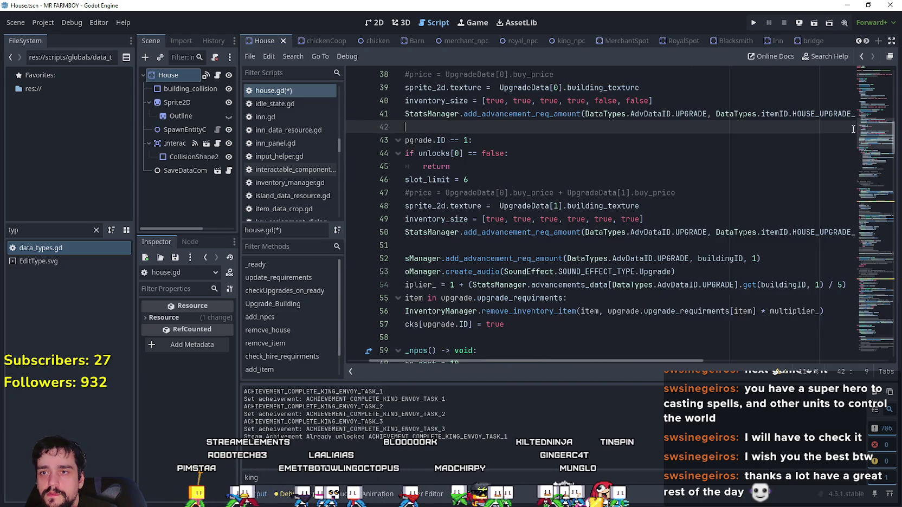
pyautogui.hotkey('ctrl', 'v')
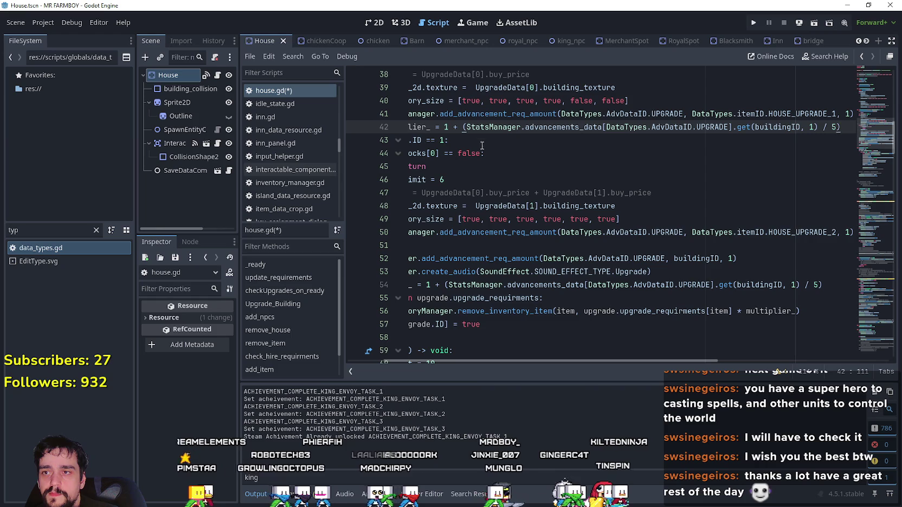
pyautogui.click(525, 156)
pyautogui.press('Home')
pyautogui.press('Home')
pyautogui.hotkey('shift', 'Up')
pyautogui.hotkey('shift', 'Up')
pyautogui.hotkey('shift', 'Up')
pyautogui.click(524, 157)
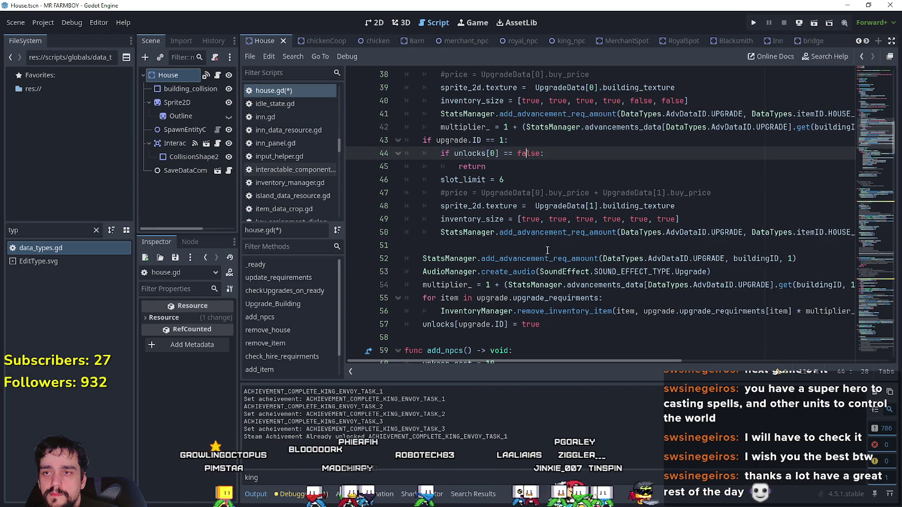
pyautogui.scroll(1, 559, 248)
pyautogui.moveTo(629, 357)
pyautogui.mouseDown()
pyautogui.moveTo(699, 370)
pyautogui.moveTo(674, 369)
pyautogui.mouseUp()
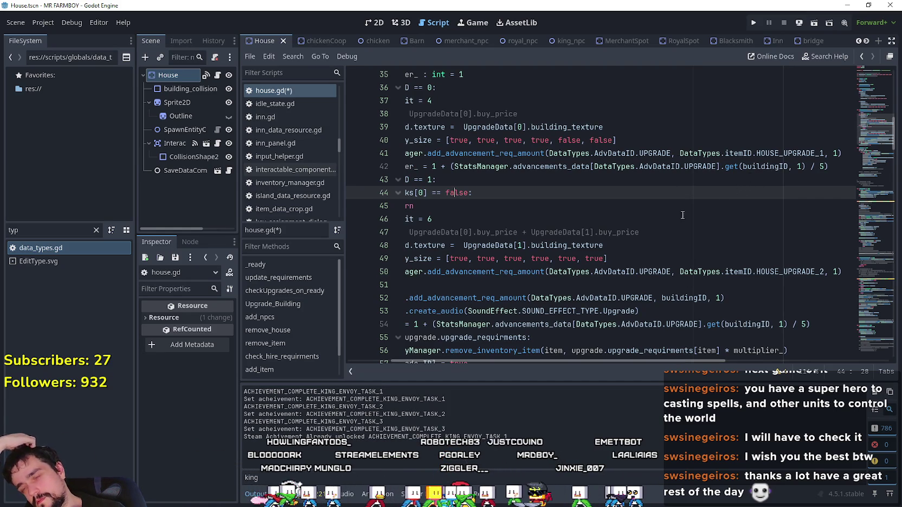
pyautogui.scroll(-1, 622, 292)
pyautogui.moveTo(649, 361); pyautogui.dragTo(605, 360)
pyautogui.click(418, 285)
pyautogui.hotkey('ctrl', 'k')
# Step: Replace buildingID on line 42 with DataTypes.itemID.HOUSE_UPGRADE_1
pyautogui.scroll(2, 597, 216)
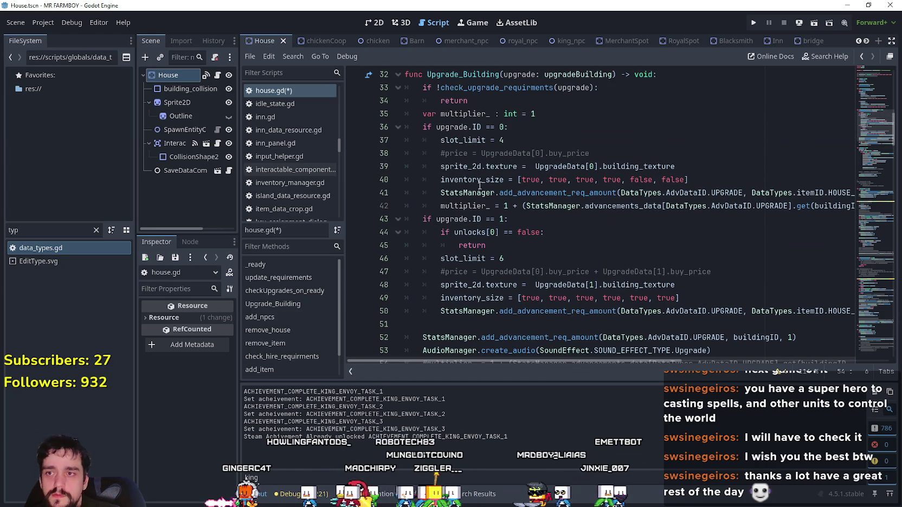
pyautogui.doubleClick(780, 206)
pyautogui.moveTo(780, 206); pyautogui.dragTo(704, 195)
pyautogui.click(678, 205)
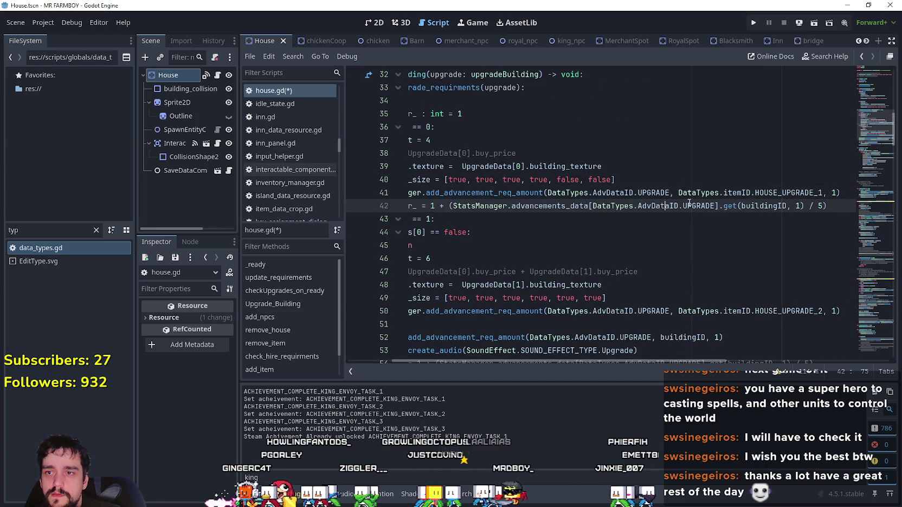
pyautogui.doubleClick(780, 192)
pyautogui.moveTo(780, 192); pyautogui.dragTo(682, 192)
pyautogui.hotkey('ctrl', 'c')
pyautogui.doubleClick(763, 206)
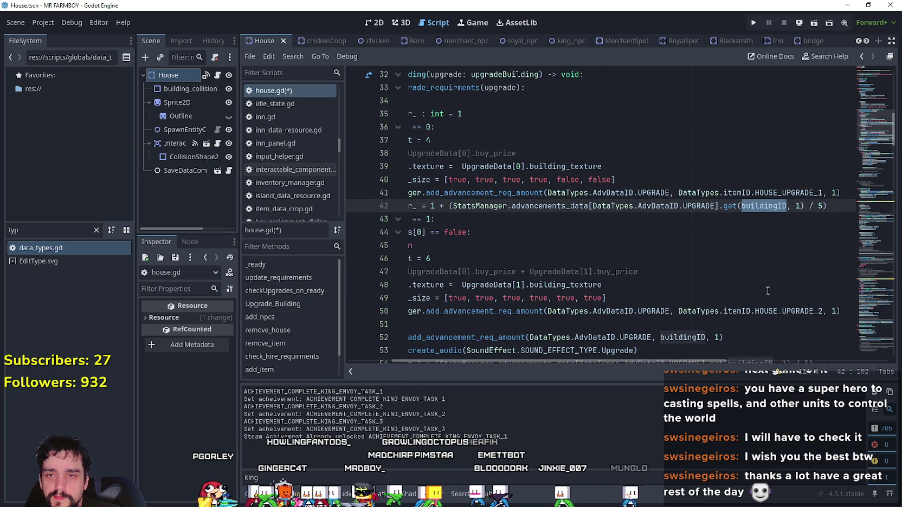
pyautogui.hotkey('ctrl', 'v')
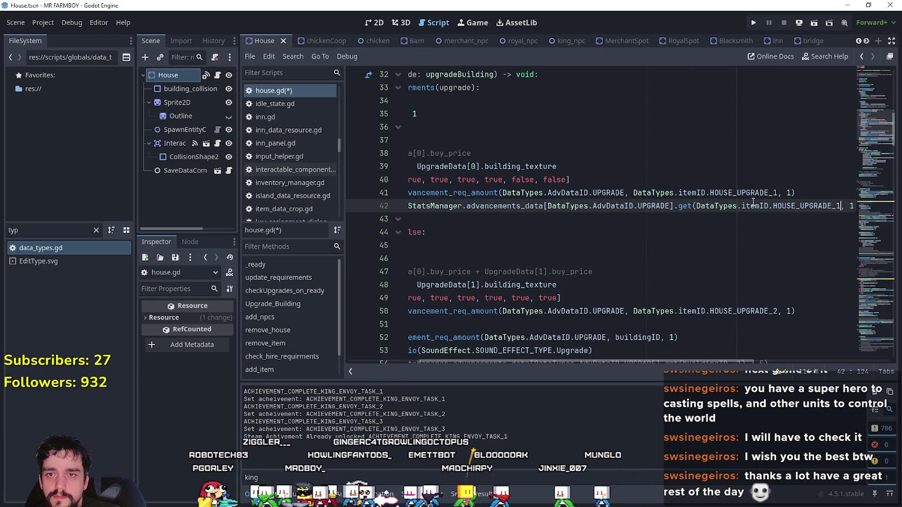
pyautogui.moveTo(753, 205); pyautogui.dragTo(860, 207)
pyautogui.click(783, 205)
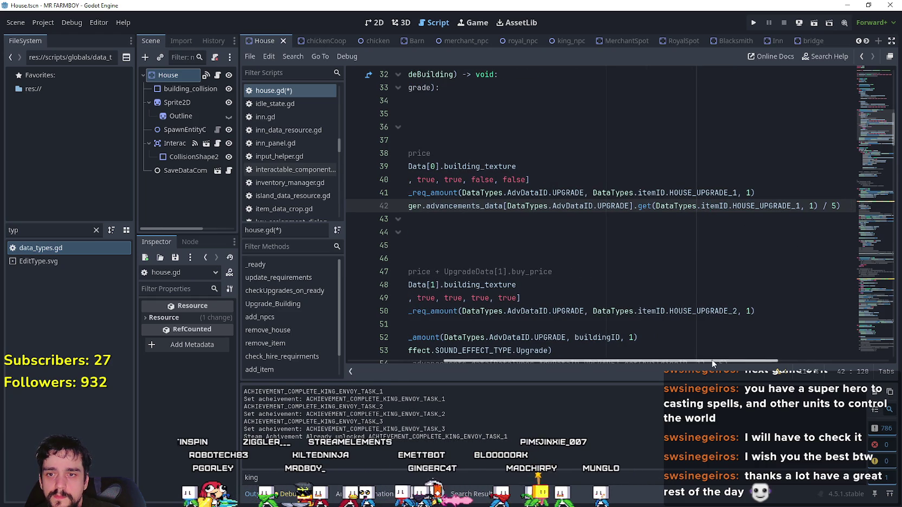
# Step: Copy the multiplier line into the ID 1 branch as line 51 for HOUSE_UPGRADE_2, then save
pyautogui.hscroll(3, 759, 217)
pyautogui.moveTo(758, 212)
pyautogui.mouseDown()
pyautogui.moveTo(542, 193)
pyautogui.moveTo(402, 196)
pyautogui.moveTo(436, 196)
pyautogui.moveTo(440, 206)
pyautogui.mouseUp()
pyautogui.moveTo(792, 315); pyautogui.dragTo(894, 309)
pyautogui.click(854, 313)
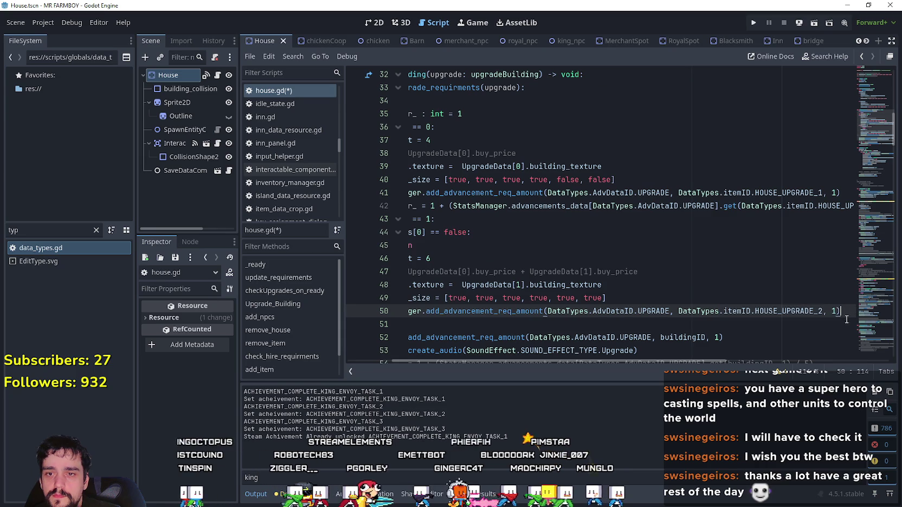
pyautogui.press('Return')
pyautogui.hotkey('ctrl', 'v')
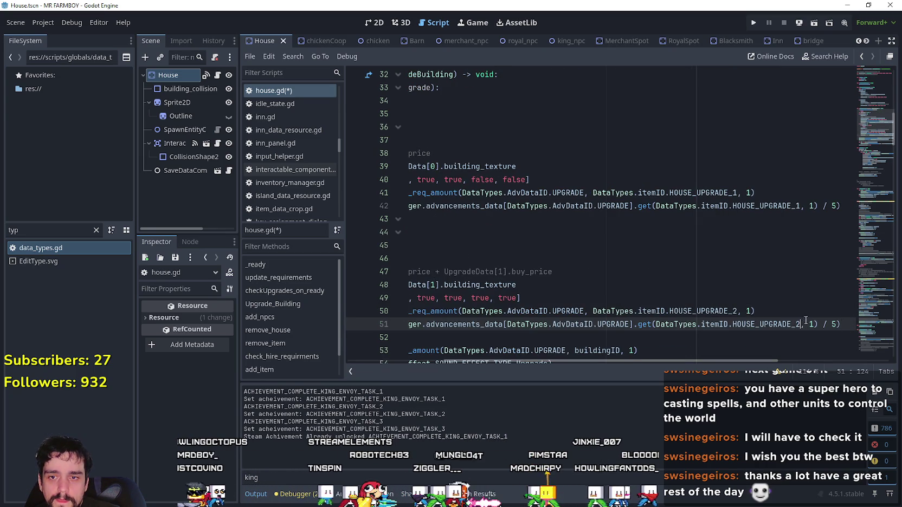
pyautogui.click(800, 309)
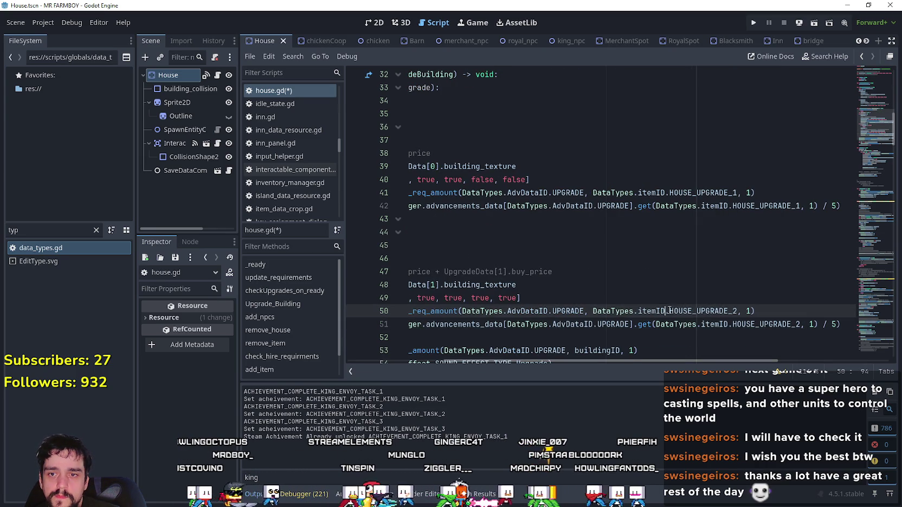
pyautogui.click(805, 337)
pyautogui.scroll(-2, 515, 276)
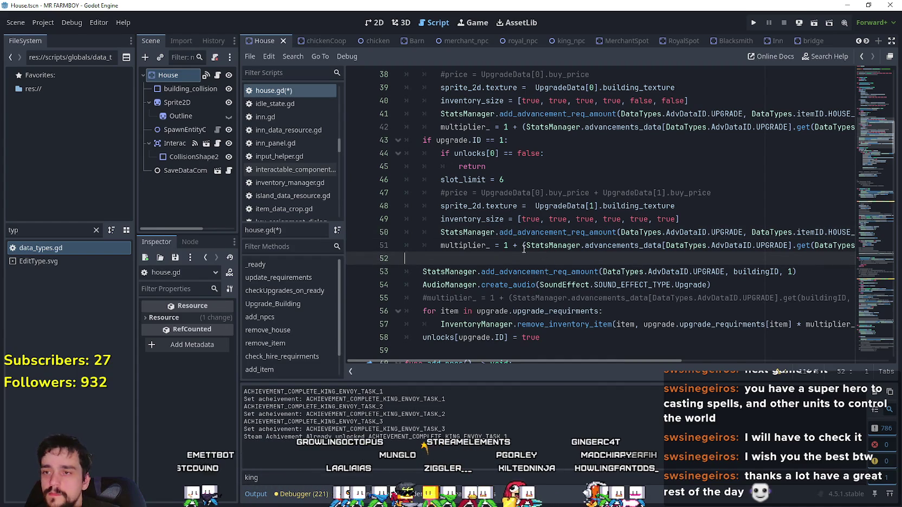
pyautogui.scroll(2, 535, 265)
pyautogui.scroll(1, 534, 252)
pyautogui.scroll(-3, 534, 251)
pyautogui.hotkey('ctrl', 's')
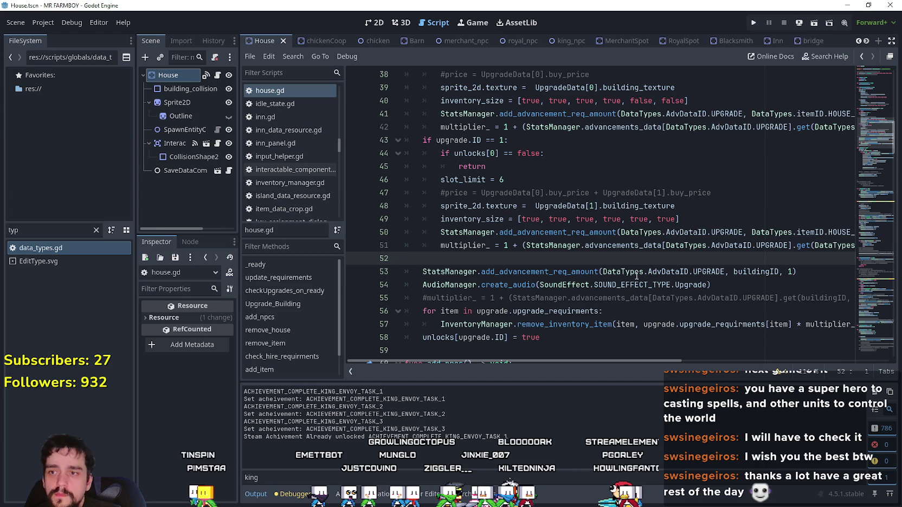
# Step: Jump from the check_upgrade_requirments call on line 33 to its definition in building.gd
pyautogui.moveTo(612, 360)
pyautogui.mouseDown()
pyautogui.moveTo(703, 361)
pyautogui.moveTo(529, 341)
pyautogui.mouseUp()
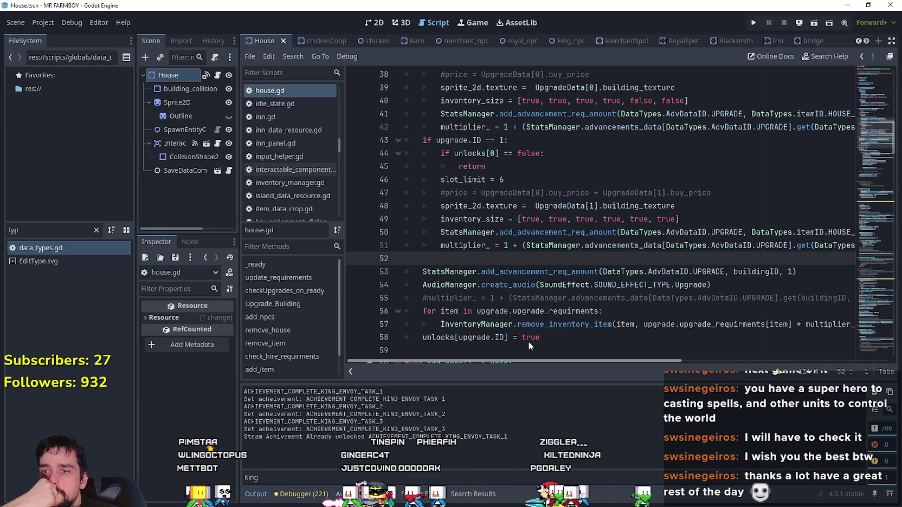
pyautogui.moveTo(613, 360)
pyautogui.mouseDown()
pyautogui.moveTo(782, 366)
pyautogui.moveTo(622, 340)
pyautogui.mouseUp()
pyautogui.scroll(4, 622, 340)
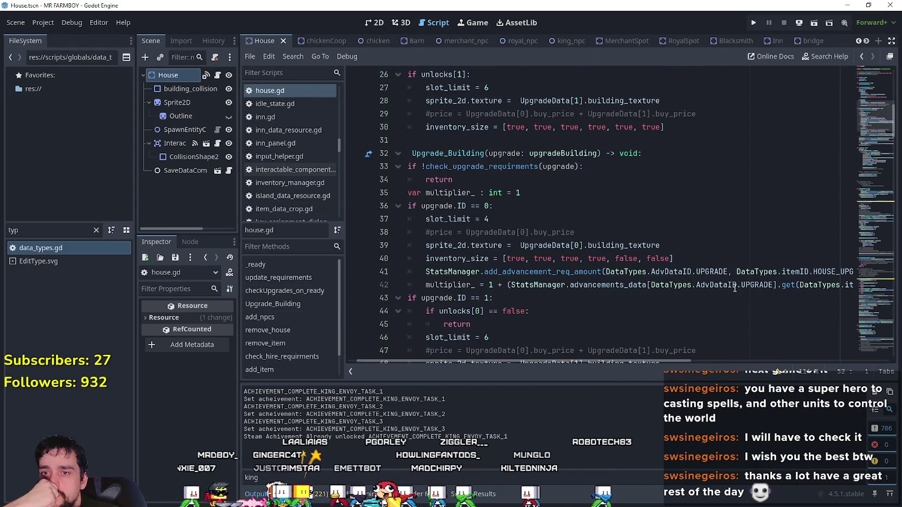
pyautogui.scroll(3, 650, 288)
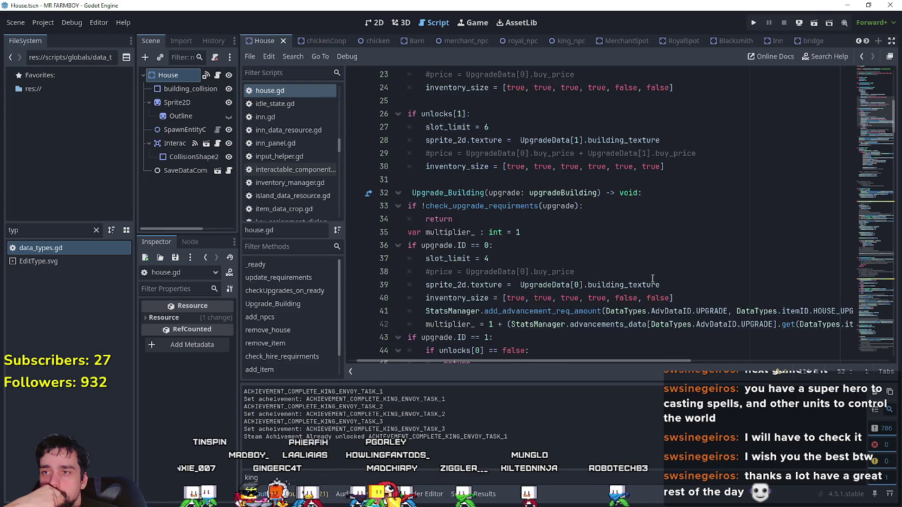
pyautogui.doubleClick(561, 284)
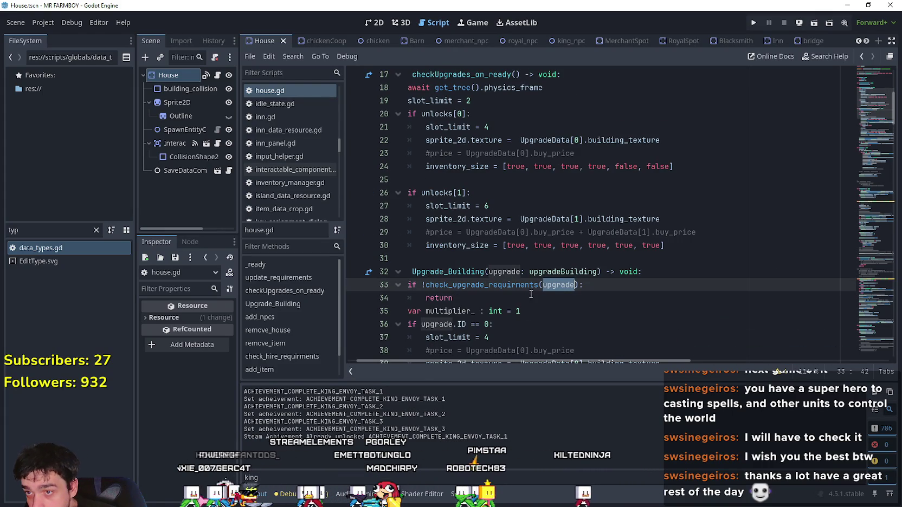
pyautogui.click(512, 284)
pyautogui.rightClick(513, 284)
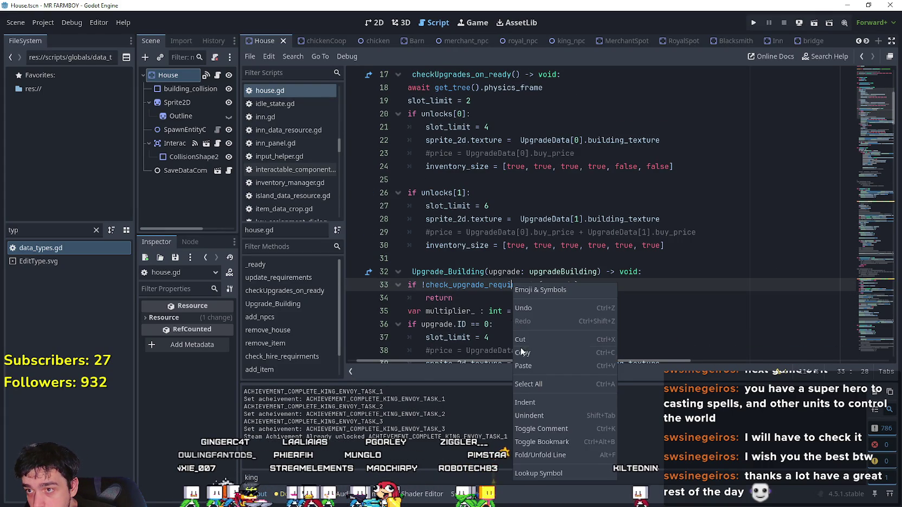
pyautogui.click(571, 476)
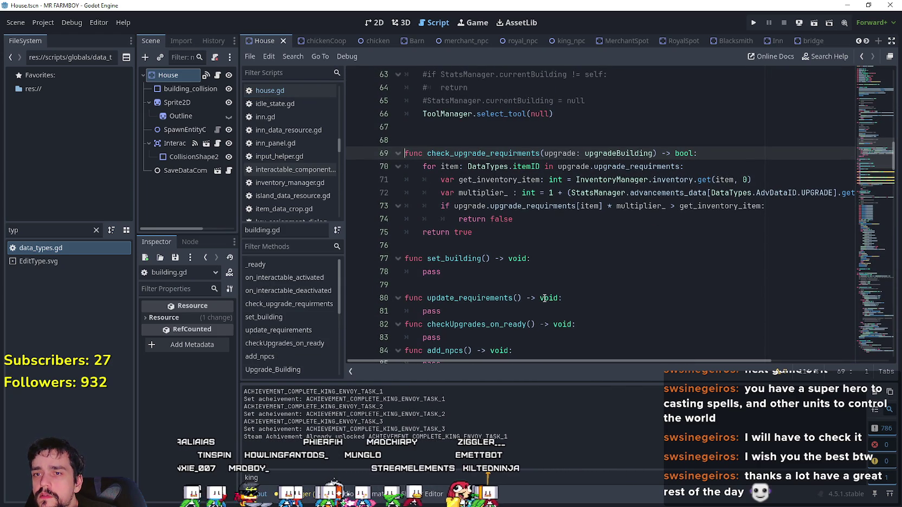
# Step: Locate the upgrade parameter and the multiplier line 72 in check_upgrade_requirments
pyautogui.moveTo(662, 361)
pyautogui.mouseDown()
pyautogui.moveTo(823, 377)
pyautogui.moveTo(526, 358)
pyautogui.mouseUp()
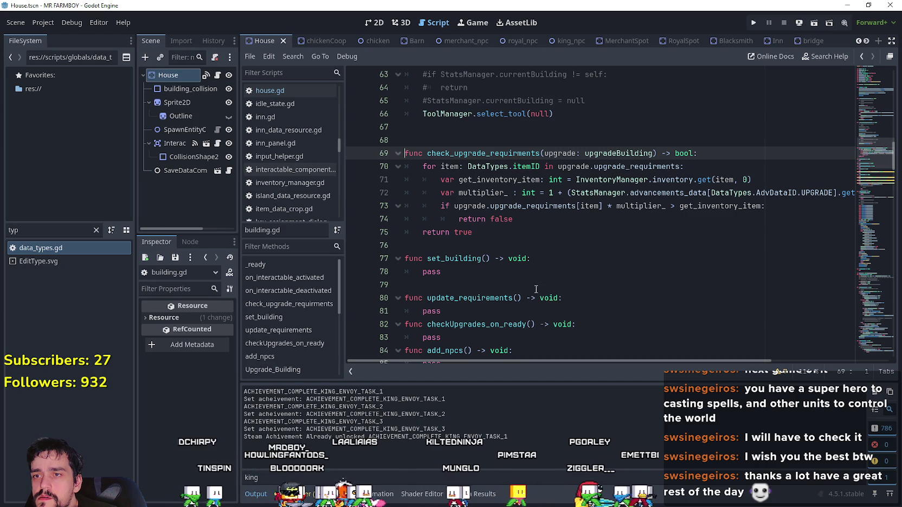
pyautogui.doubleClick(573, 154)
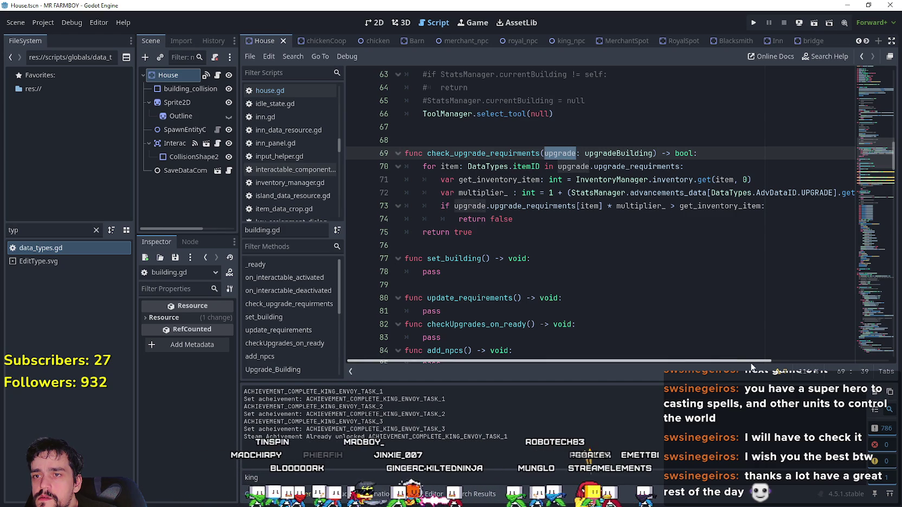
pyautogui.click(773, 193)
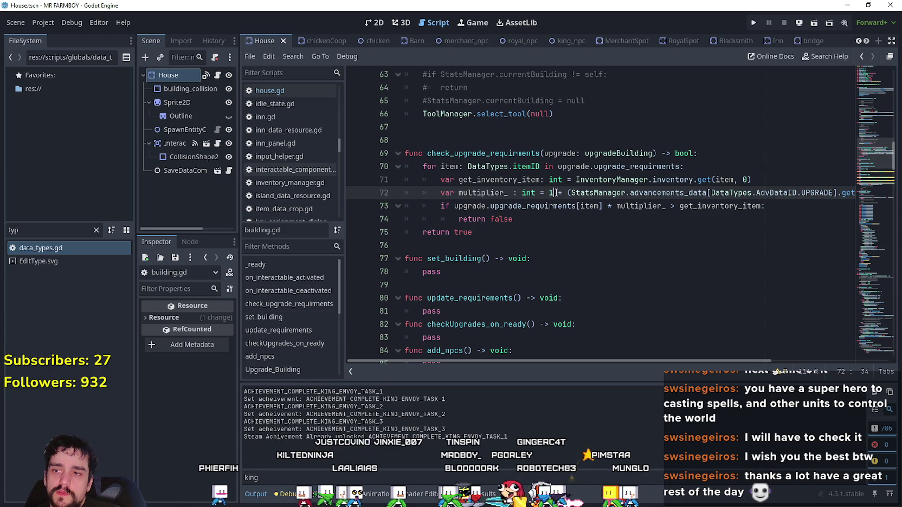
pyautogui.tripleClick(428, 196)
pyautogui.press('Up')
pyautogui.press('Down')
pyautogui.press('Up')
# Step: Turn the multiplier line into a match upgrade.ID block using HOUSE_UPGRADE_1 or HOUSE_UPGRADE_2 levels divided by 5
pyautogui.moveTo(648, 179); pyautogui.dragTo(391, 180)
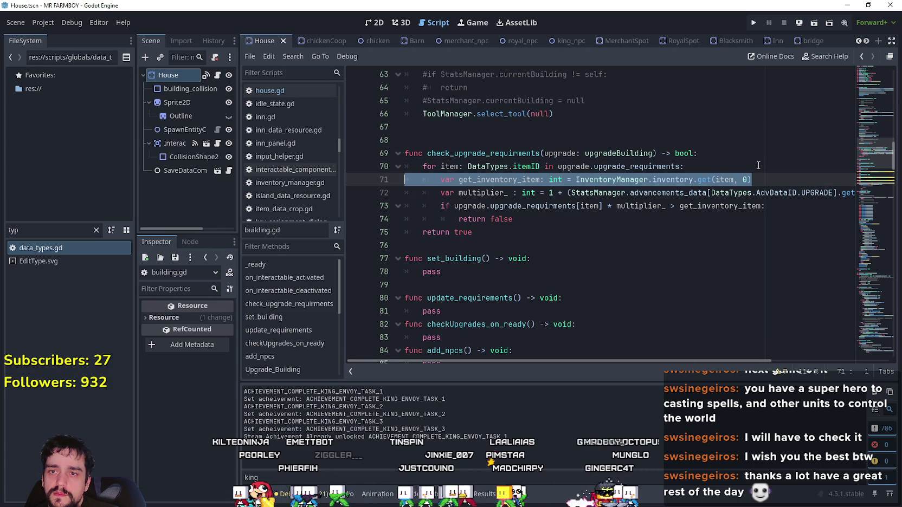
pyautogui.click(764, 184)
pyautogui.press('Return')
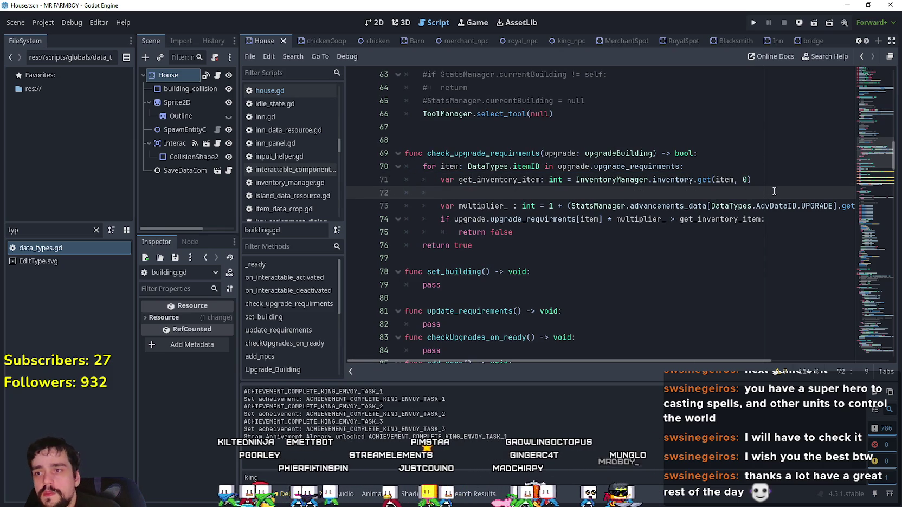
pyautogui.press('BackSpace')
pyautogui.moveTo(772, 192); pyautogui.dragTo(873, 199)
pyautogui.click(845, 195)
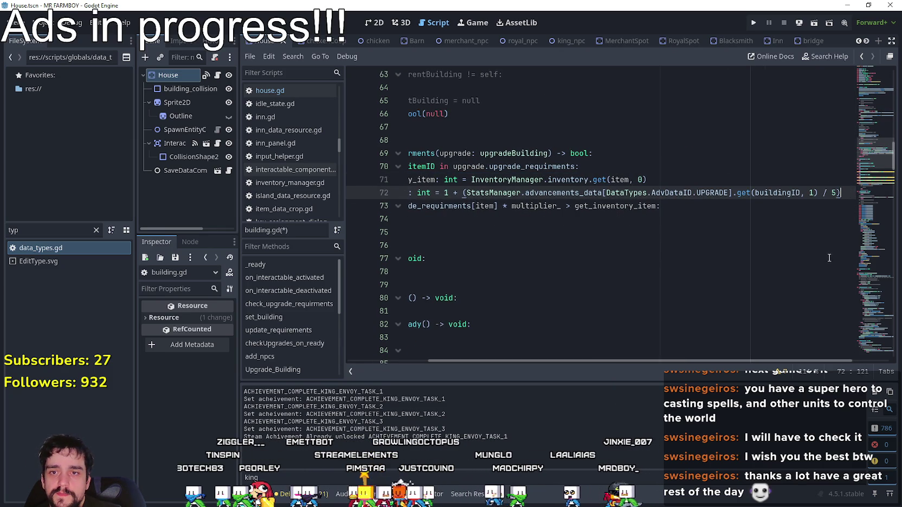
pyautogui.moveTo(773, 361)
pyautogui.mouseDown()
pyautogui.moveTo(640, 363)
pyautogui.moveTo(759, 363)
pyautogui.moveTo(719, 362)
pyautogui.mouseUp()
pyautogui.press('Return')
pyautogui.hotkey('ctrl', 'z')
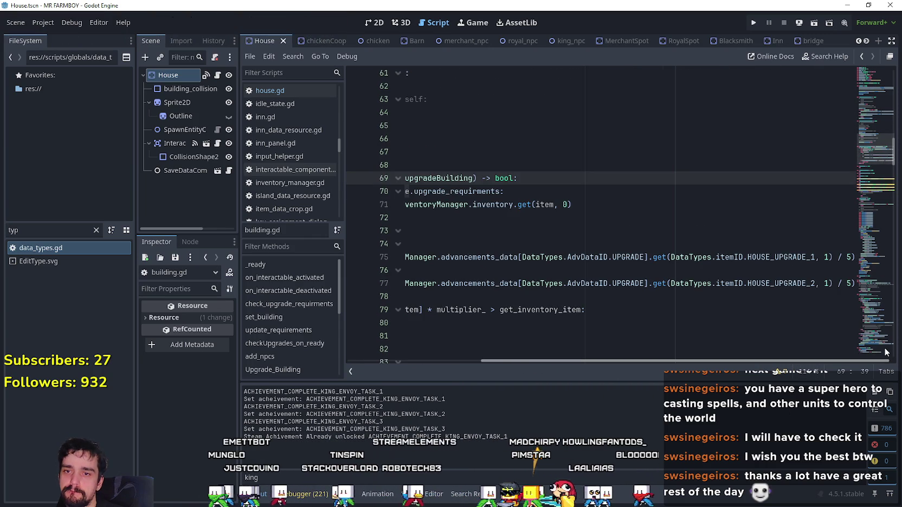
pyautogui.moveTo(767, 361); pyautogui.dragTo(633, 347)
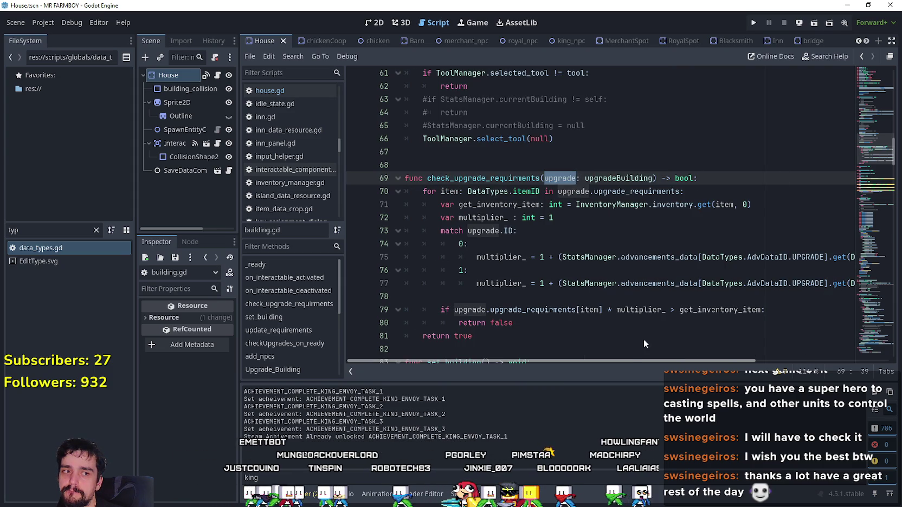
pyautogui.hscroll(5, 638, 340)
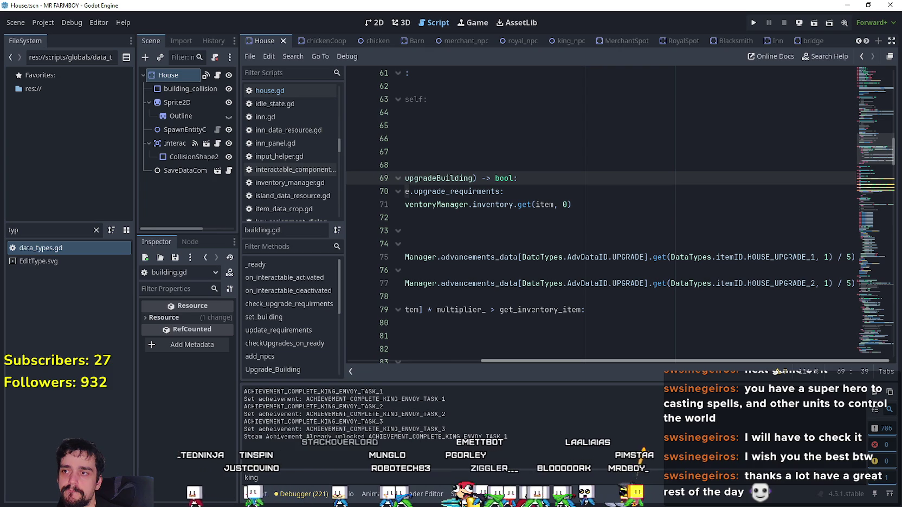
pyautogui.hscroll(-5, 534, 375)
pyautogui.moveTo(533, 373)
pyautogui.mouseDown()
pyautogui.moveTo(852, 364)
pyautogui.moveTo(538, 353)
pyautogui.moveTo(817, 372)
pyautogui.moveTo(854, 363)
pyautogui.moveTo(555, 349)
pyautogui.mouseUp()
pyautogui.click(566, 230)
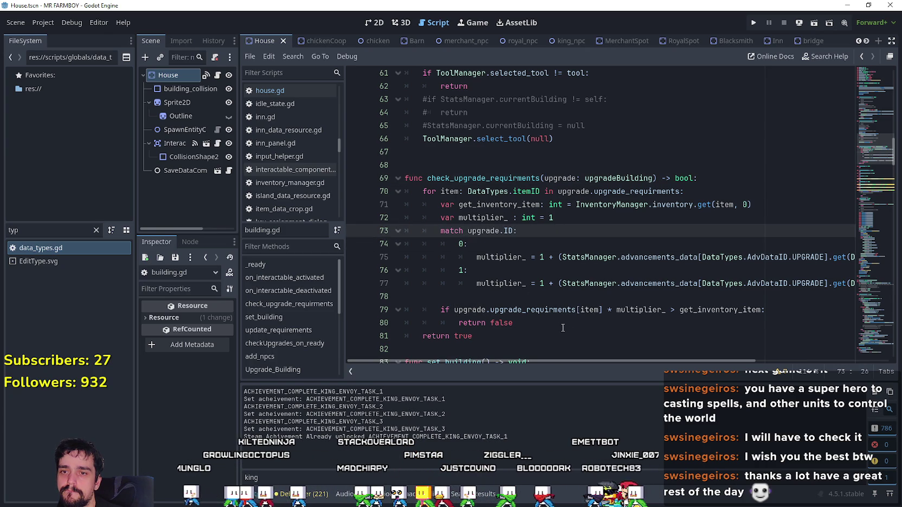
pyautogui.scroll(1, 557, 323)
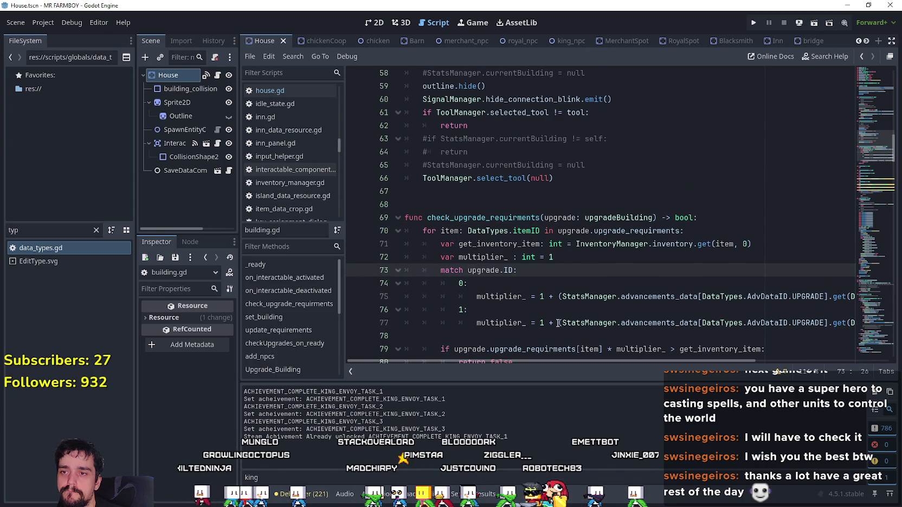
pyautogui.scroll(-2, 558, 323)
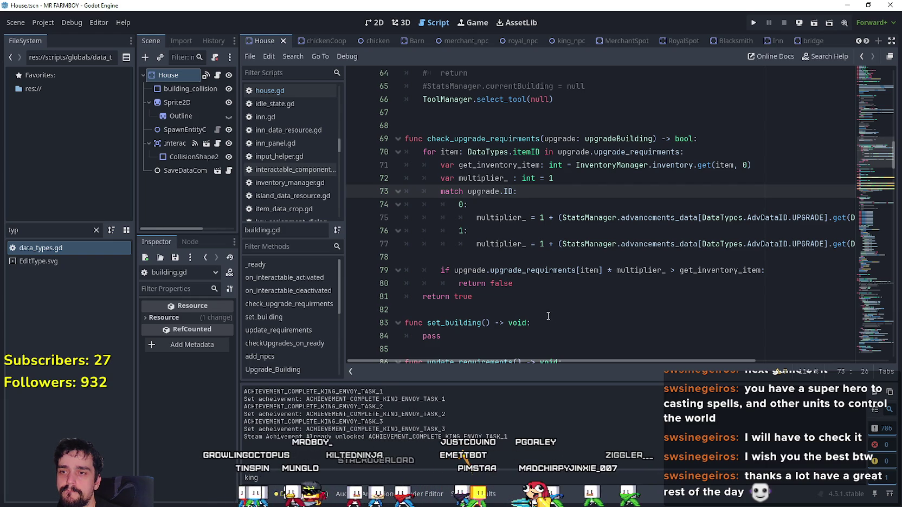
pyautogui.press('Up')
pyautogui.press('Up')
pyautogui.press('Up')
pyautogui.press('Down')
pyautogui.press('Down')
pyautogui.press('Down')
pyautogui.click(524, 256)
pyautogui.moveTo(705, 361)
pyautogui.mouseDown()
pyautogui.moveTo(854, 371)
pyautogui.moveTo(603, 317)
pyautogui.mouseUp()
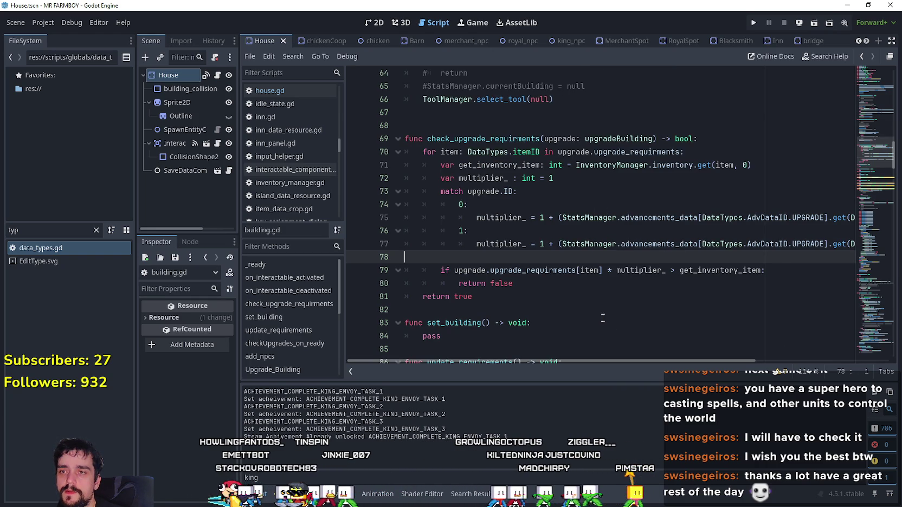
pyautogui.click(601, 204)
pyautogui.press('Up')
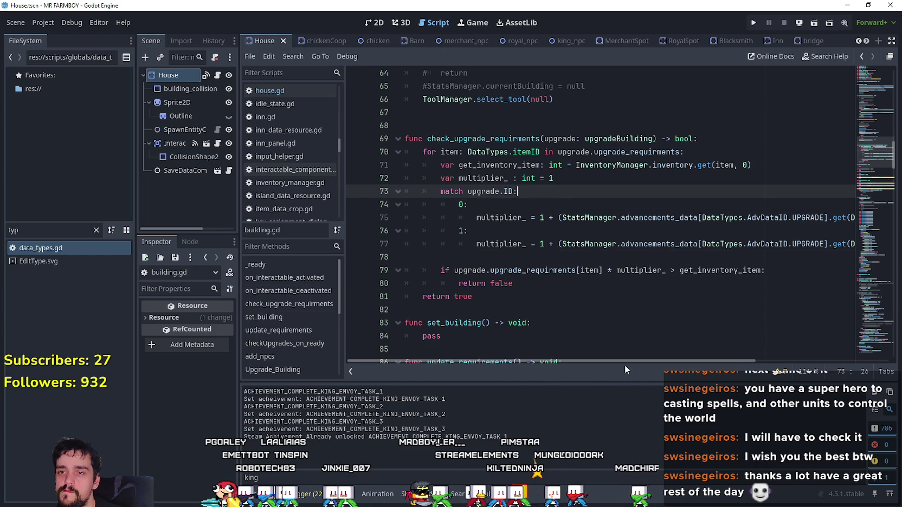
pyautogui.moveTo(625, 361)
pyautogui.mouseDown()
pyautogui.moveTo(792, 362)
pyautogui.moveTo(567, 350)
pyautogui.mouseUp()
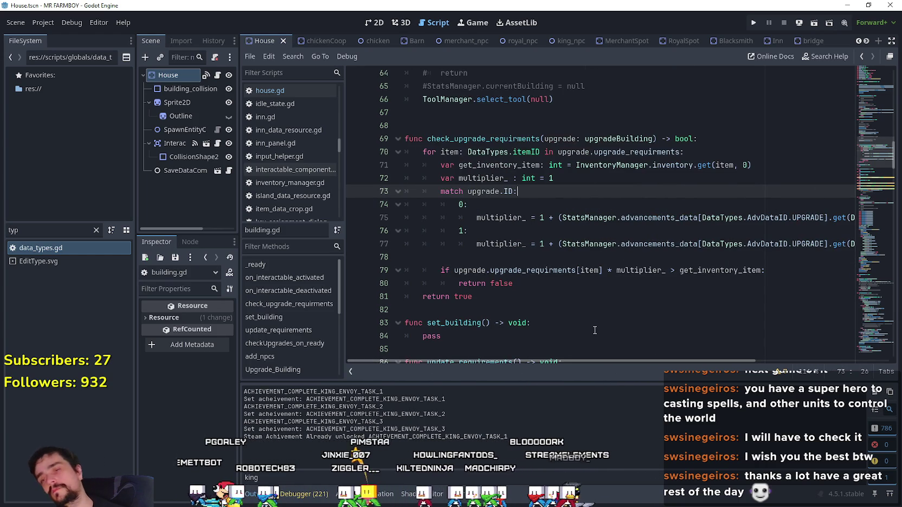
pyautogui.click(481, 203)
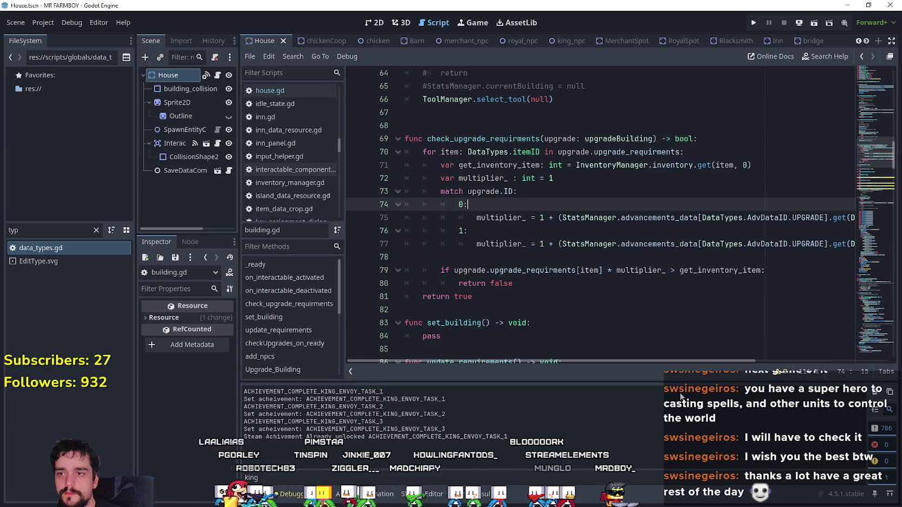
pyautogui.moveTo(651, 362)
pyautogui.mouseDown()
pyautogui.moveTo(785, 373)
pyautogui.moveTo(545, 347)
pyautogui.moveTo(615, 362)
pyautogui.moveTo(786, 368)
pyautogui.moveTo(530, 344)
pyautogui.moveTo(787, 369)
pyautogui.moveTo(549, 343)
pyautogui.mouseUp()
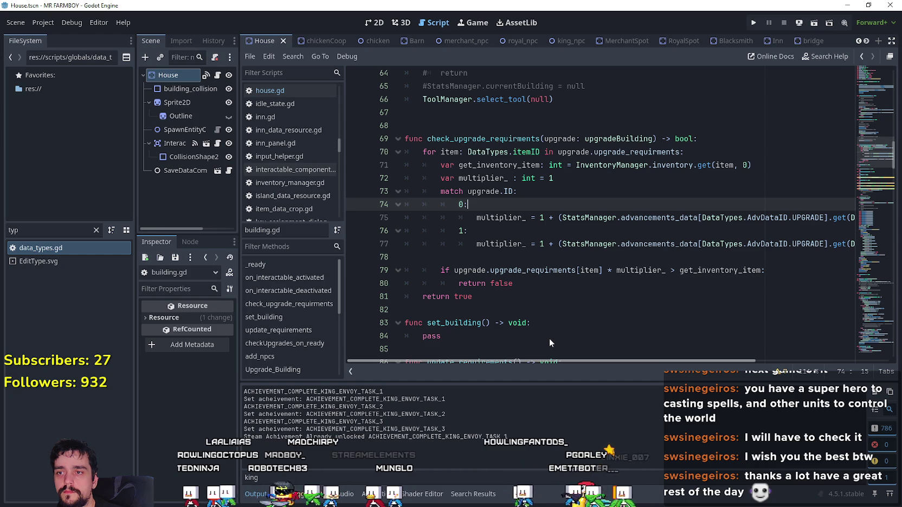
pyautogui.scroll(-1, 536, 324)
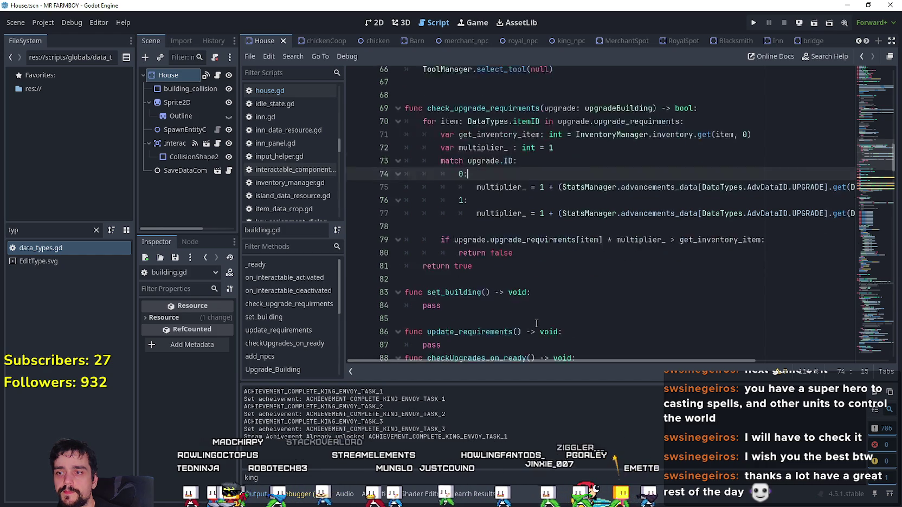
pyautogui.scroll(-6, 536, 324)
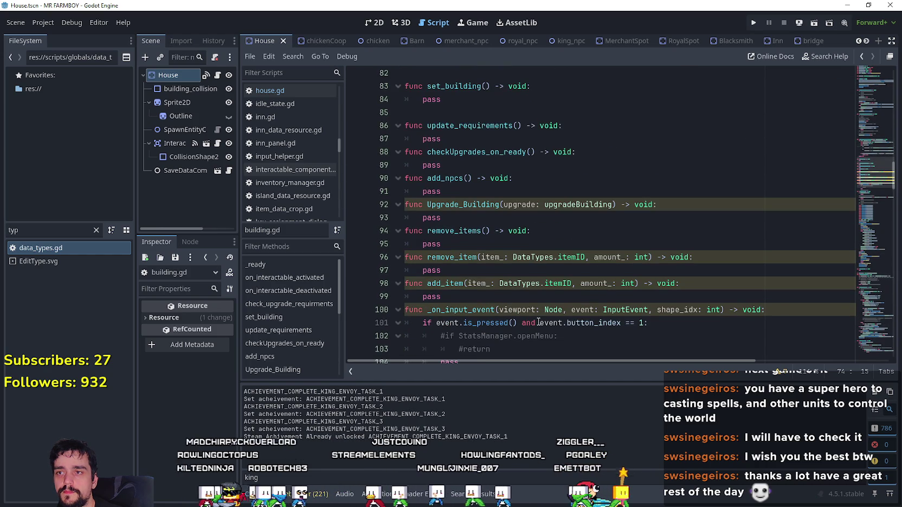
pyautogui.scroll(7, 616, 322)
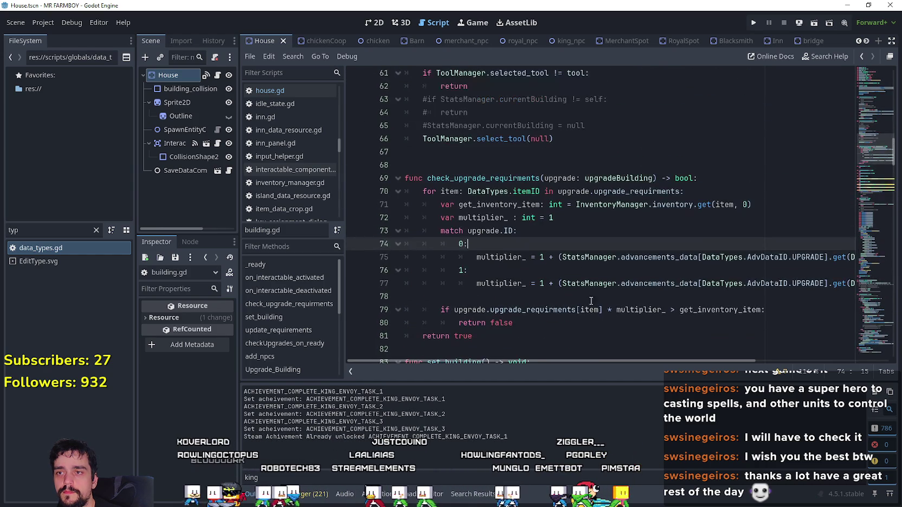
pyautogui.click(544, 232)
pyautogui.scroll(-2, 530, 238)
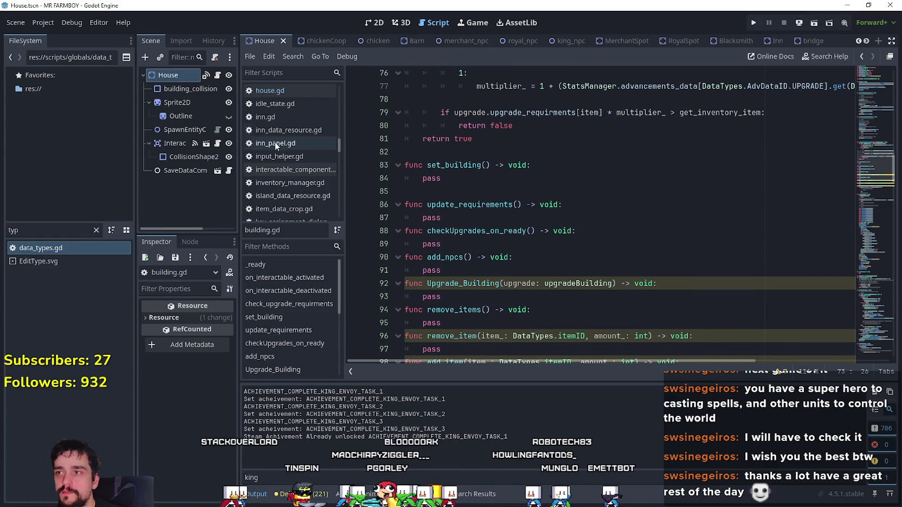
pyautogui.click(218, 75)
# Step: Scroll through house.gd to find the check_upgrade_requirments call in Upgrade_Building
pyautogui.scroll(3, 687, 258)
pyautogui.scroll(-6, 542, 217)
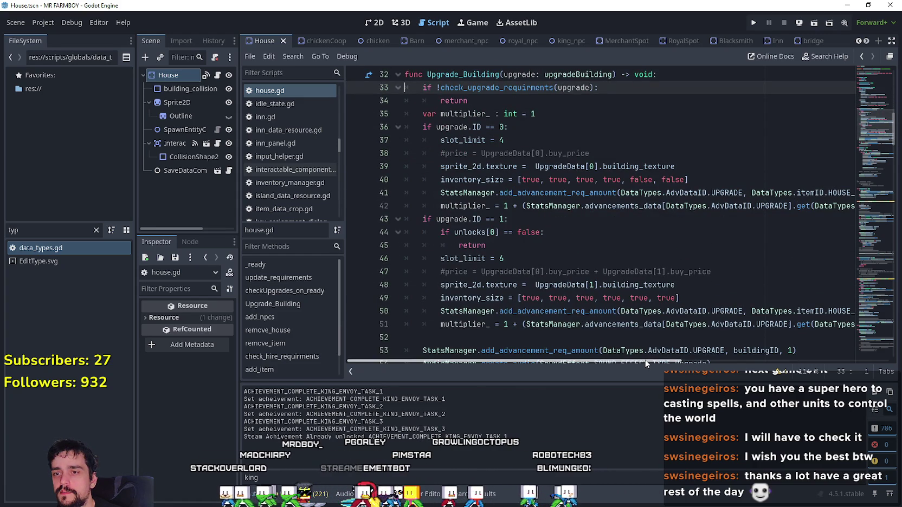
pyautogui.hscroll(1, 634, 361)
pyautogui.hscroll(-1, 635, 359)
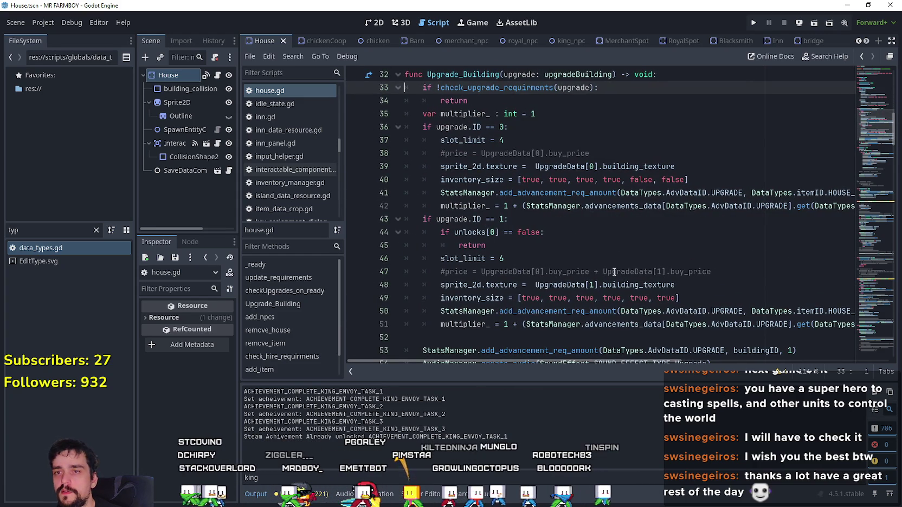
pyautogui.scroll(-2, 604, 256)
pyautogui.scroll(-1, 671, 285)
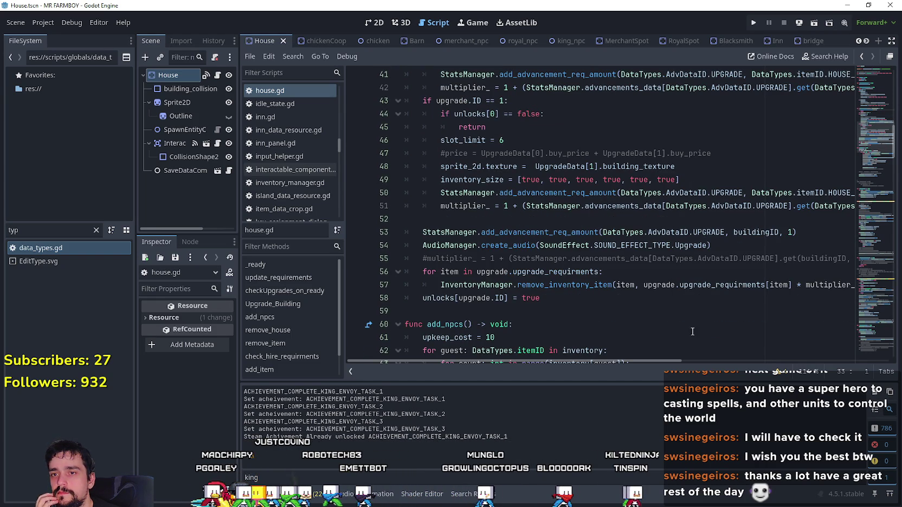
pyautogui.moveTo(676, 363); pyautogui.dragTo(842, 375)
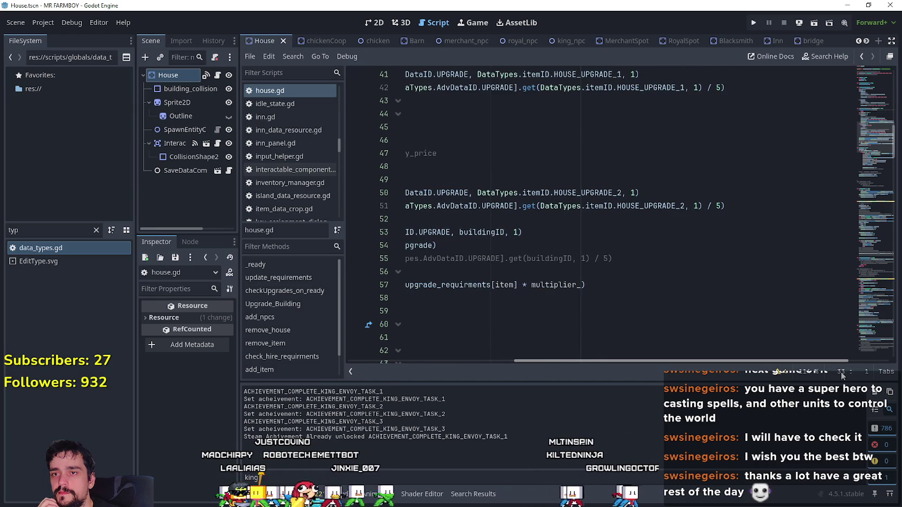
pyautogui.scroll(1, 813, 353)
pyautogui.moveTo(781, 362); pyautogui.dragTo(559, 348)
pyautogui.scroll(2, 553, 292)
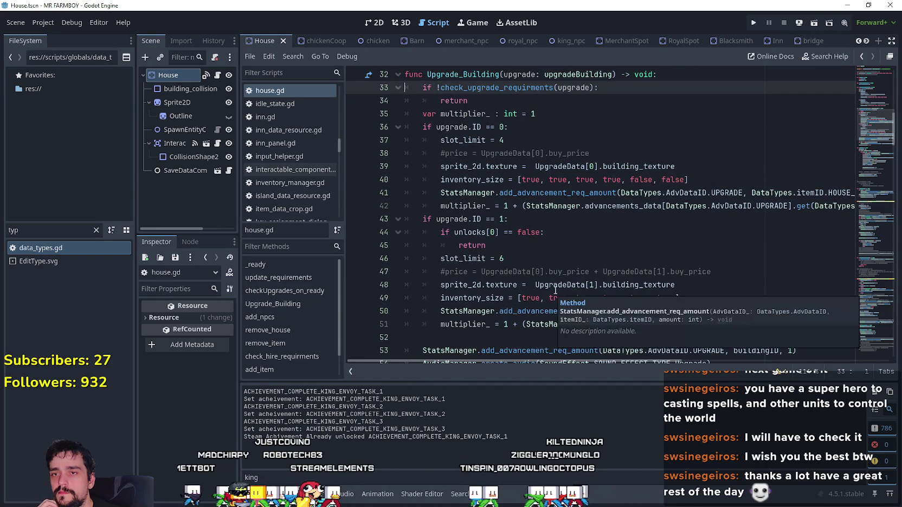
pyautogui.scroll(2, 553, 292)
pyautogui.scroll(3, 477, 222)
pyautogui.scroll(-5, 480, 221)
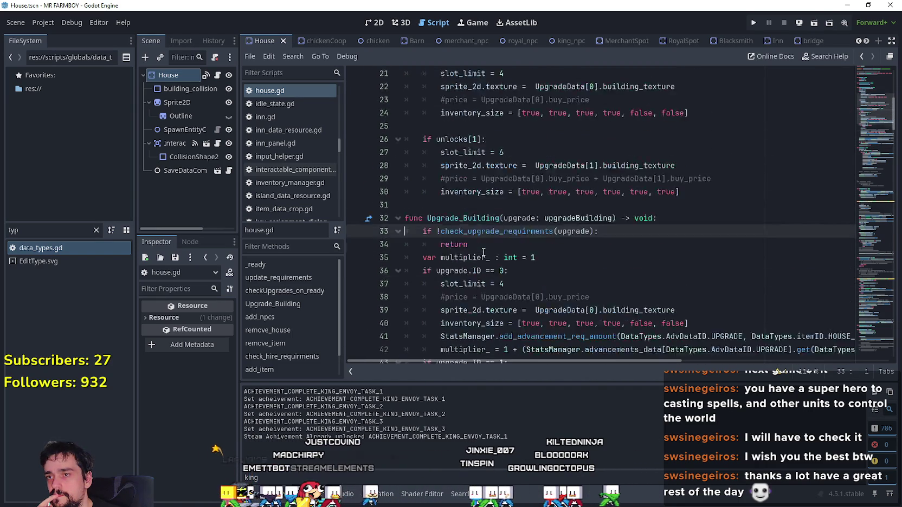
pyautogui.scroll(3, 485, 219)
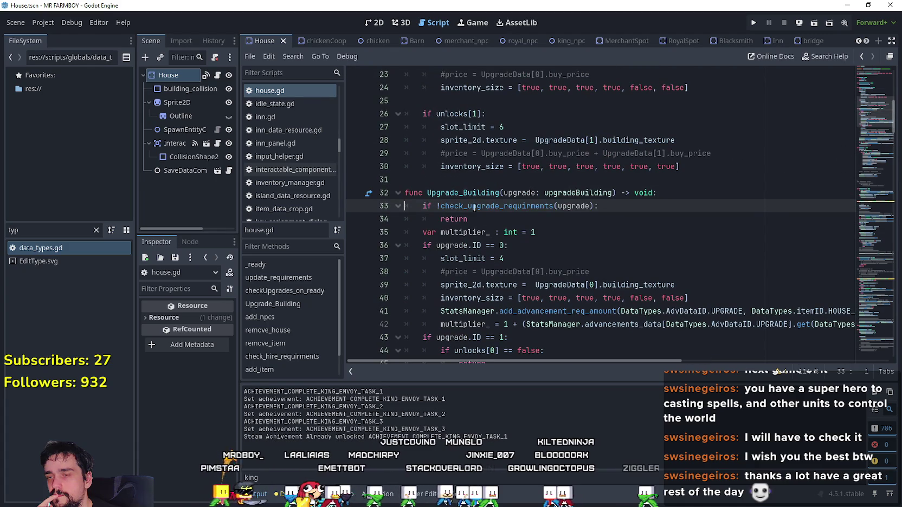
# Step: Use Lookup Symbol on the check_upgrade_requirments call to jump to its definition
pyautogui.moveTo(474, 208)
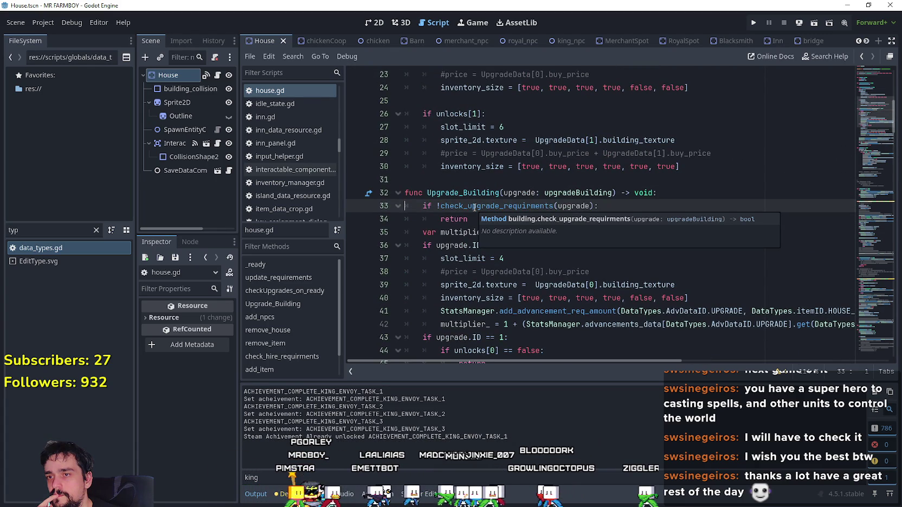
pyautogui.click(474, 207)
pyautogui.doubleClick(544, 207)
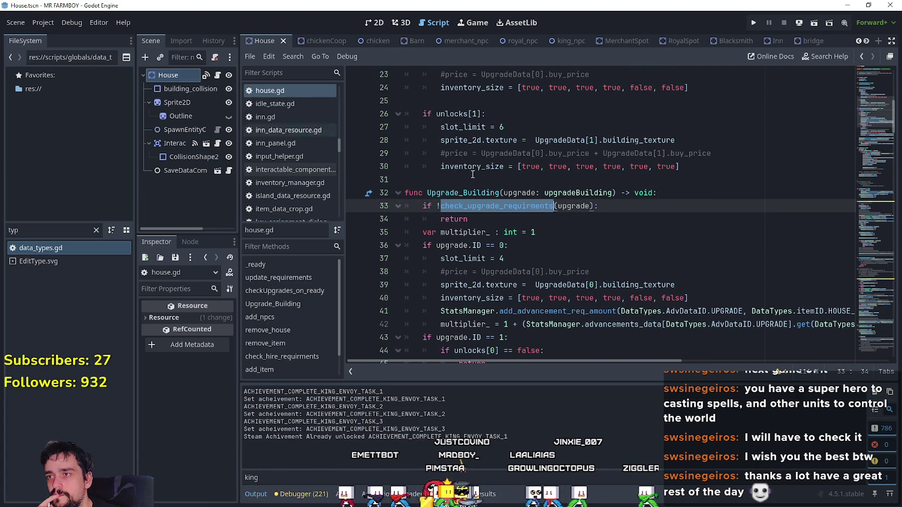
pyautogui.rightClick(505, 207)
pyautogui.click(558, 392)
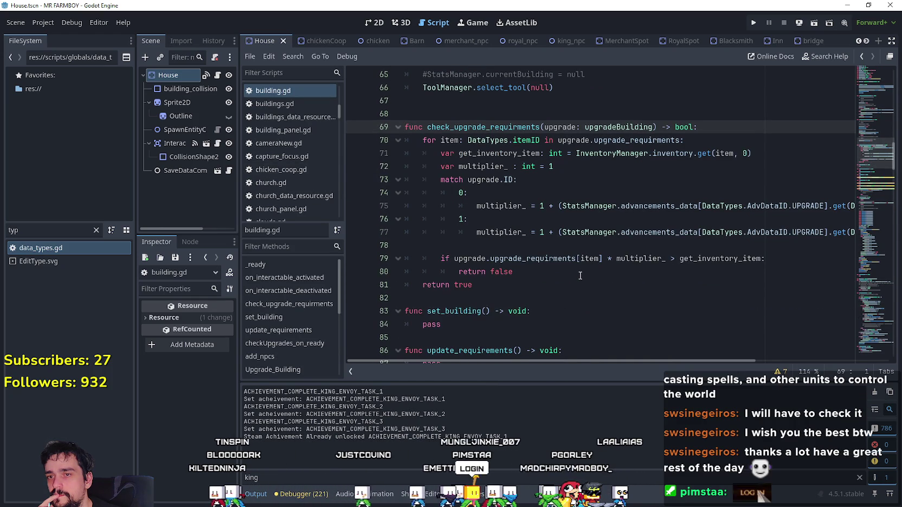
# Step: Add a placeholder 'pass' line under the check_upgrade_requirments header in building.gd
pyautogui.scroll(-2, 502, 289)
pyautogui.scroll(2, 504, 286)
pyautogui.scroll(-3, 506, 283)
pyautogui.scroll(-1, 508, 280)
pyautogui.scroll(4, 508, 280)
pyautogui.moveTo(477, 290)
pyautogui.mouseDown()
pyautogui.moveTo(472, 207)
pyautogui.moveTo(406, 127)
pyautogui.mouseUp()
pyautogui.hotkey('ctrl', 'c')
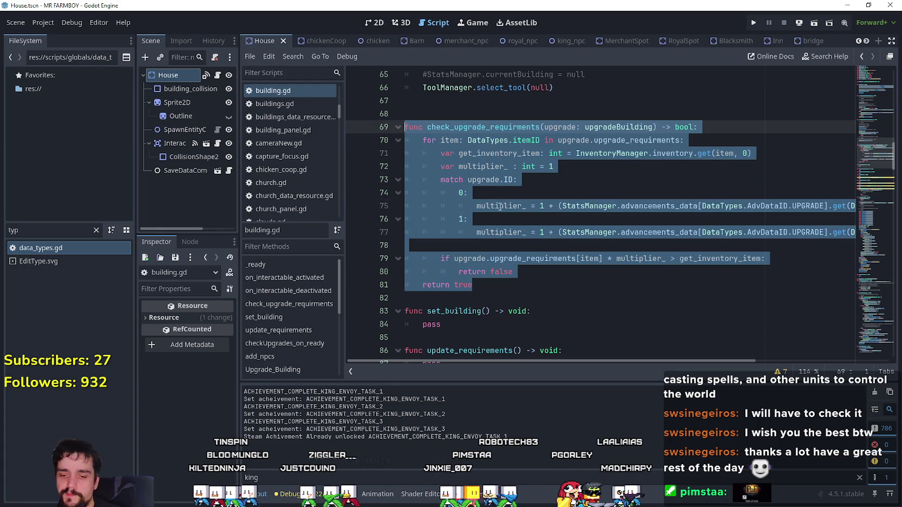
pyautogui.click(716, 127)
pyautogui.press('Return')
pyautogui.write('pass')
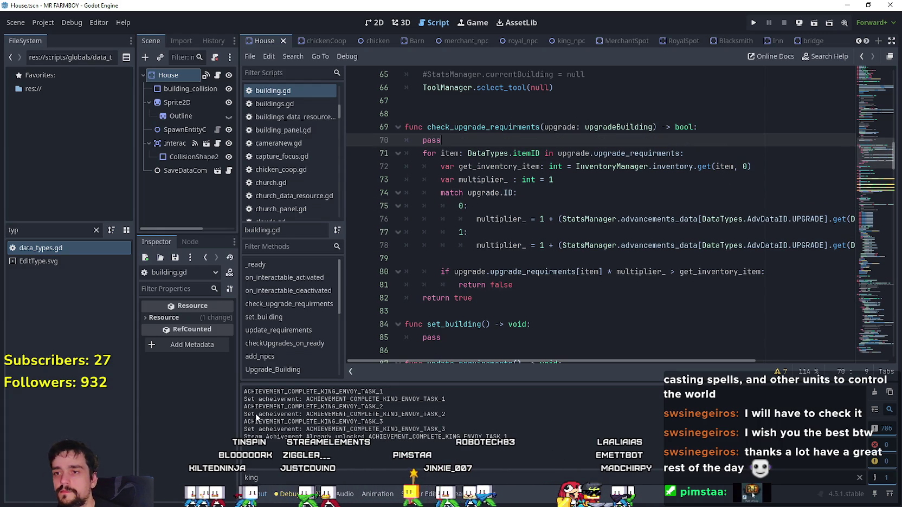
# Step: Comment out the old requirement loop on lines 71–82 with Ctrl+K
pyautogui.moveTo(472, 299)
pyautogui.mouseDown()
pyautogui.moveTo(461, 206)
pyautogui.moveTo(421, 156)
pyautogui.mouseUp()
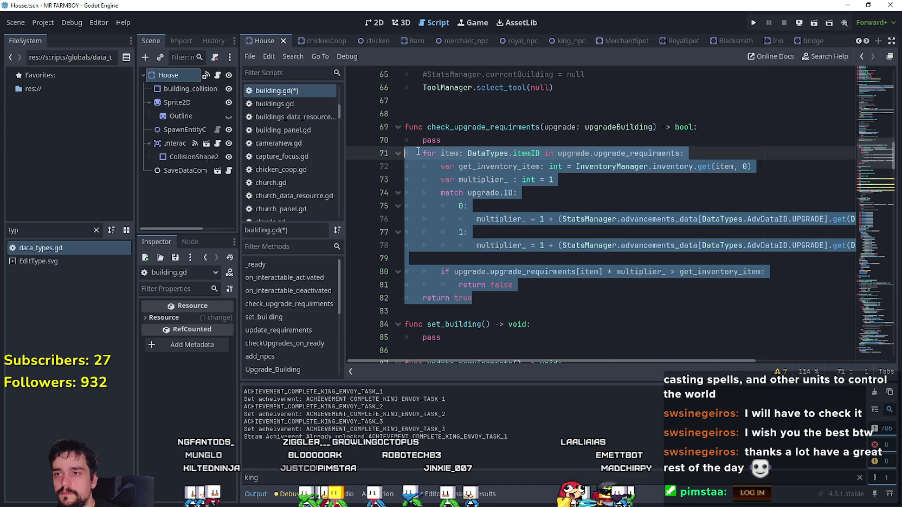
pyautogui.hotkey('ctrl', 'k')
pyautogui.click(464, 139)
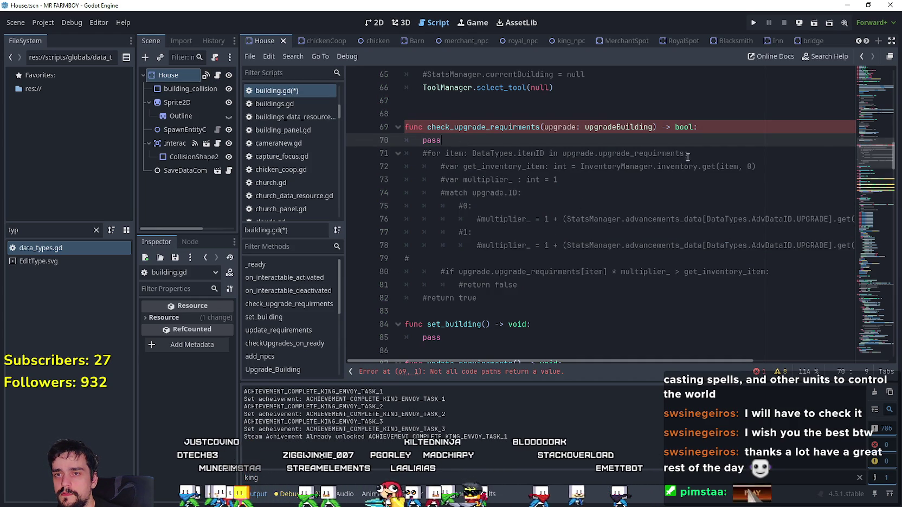
pyautogui.scroll(-3, 584, 274)
pyautogui.scroll(-3, 584, 274)
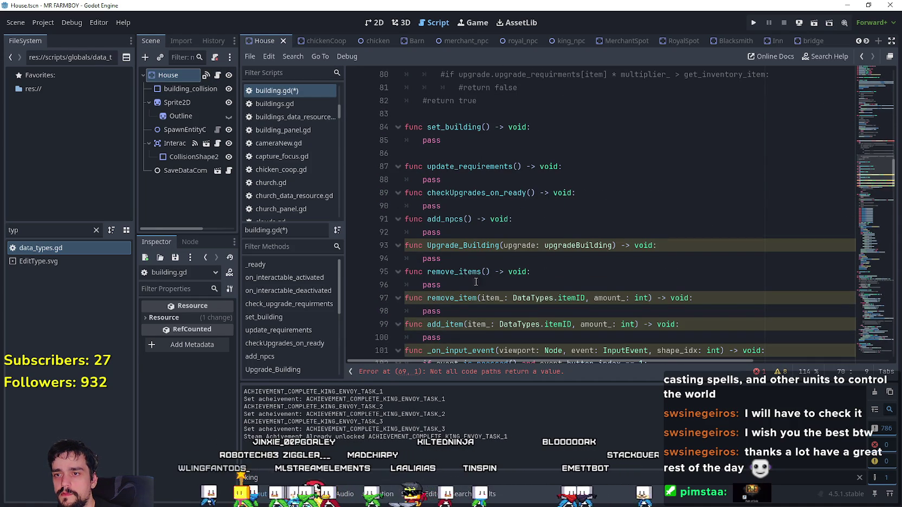
pyautogui.scroll(-2, 487, 287)
pyautogui.scroll(2, 487, 287)
pyautogui.scroll(7, 482, 285)
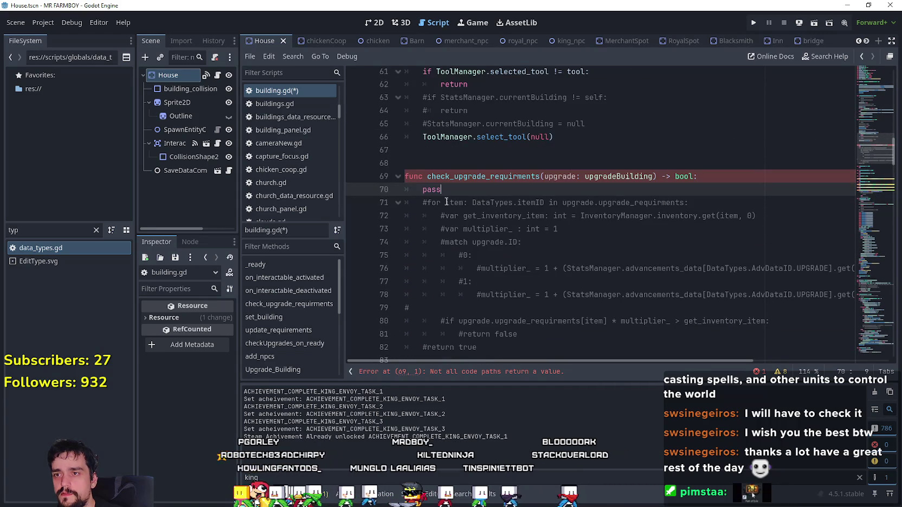
pyautogui.scroll(-4, 434, 195)
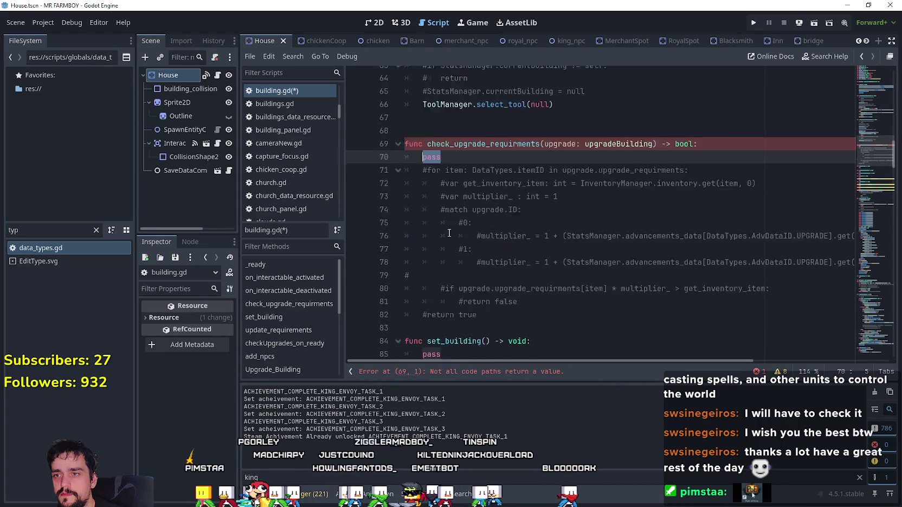
pyautogui.scroll(4, 451, 204)
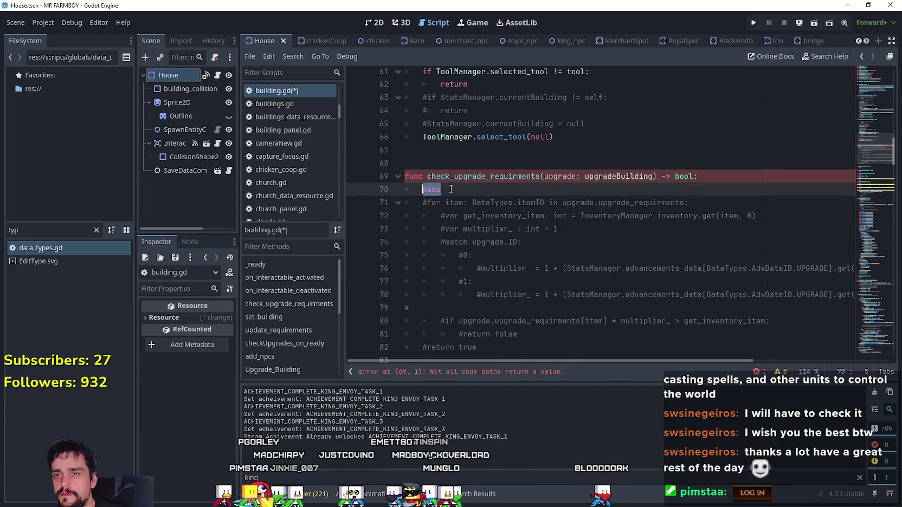
# Step: Replace the placeholder with 'return false', fix the typo, and return to house.gd
pyautogui.doubleClick(687, 176)
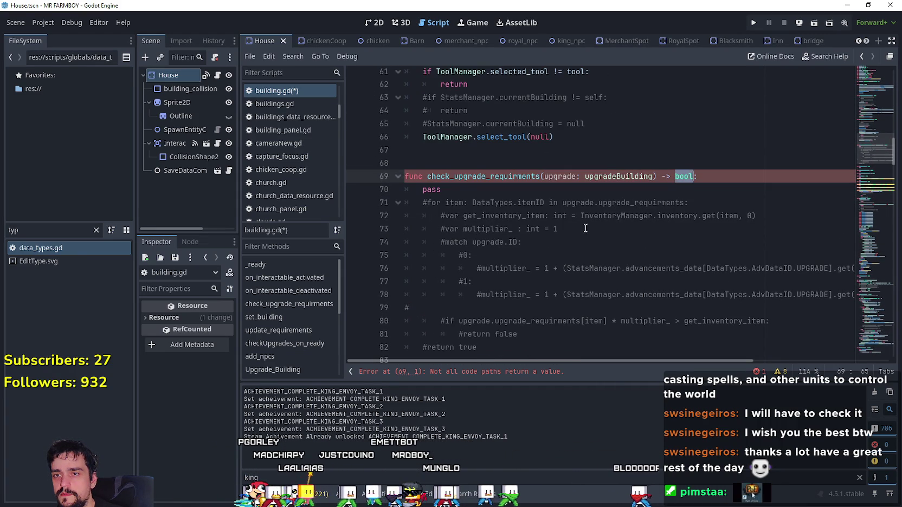
pyautogui.click(462, 194)
pyautogui.scroll(-3, 462, 195)
pyautogui.click(478, 238)
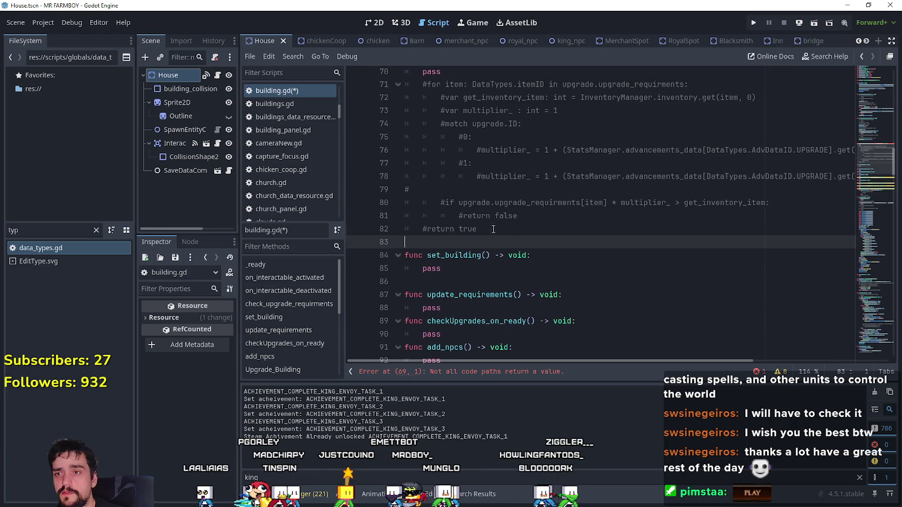
pyautogui.click(493, 230)
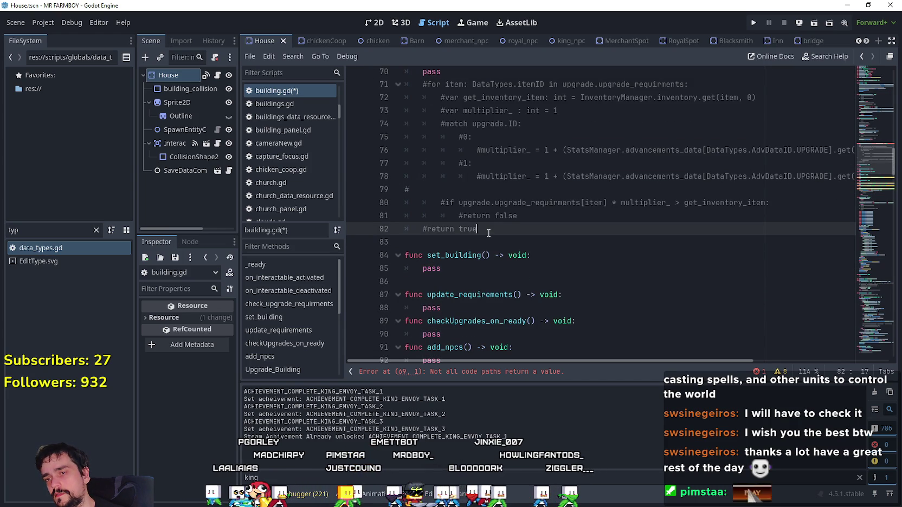
pyautogui.scroll(2, 487, 232)
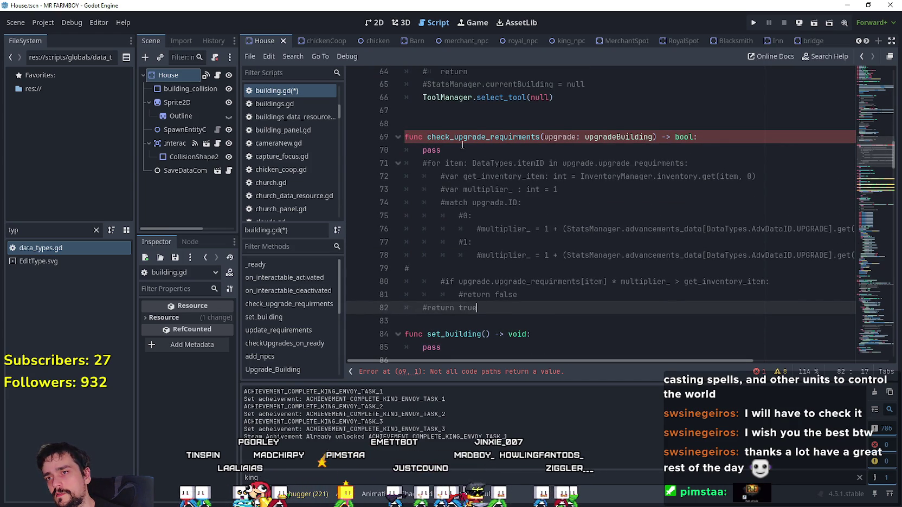
pyautogui.doubleClick(432, 150)
pyautogui.write('retur n')
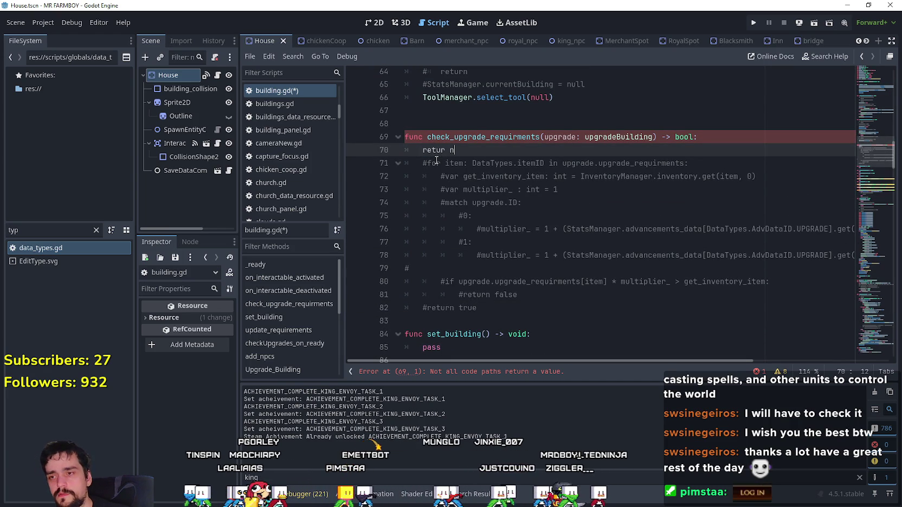
pyautogui.press('BackSpace')
pyautogui.press('BackSpace')
pyautogui.press('BackSpace')
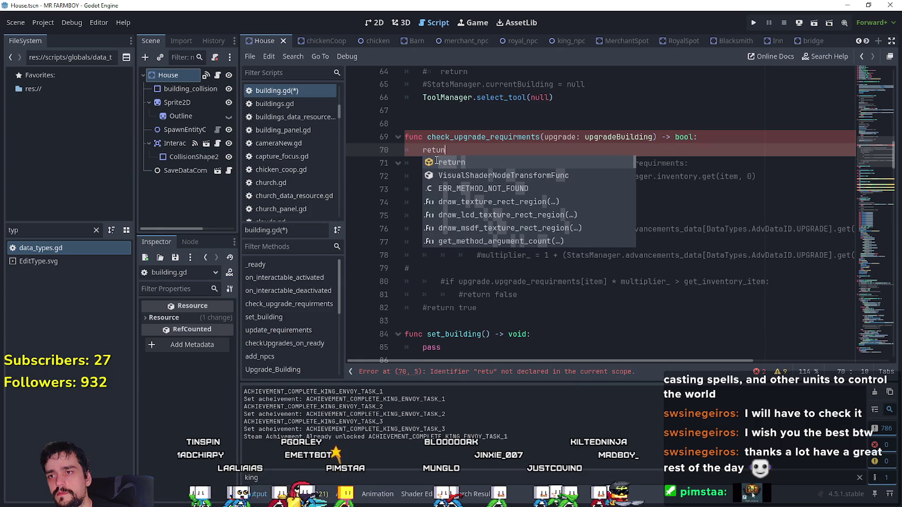
pyautogui.write('n falsesd')
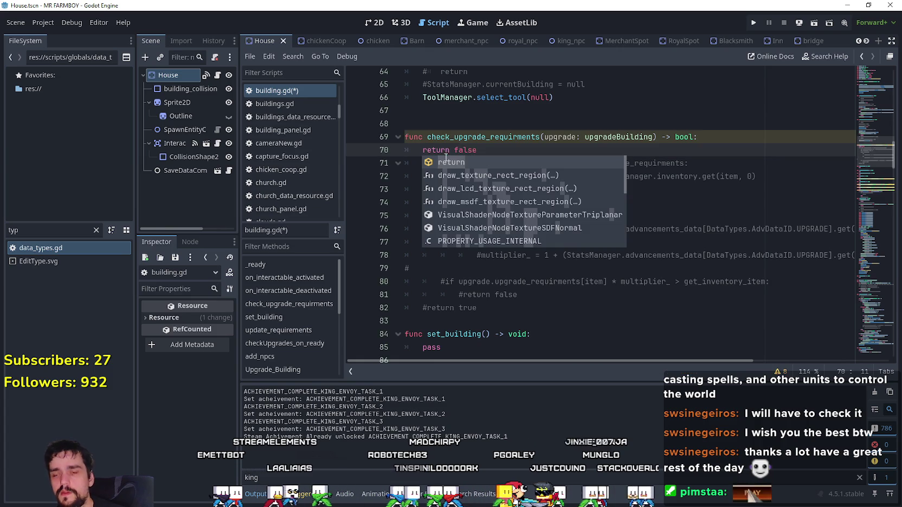
pyautogui.click(471, 150)
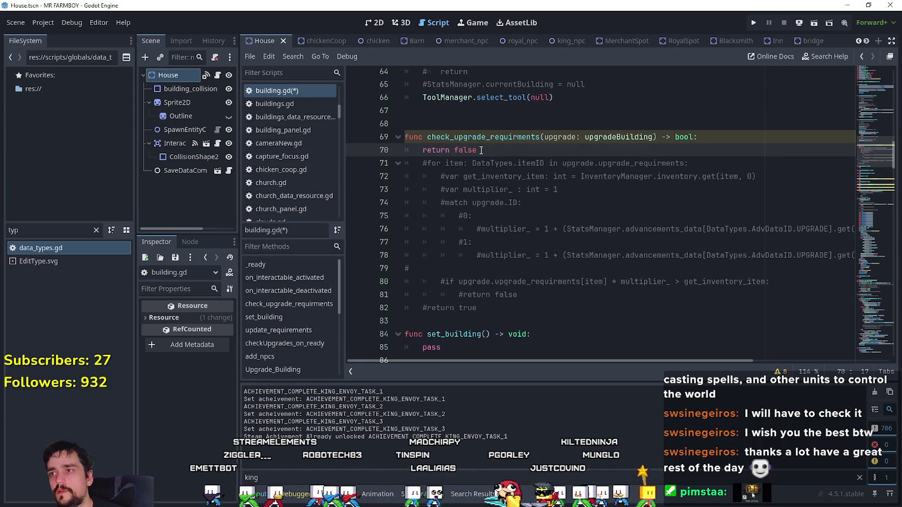
pyautogui.scroll(-2, 488, 216)
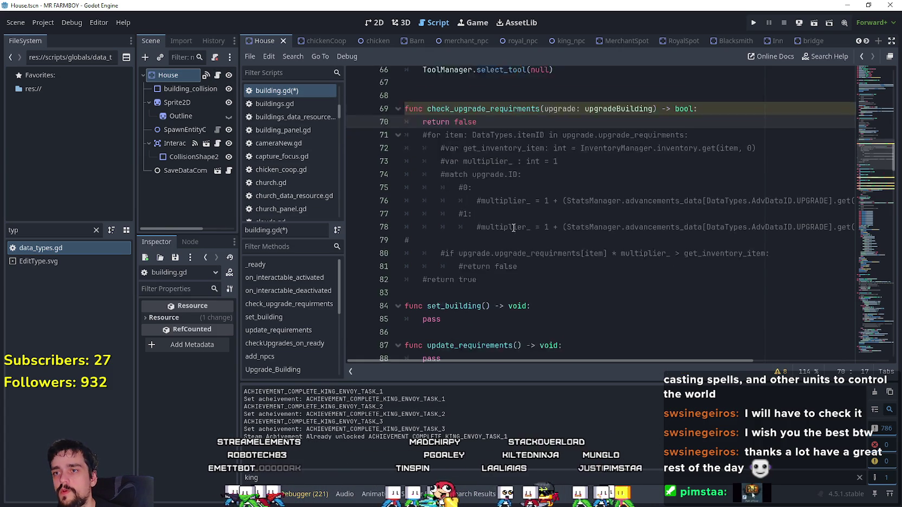
pyautogui.click(217, 76)
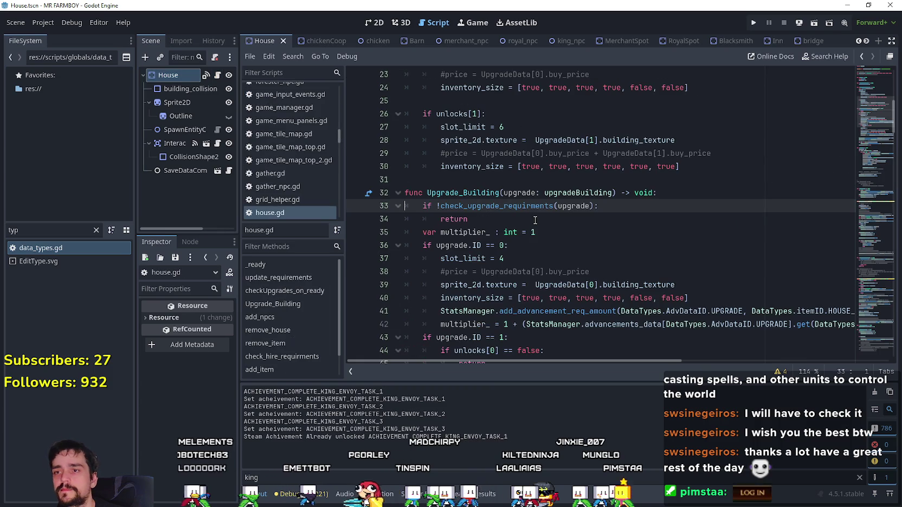
# Step: Paste the copied check_upgrade_requirments function after line 31 in house.gd and save
pyautogui.click(457, 181)
pyautogui.scroll(3, 457, 184)
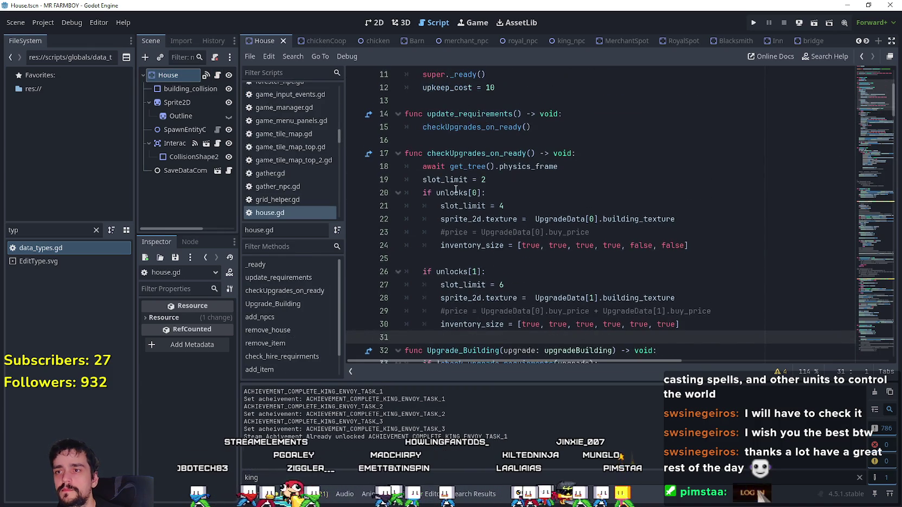
pyautogui.scroll(-3, 546, 232)
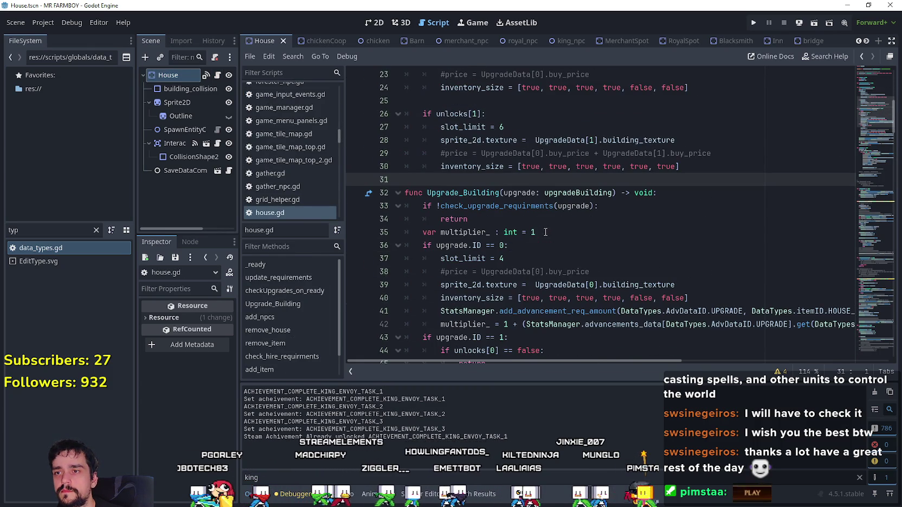
pyautogui.press('Return')
pyautogui.hotkey('ctrl', 'v')
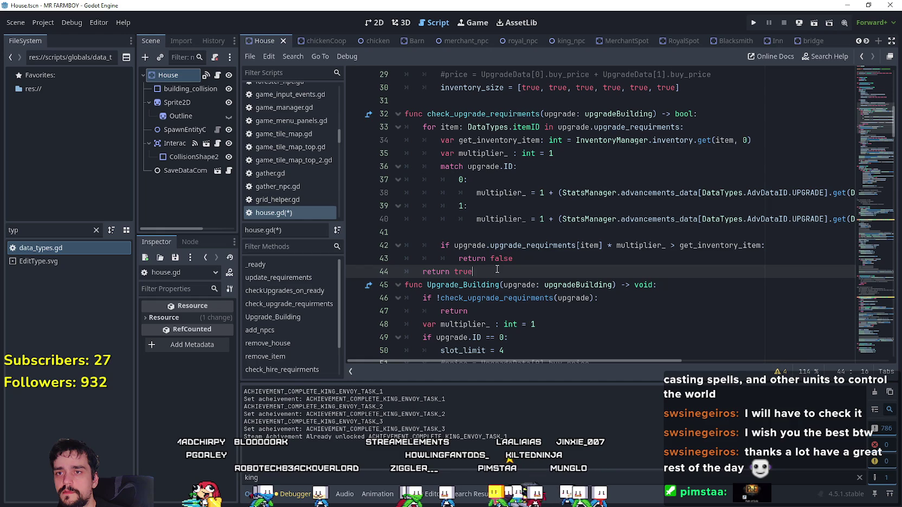
pyautogui.hotkey('ctrl', 's')
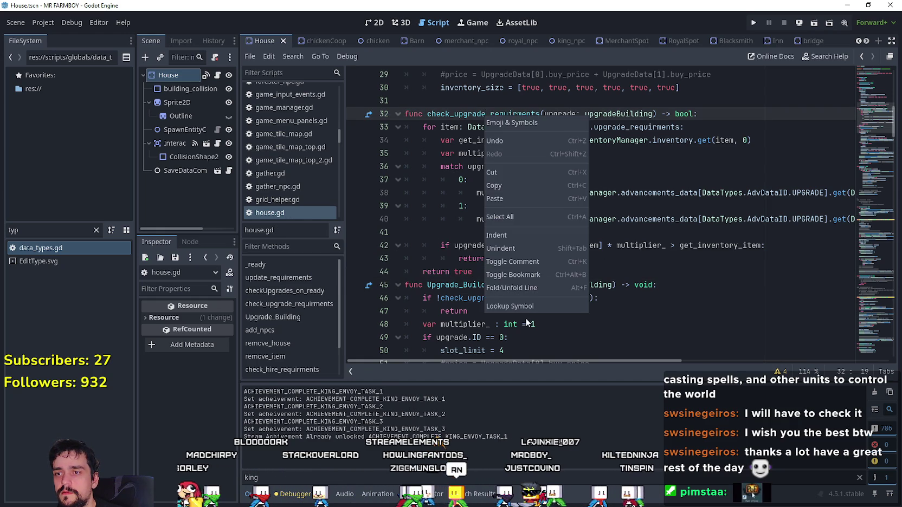
# Step: Compare with building.gd's original, then add a blank line after the new function's return true
pyautogui.keyDown('ctrl'); pyautogui.click(525, 297); pyautogui.keyUp('ctrl')
pyautogui.keyDown('ctrl'); pyautogui.click(524, 297); pyautogui.keyUp('ctrl')
pyautogui.click(526, 245)
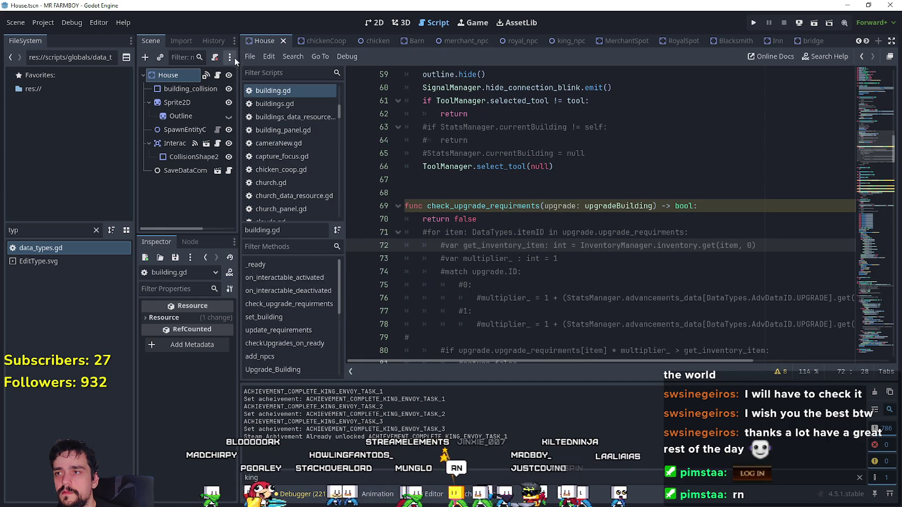
pyautogui.click(224, 76)
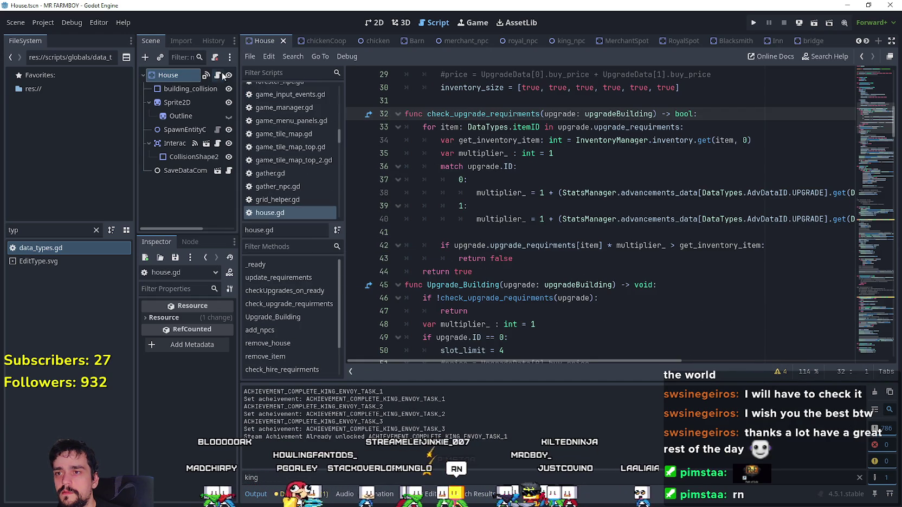
pyautogui.click(627, 245)
pyautogui.press('Down')
pyautogui.press('Down')
pyautogui.scroll(-2, 509, 184)
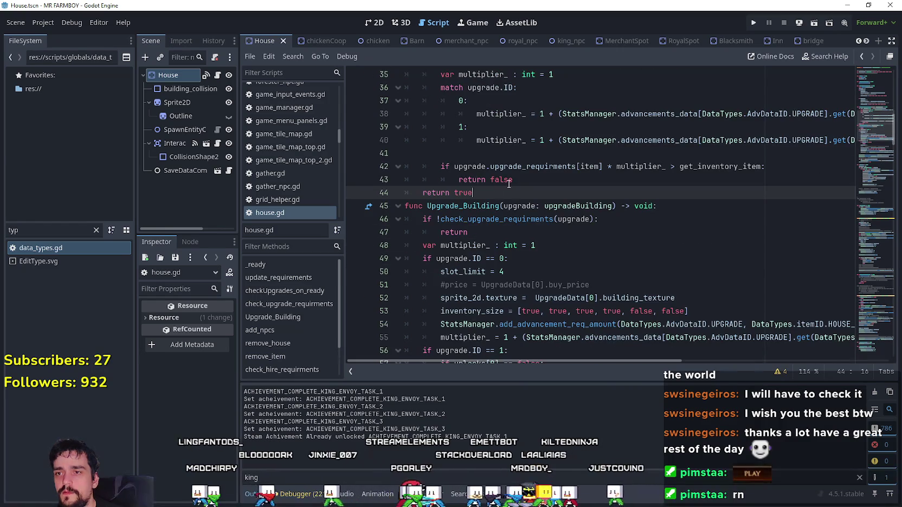
pyautogui.press('Return')
# Step: Delete the commented combined-price line in the second upgrade branch
pyautogui.scroll(-5, 508, 185)
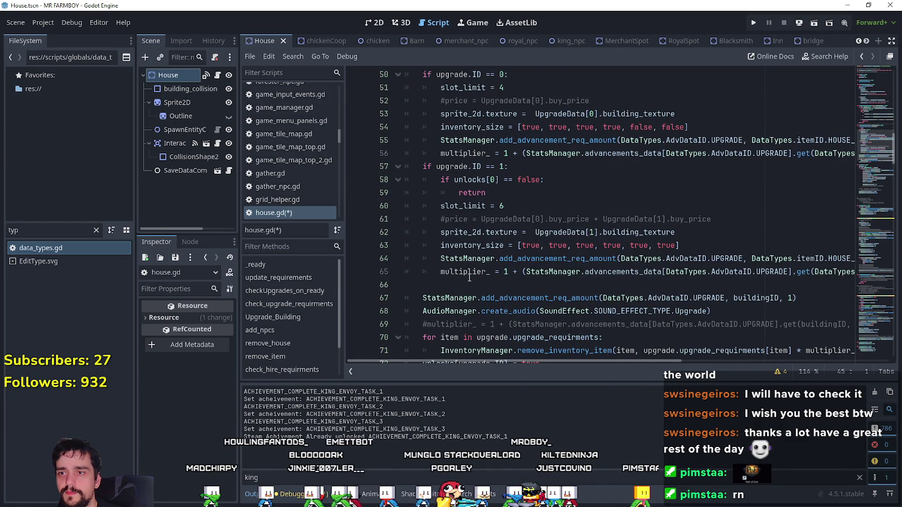
pyautogui.click(480, 272)
pyautogui.click(645, 282)
pyautogui.scroll(-1, 647, 284)
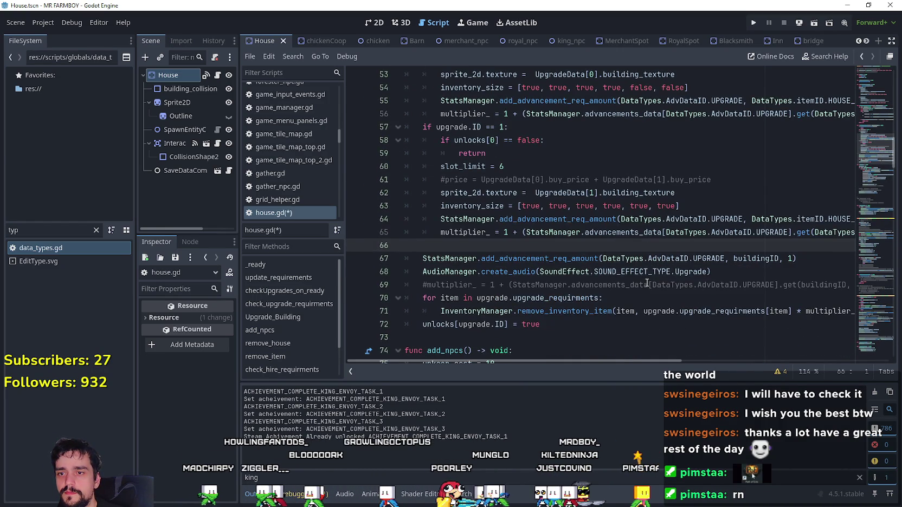
pyautogui.scroll(-2, 542, 271)
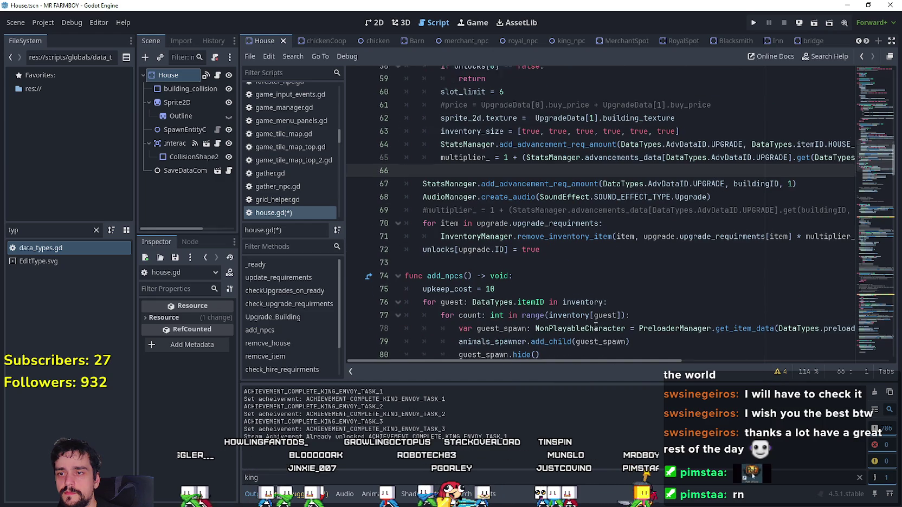
pyautogui.scroll(1, 572, 246)
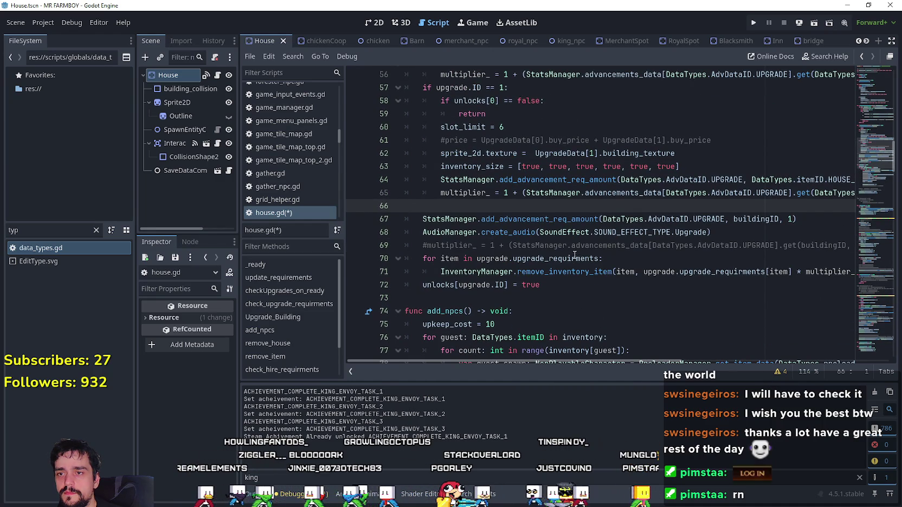
pyautogui.scroll(4, 683, 331)
pyautogui.scroll(1, 683, 330)
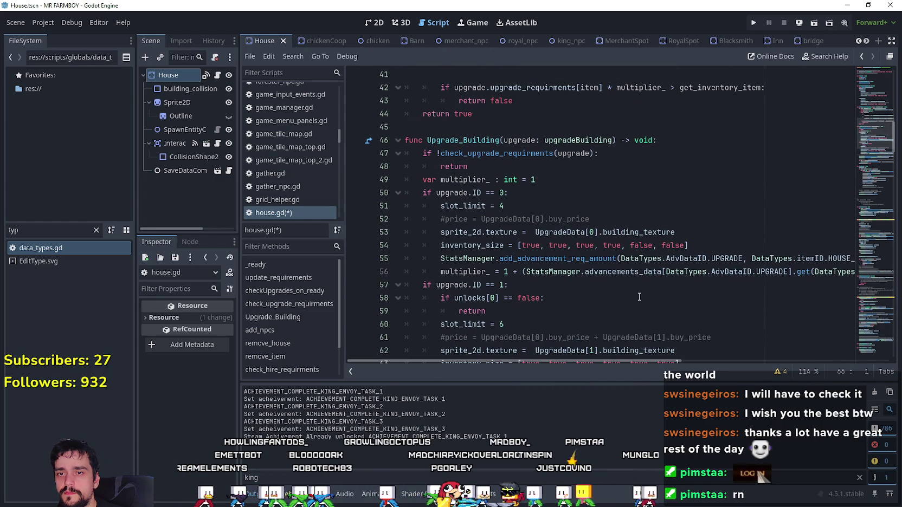
pyautogui.scroll(1, 639, 298)
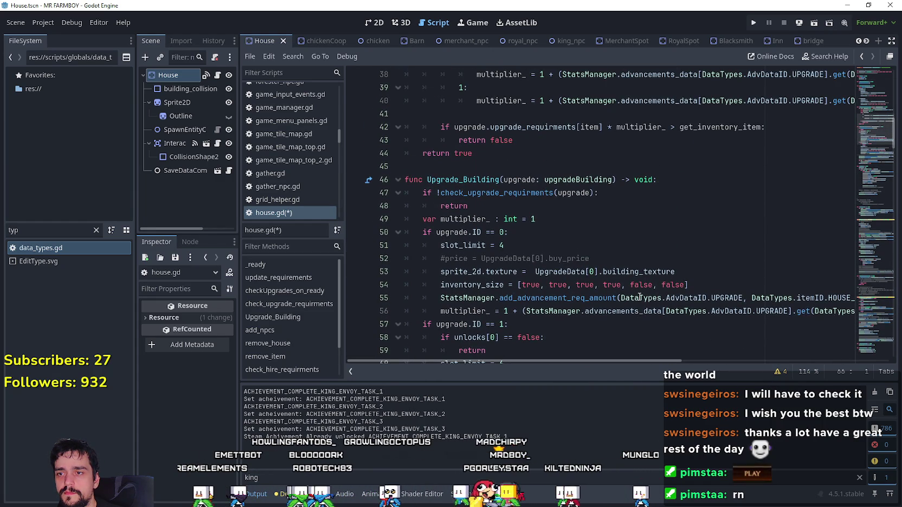
pyautogui.scroll(-4, 639, 297)
pyautogui.click(725, 217)
pyautogui.moveTo(726, 216)
pyautogui.mouseDown()
pyautogui.moveTo(412, 206)
pyautogui.moveTo(405, 219)
pyautogui.mouseUp()
pyautogui.press('BackSpace')
pyautogui.press('BackSpace')
# Step: Delete the commented-out #multiplier_ line after create_audio
pyautogui.scroll(-2, 704, 228)
pyautogui.moveTo(630, 232); pyautogui.dragTo(779, 230)
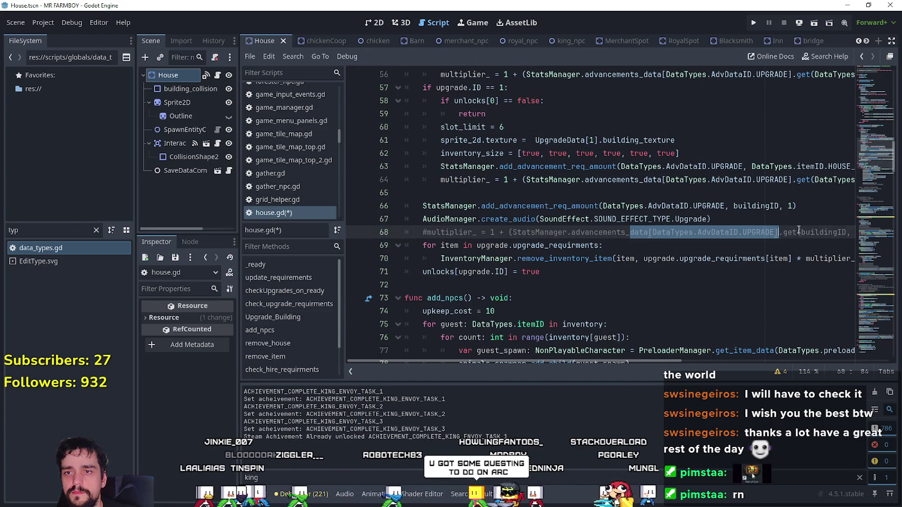
pyautogui.hscroll(2, 797, 230)
pyautogui.press('Up')
pyautogui.tripleClick(841, 231)
pyautogui.press('BackSpace')
pyautogui.press('BackSpace')
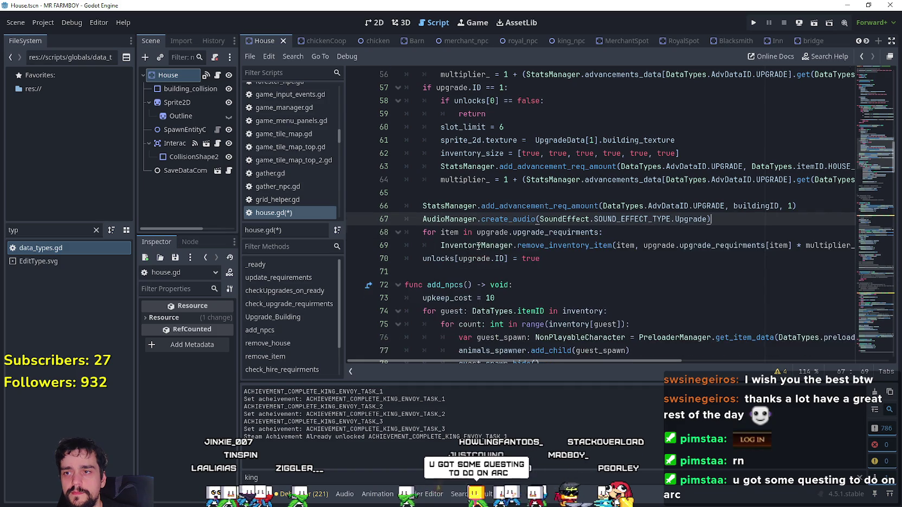
# Step: Delete the commented price line in the first upgrade branch
pyautogui.scroll(4, 479, 245)
pyautogui.moveTo(590, 183); pyautogui.dragTo(363, 185)
pyautogui.press('BackSpace')
pyautogui.press('BackSpace')
pyautogui.scroll(5, 486, 231)
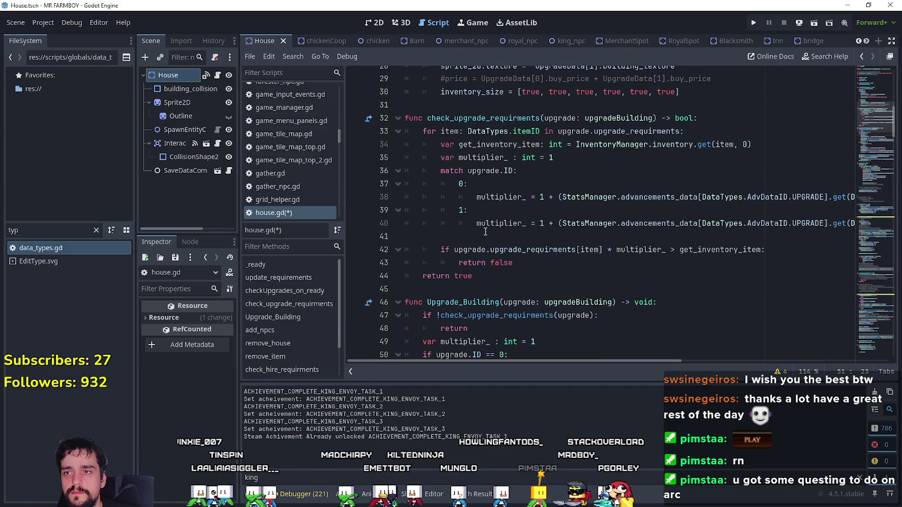
pyautogui.click(485, 237)
pyautogui.click(492, 281)
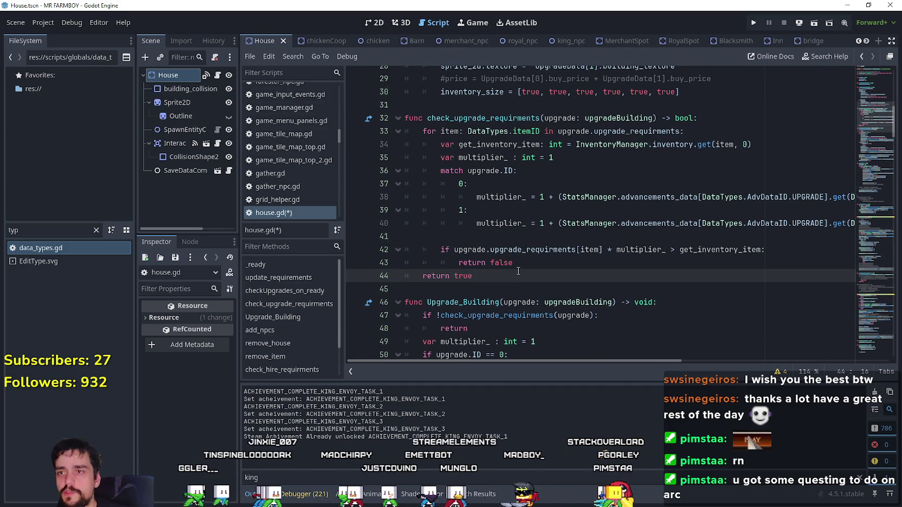
# Step: Review the cleaned-up Upgrade_Building code up to its check_upgrade_requirments call
pyautogui.scroll(3, 543, 256)
pyautogui.scroll(-10, 539, 256)
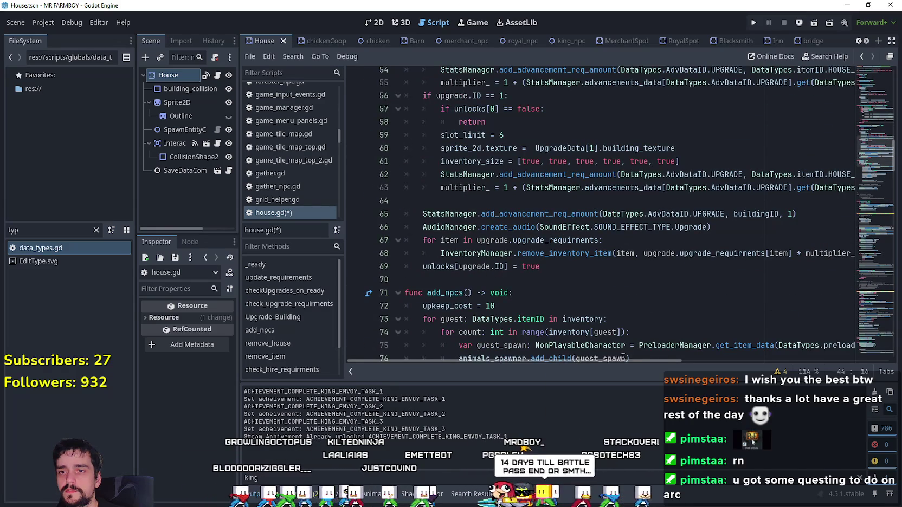
pyautogui.hscroll(5, 629, 361)
pyautogui.hscroll(-5, 637, 358)
pyautogui.scroll(4, 526, 163)
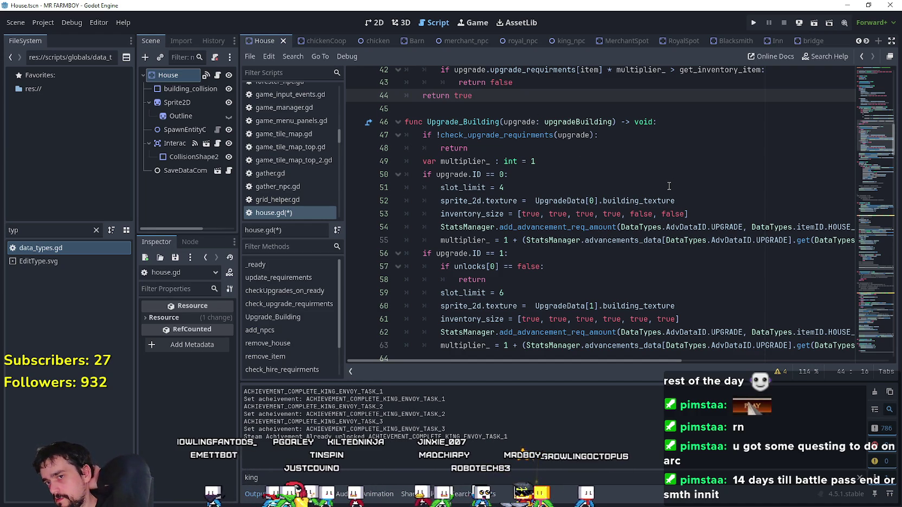
pyautogui.scroll(-2, 640, 184)
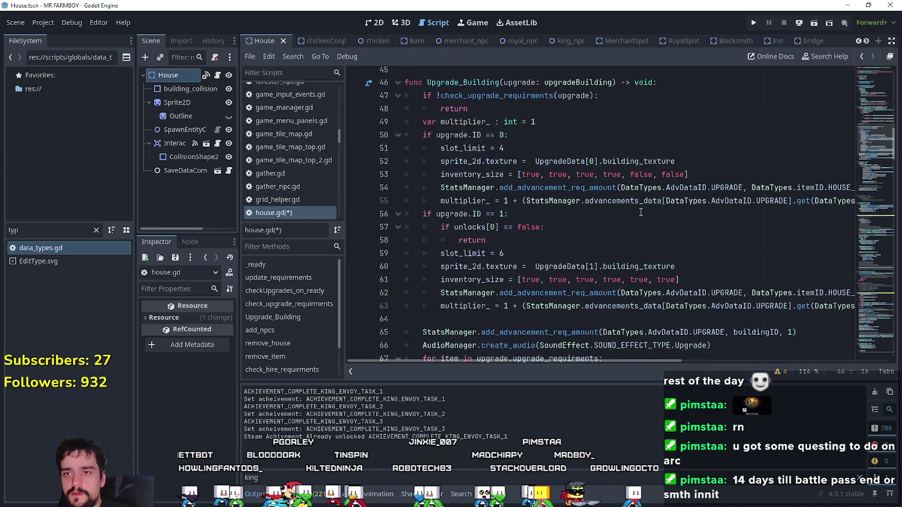
pyautogui.scroll(-1, 640, 184)
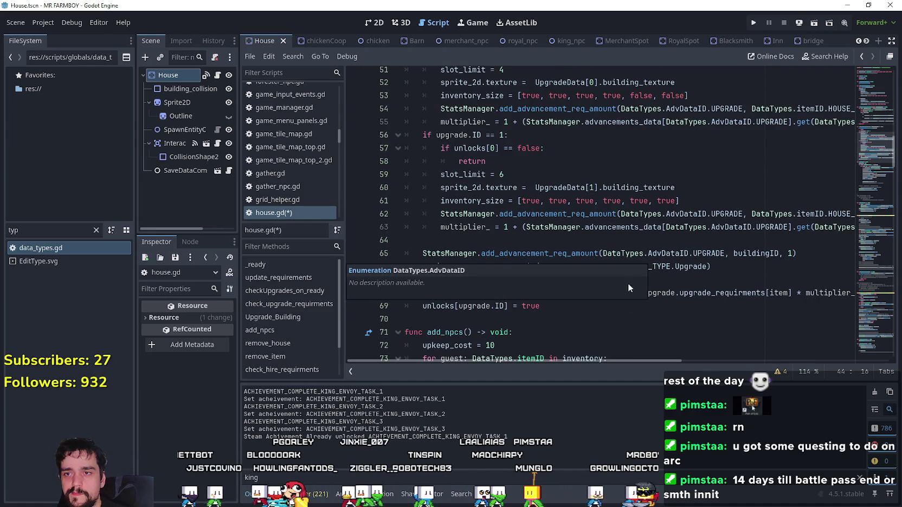
pyautogui.moveTo(676, 361)
pyautogui.mouseDown()
pyautogui.moveTo(806, 370)
pyautogui.moveTo(627, 350)
pyautogui.moveTo(820, 361)
pyautogui.moveTo(810, 349)
pyautogui.mouseUp()
pyautogui.scroll(-1, 810, 349)
pyautogui.moveTo(728, 361); pyautogui.dragTo(584, 361)
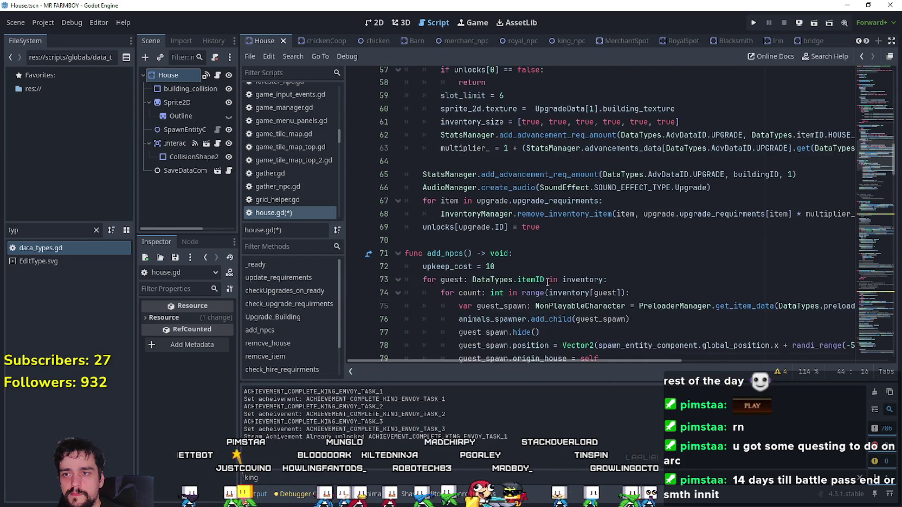
pyautogui.scroll(3, 547, 281)
pyautogui.scroll(5, 548, 281)
pyautogui.scroll(-3, 557, 247)
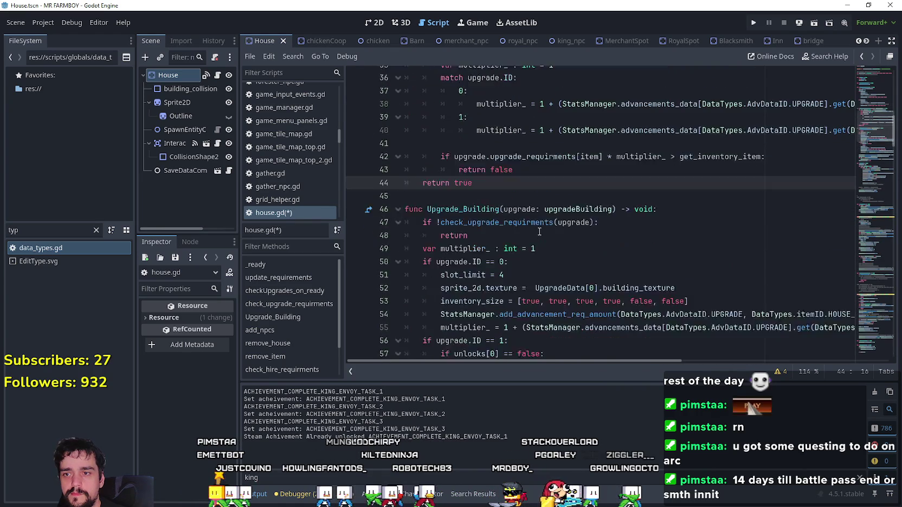
pyautogui.click(573, 175)
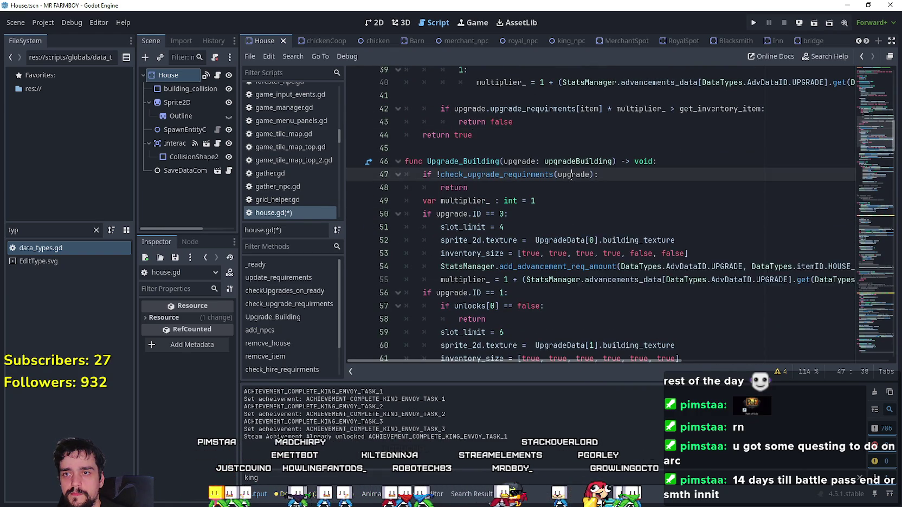
pyautogui.scroll(4, 610, 227)
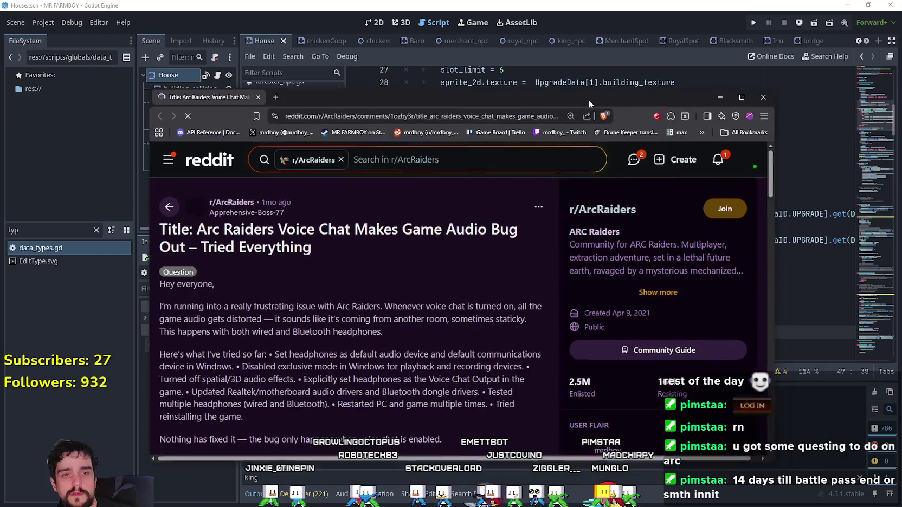
# Step: Bring the r/ArcRaiders voice-chat audio post onscreen, read its tried fixes, briefly viewing This PC
pyautogui.moveTo(589, 99); pyautogui.dragTo(636, 41)
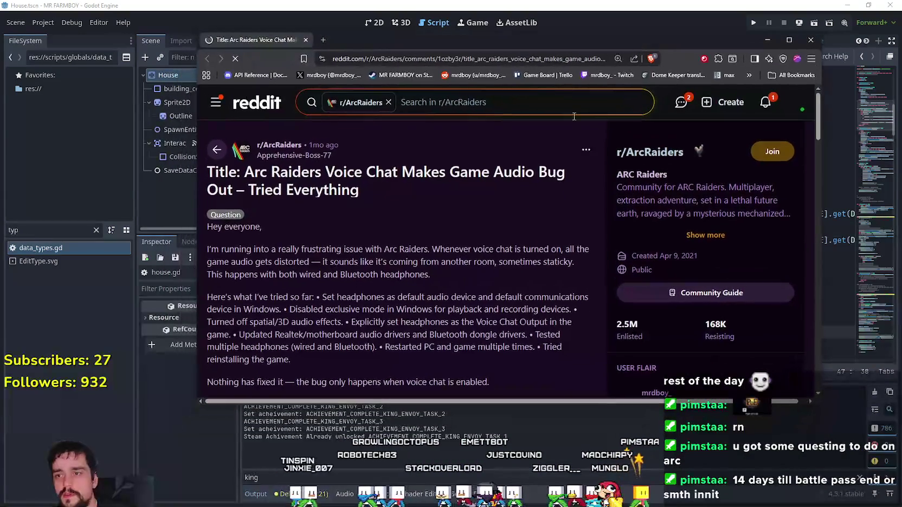
pyautogui.scroll(-1, 486, 287)
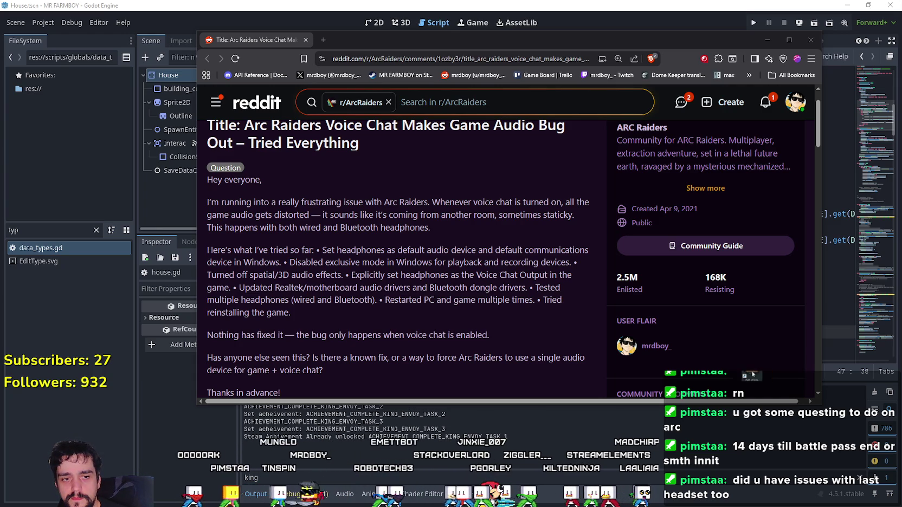
pyautogui.scroll(-1, 141, 260)
pyautogui.scroll(1, 139, 230)
pyautogui.scroll(-2, 128, 241)
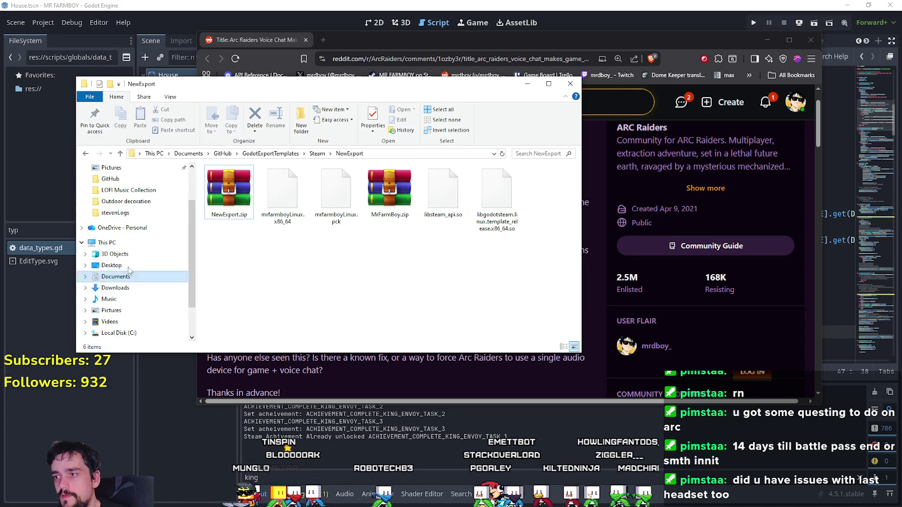
pyautogui.click(123, 245)
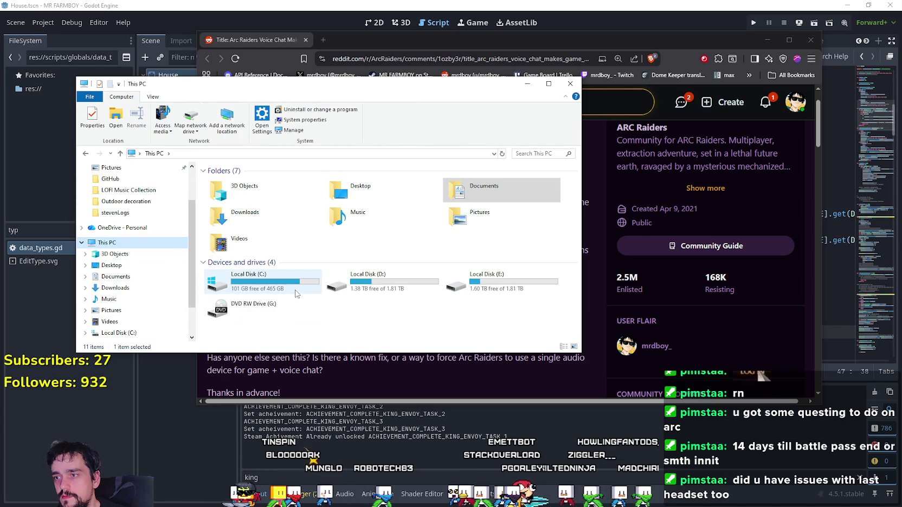
pyautogui.click(527, 83)
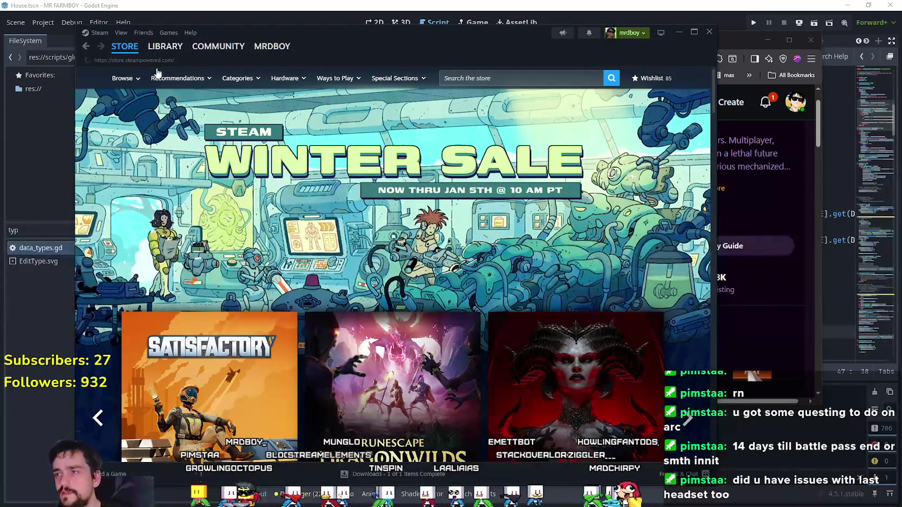
# Step: Delete the -norhithread launch option from ARC Raiders' properties and close the properties window
pyautogui.click(165, 46)
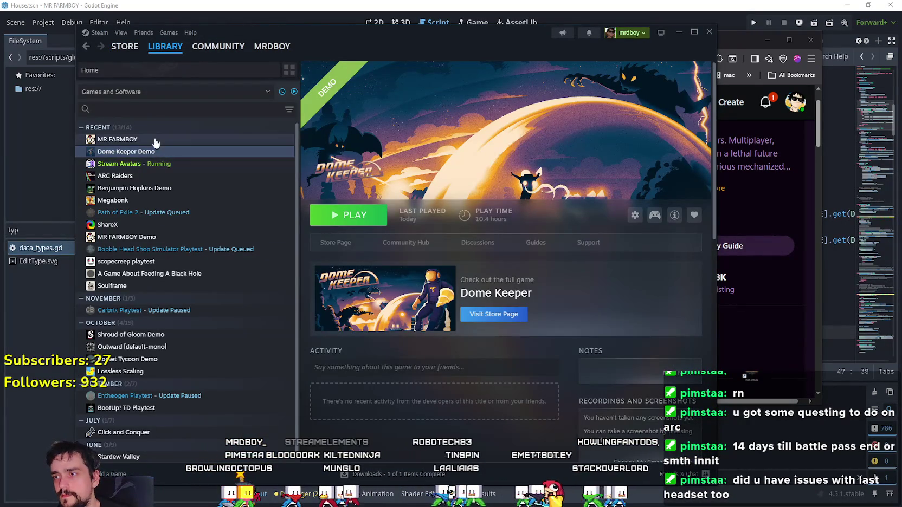
pyautogui.rightClick(151, 179)
pyautogui.click(176, 253)
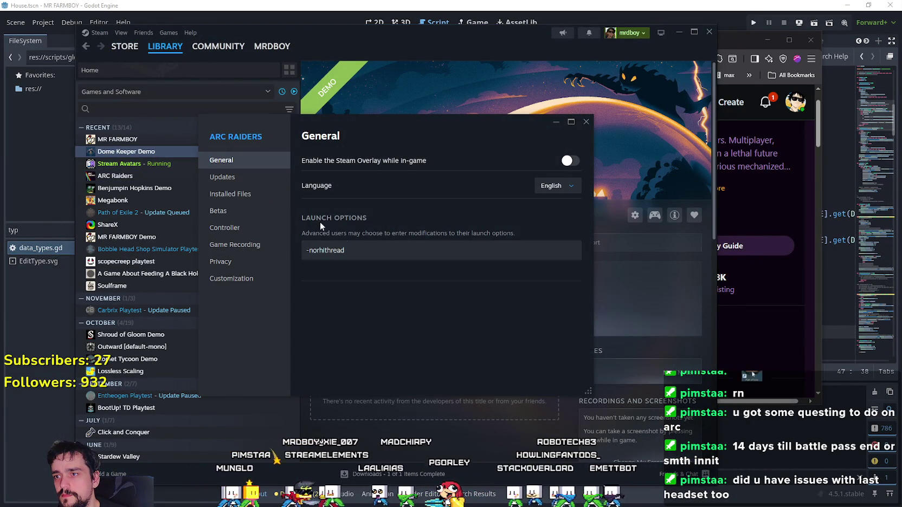
pyautogui.click(369, 259)
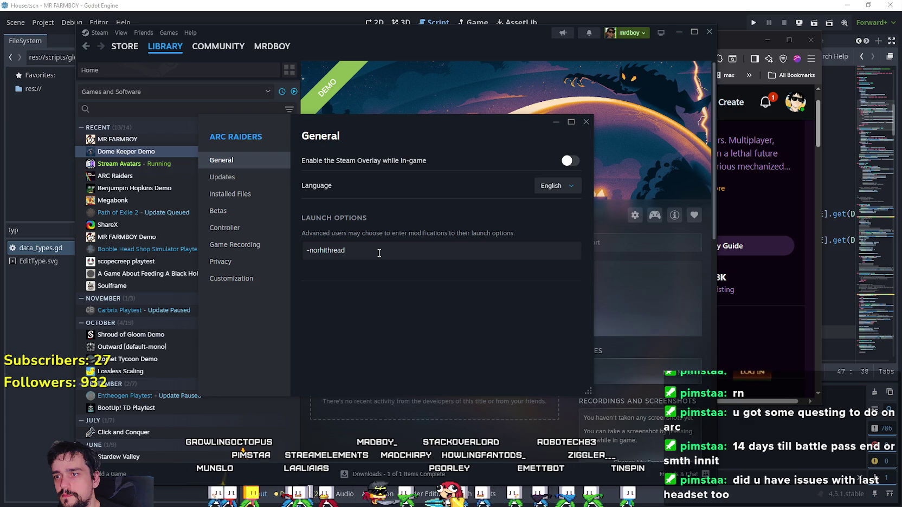
pyautogui.tripleClick(346, 250)
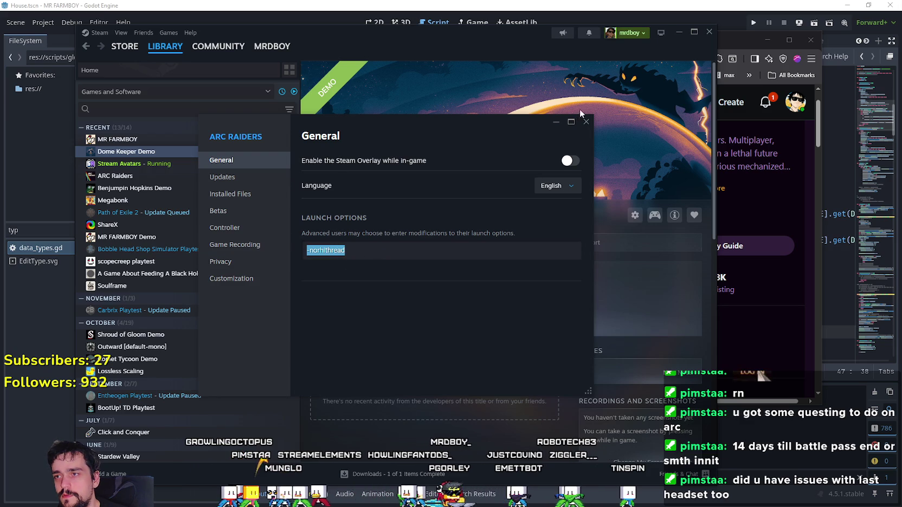
pyautogui.click(382, 258)
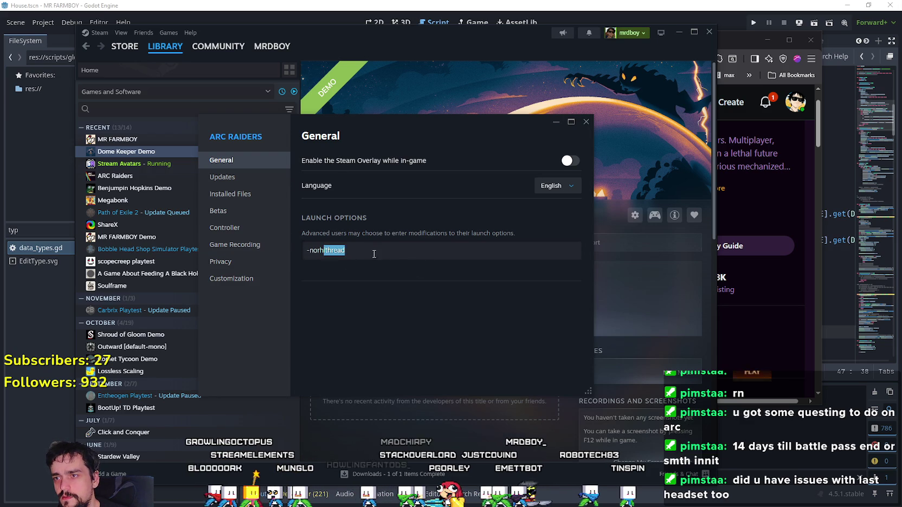
pyautogui.tripleClick(385, 252)
pyautogui.press('BackSpace')
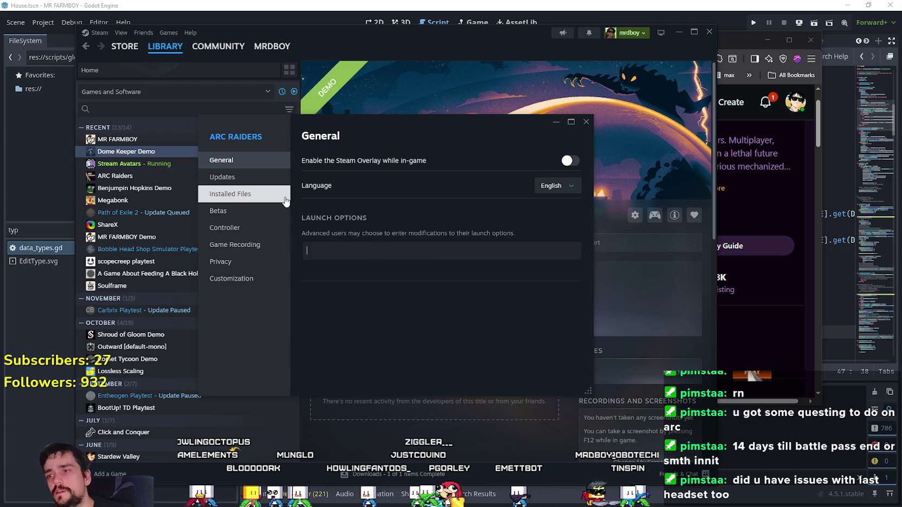
pyautogui.click(252, 176)
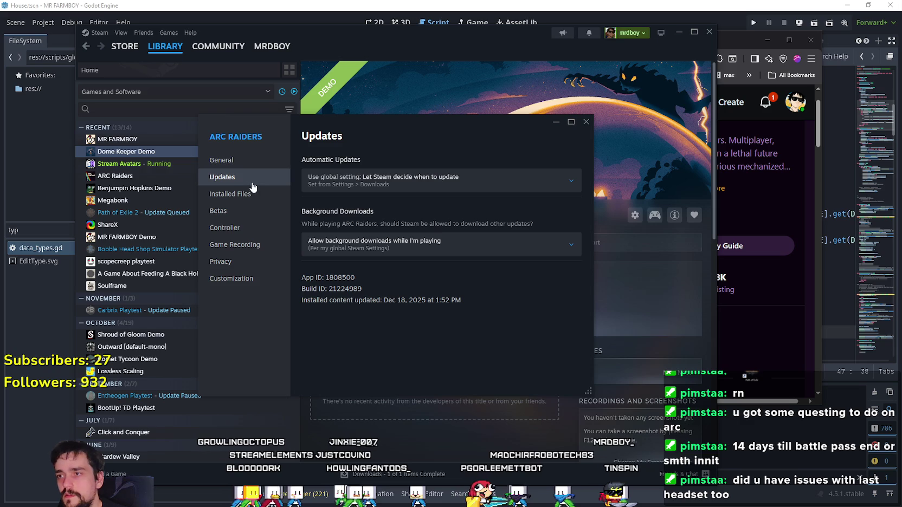
pyautogui.click(252, 166)
pyautogui.click(425, 258)
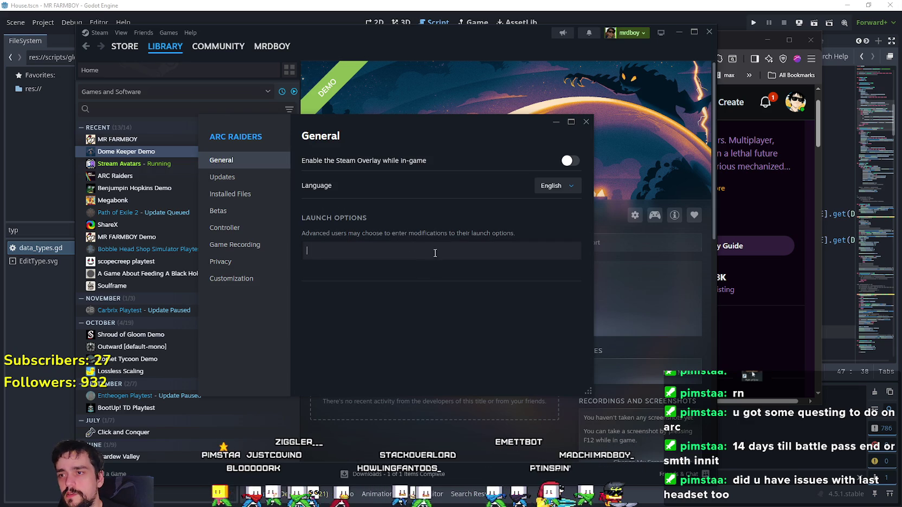
pyautogui.click(586, 121)
# Step: Reopen ARC Raiders' properties and go to the Installed Files page
pyautogui.click(160, 140)
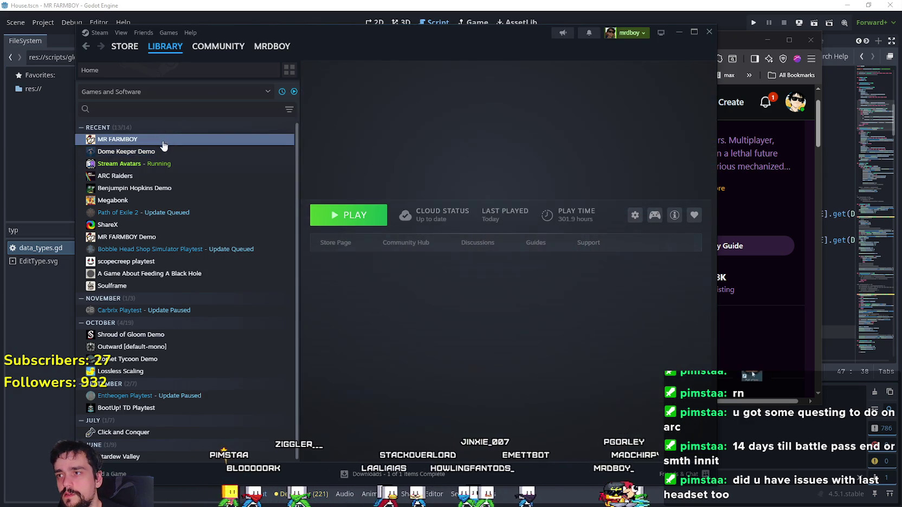
pyautogui.click(142, 176)
pyautogui.rightClick(142, 177)
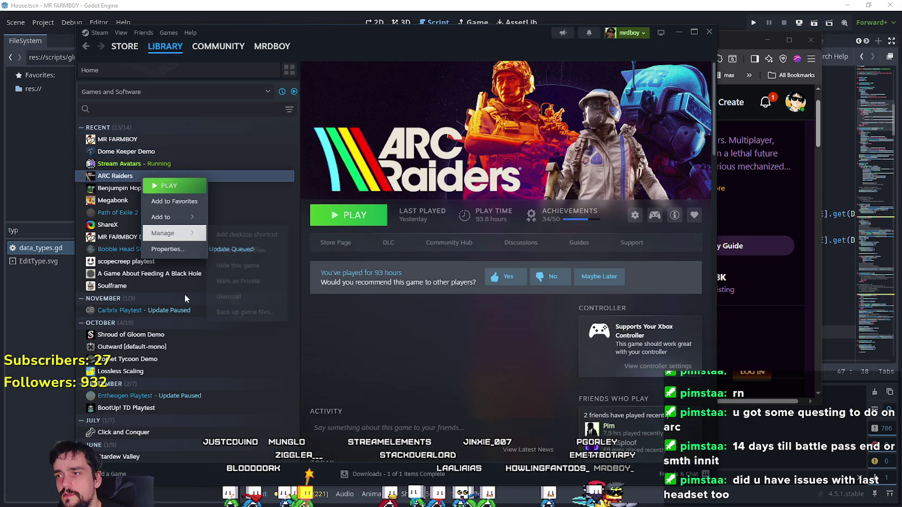
pyautogui.moveTo(162, 233)
pyautogui.click(174, 251)
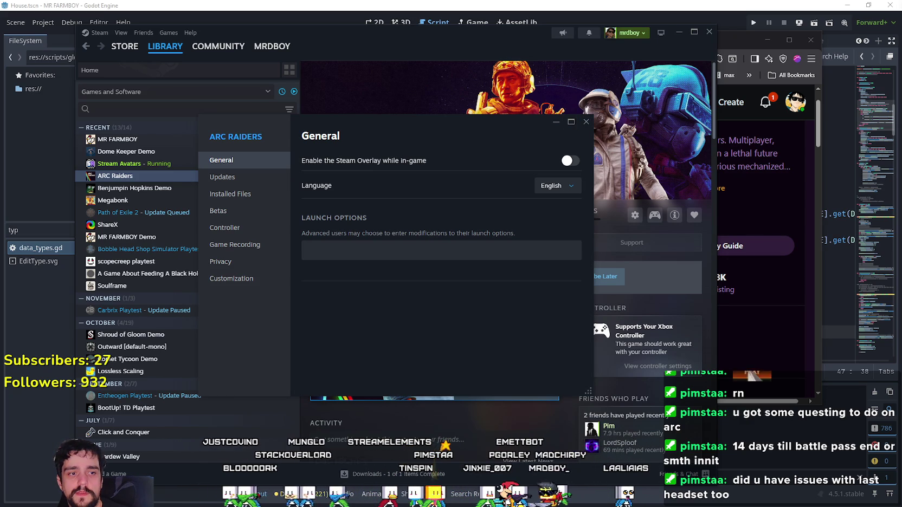
pyautogui.click(247, 178)
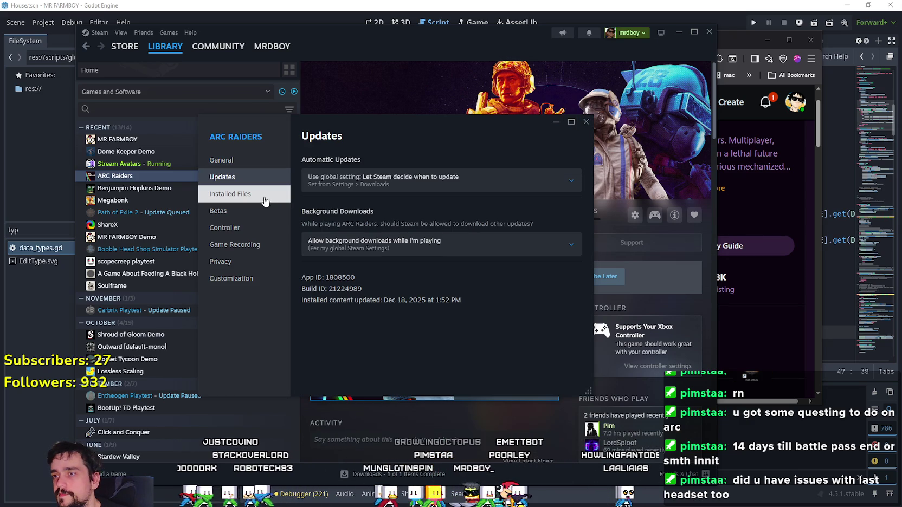
pyautogui.click(253, 200)
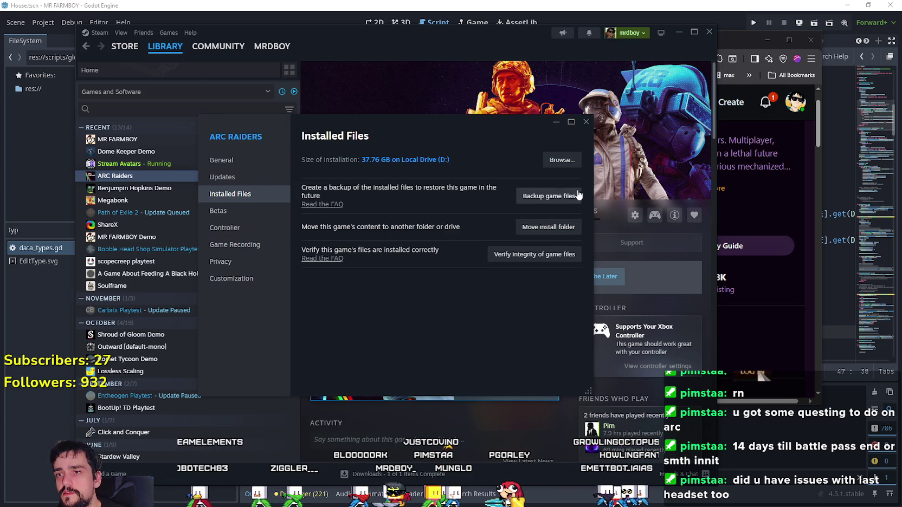
# Step: Move the ARC Raiders install folder from D: to Local Drive (C:), then return to the Reddit post
pyautogui.click(549, 227)
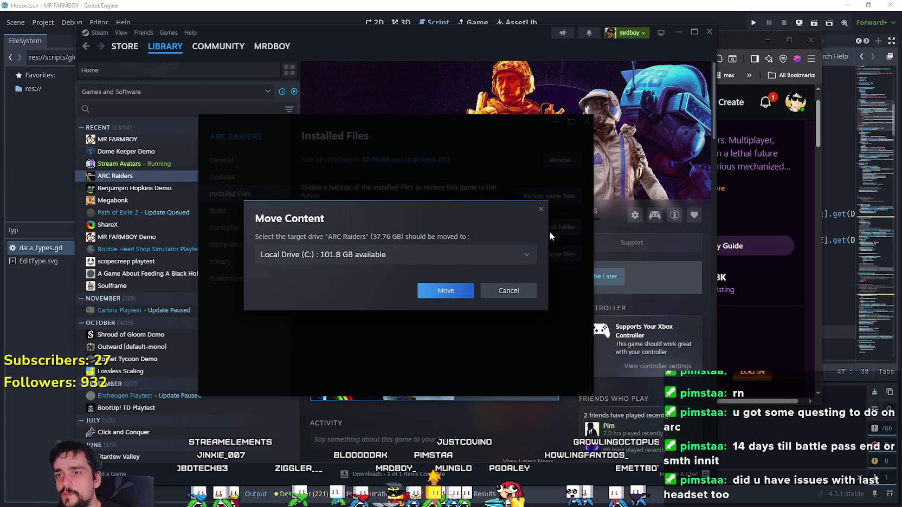
pyautogui.click(448, 257)
pyautogui.click(318, 262)
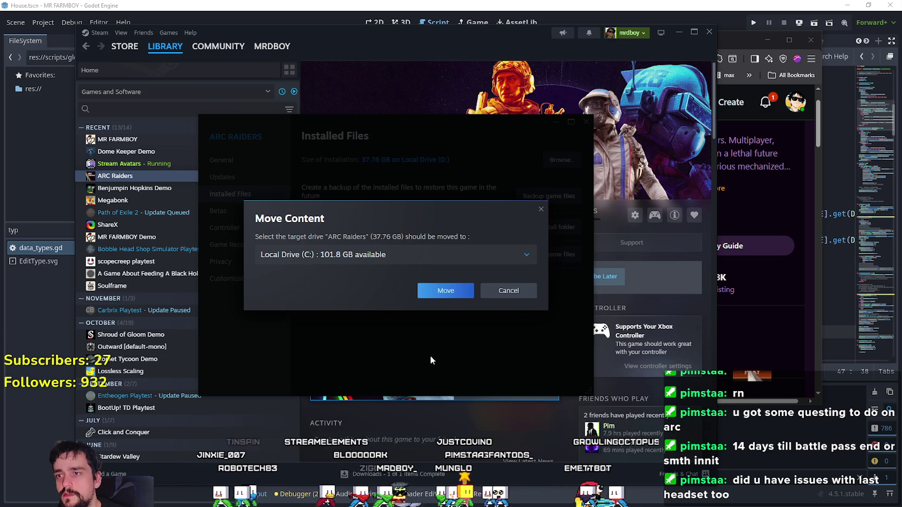
pyautogui.click(443, 292)
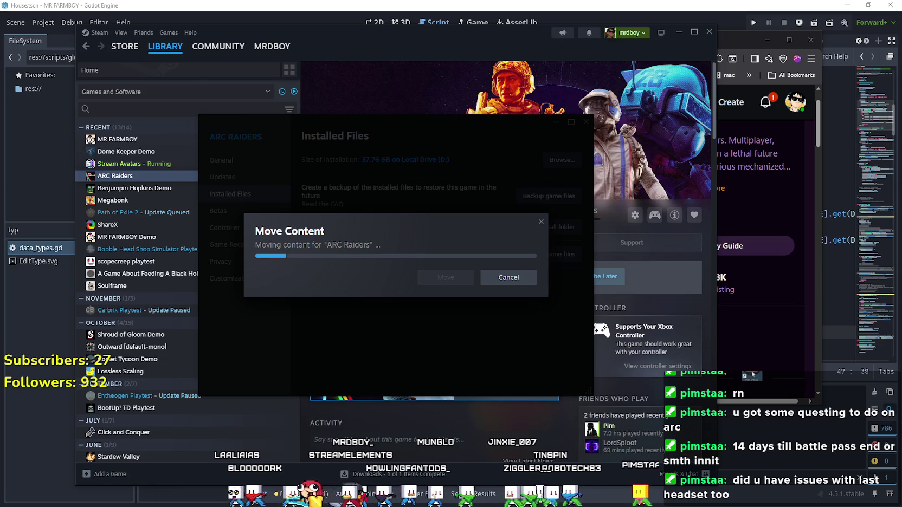
pyautogui.click(744, 42)
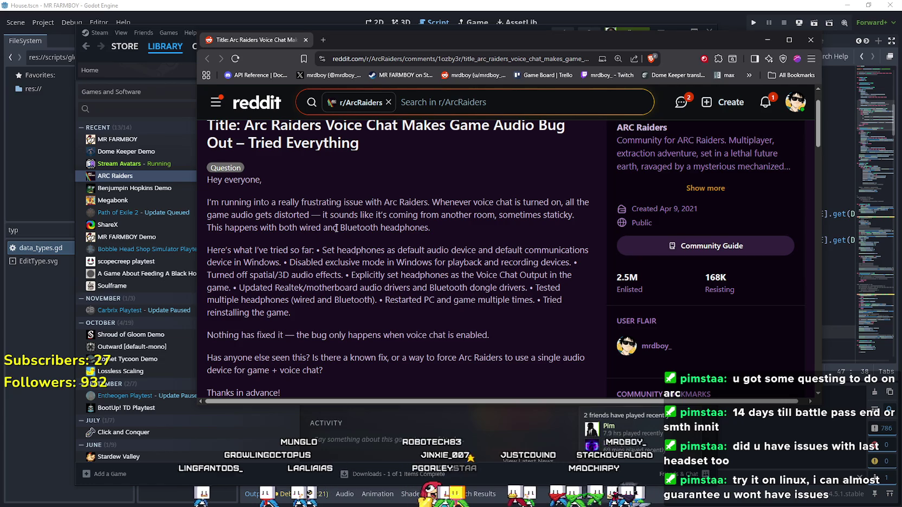
# Step: Read the post, highlighting 'wired and Bluetooth headphones' and the start of the tried-fixes list
pyautogui.scroll(-1, 446, 163)
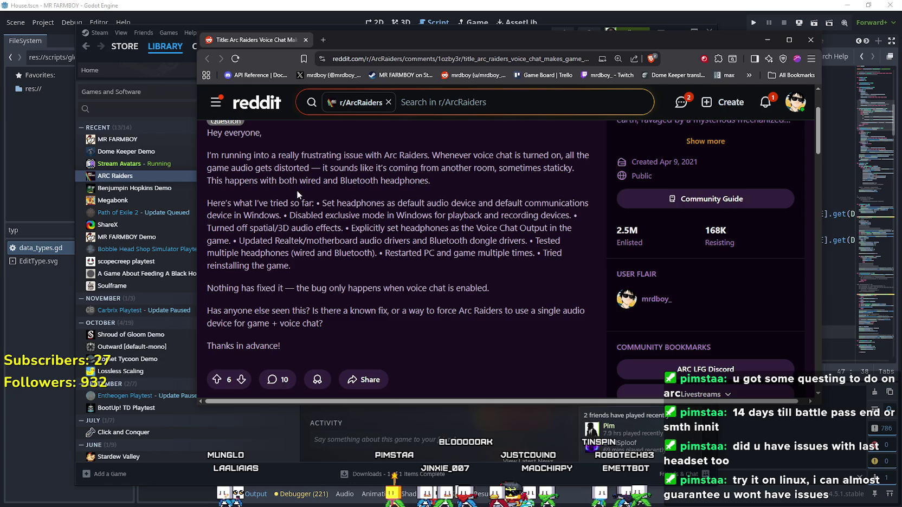
pyautogui.moveTo(298, 182)
pyautogui.mouseDown()
pyautogui.moveTo(393, 179)
pyautogui.moveTo(345, 181)
pyautogui.mouseUp()
pyautogui.doubleClick(392, 179)
pyautogui.moveTo(311, 199); pyautogui.dragTo(333, 204)
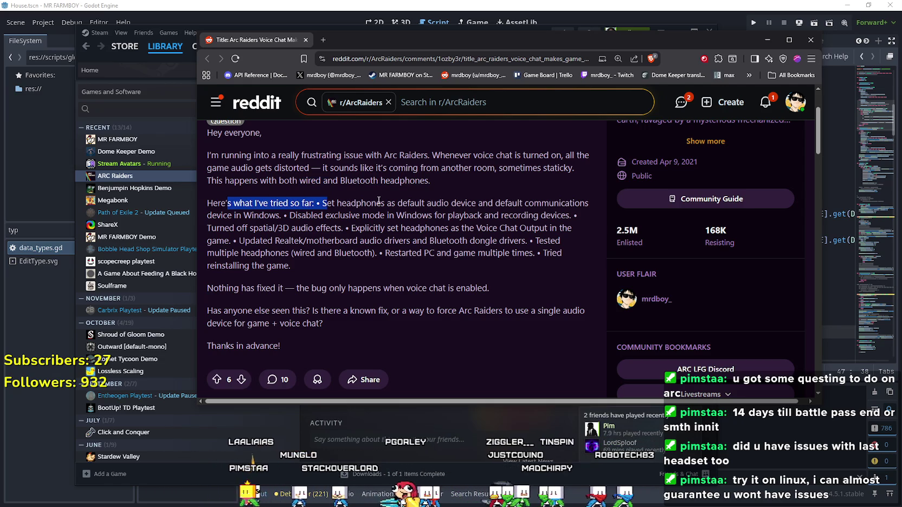
pyautogui.click(339, 206)
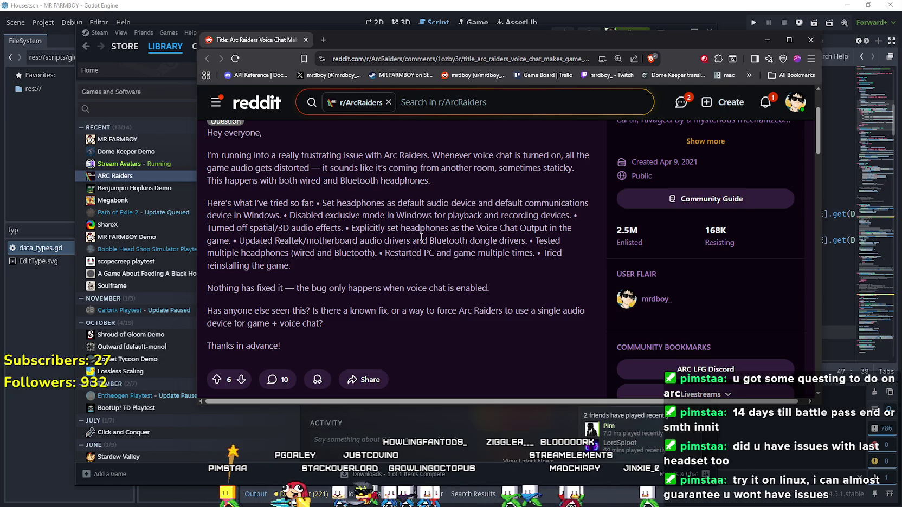
# Step: Scroll to the headphone-modes reply and highlight its 'audio only or headset' explanation
pyautogui.scroll(-3, 422, 237)
pyautogui.scroll(-1, 462, 250)
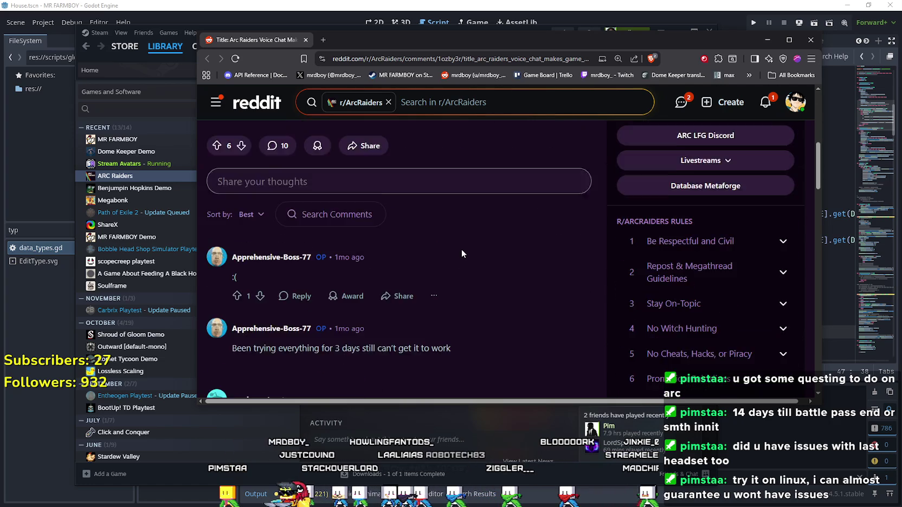
pyautogui.scroll(-3, 461, 250)
pyautogui.scroll(-2, 459, 248)
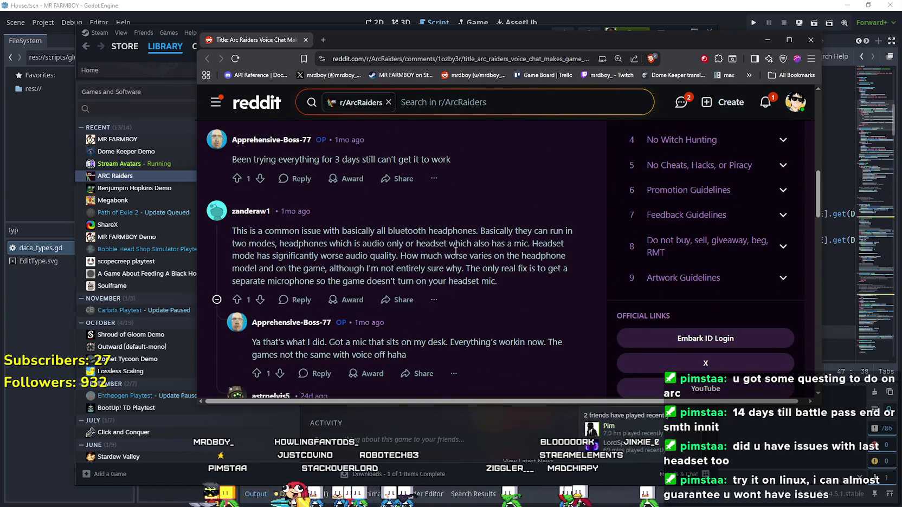
pyautogui.scroll(1, 455, 250)
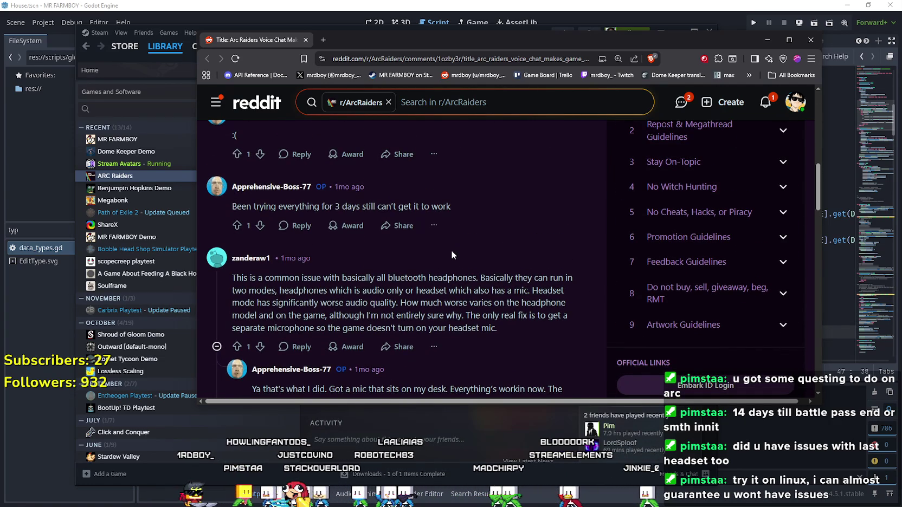
pyautogui.scroll(-3, 450, 251)
pyautogui.scroll(1, 380, 205)
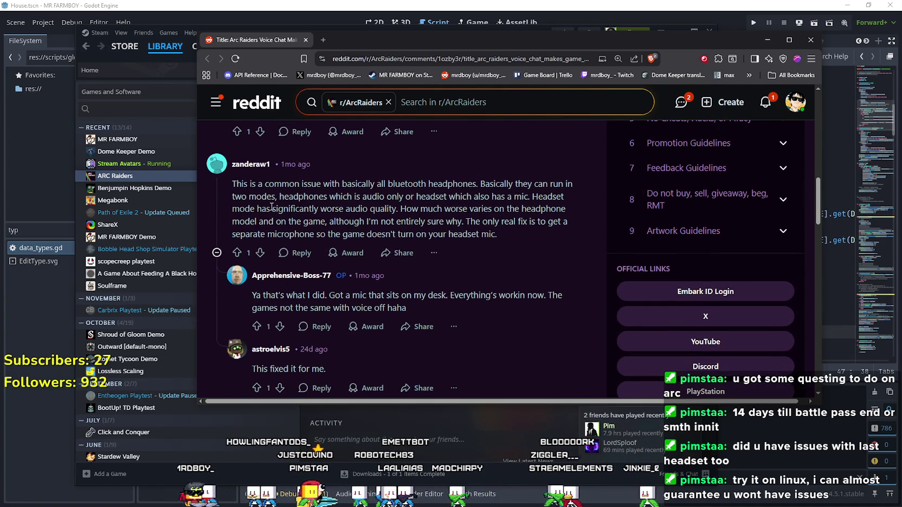
pyautogui.moveTo(241, 185)
pyautogui.mouseDown()
pyautogui.moveTo(385, 175)
pyautogui.moveTo(385, 184)
pyautogui.moveTo(459, 192)
pyautogui.moveTo(562, 184)
pyautogui.moveTo(568, 194)
pyautogui.mouseUp()
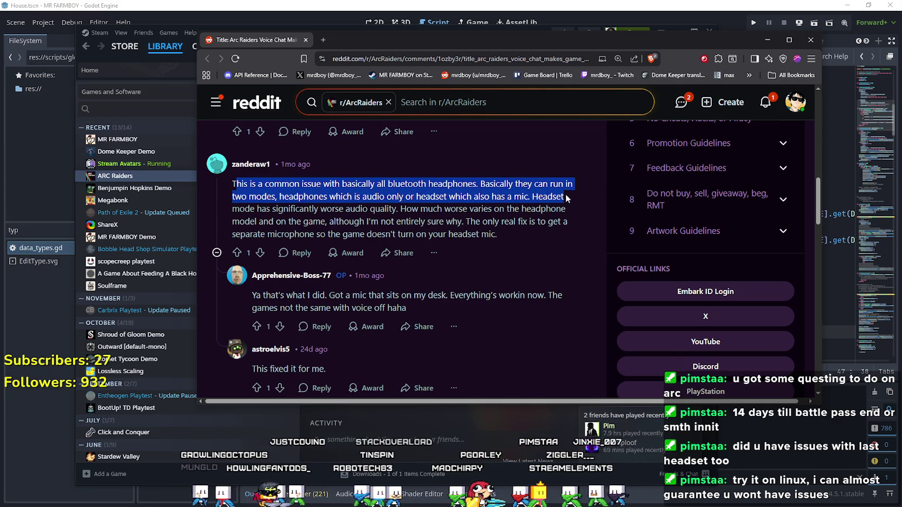
pyautogui.doubleClick(323, 195)
pyautogui.moveTo(362, 197); pyautogui.dragTo(518, 194)
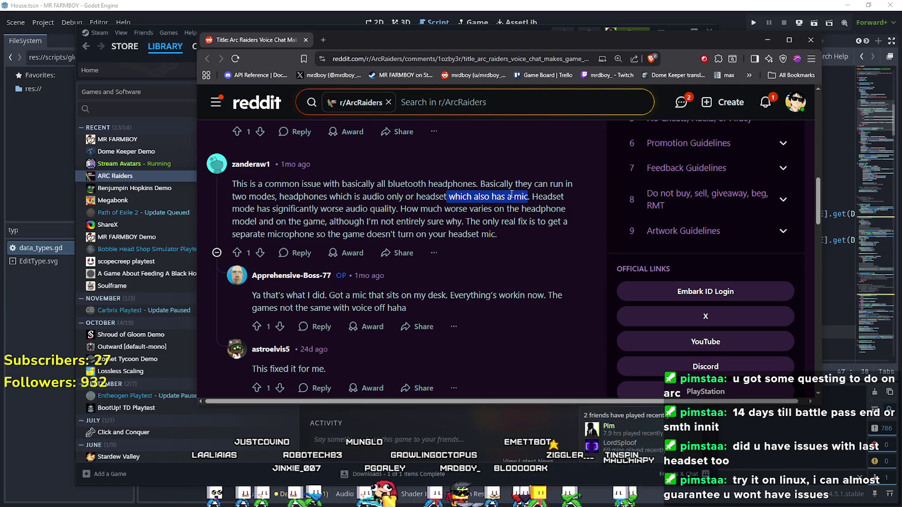
pyautogui.click(354, 212)
# Step: Highlight the reply's notes on varying by headphone model and using a separate microphone
pyautogui.moveTo(444, 209)
pyautogui.mouseDown()
pyautogui.moveTo(566, 209)
pyautogui.moveTo(564, 222)
pyautogui.moveTo(270, 221)
pyautogui.moveTo(508, 222)
pyautogui.moveTo(554, 237)
pyautogui.mouseUp()
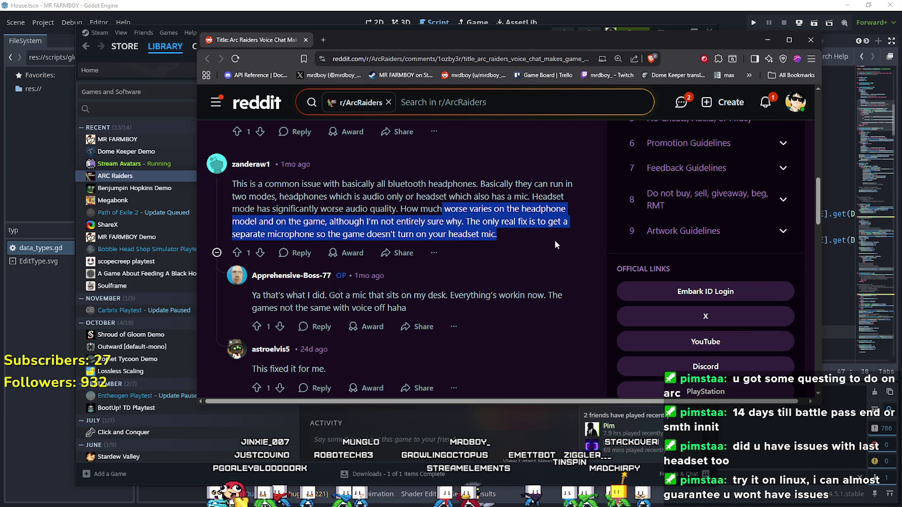
pyautogui.click(554, 241)
pyautogui.moveTo(503, 229)
pyautogui.mouseDown()
pyautogui.moveTo(230, 239)
pyautogui.moveTo(232, 222)
pyautogui.moveTo(487, 218)
pyautogui.moveTo(458, 234)
pyautogui.moveTo(400, 209)
pyautogui.moveTo(381, 220)
pyautogui.mouseUp()
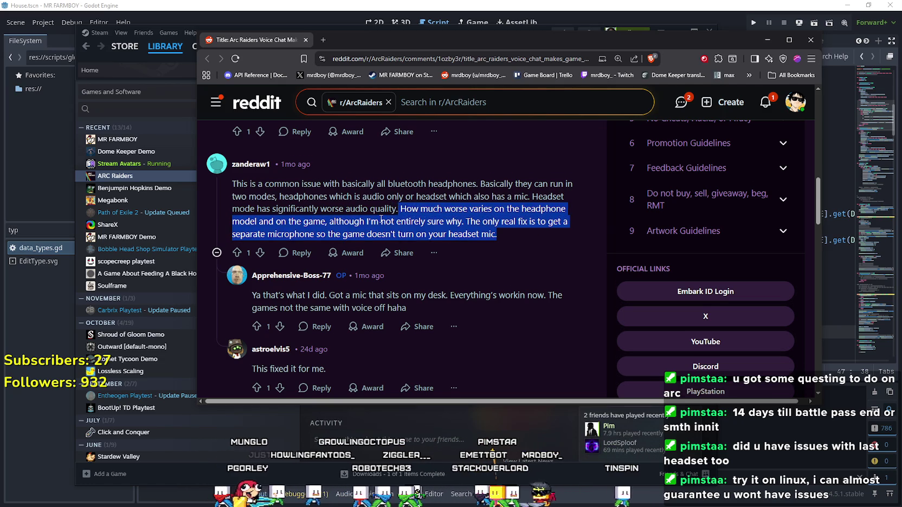
pyautogui.click(381, 220)
# Step: Scroll further and highlight the wired headset or dongle advice, then bring Sound settings forward
pyautogui.scroll(-3, 382, 219)
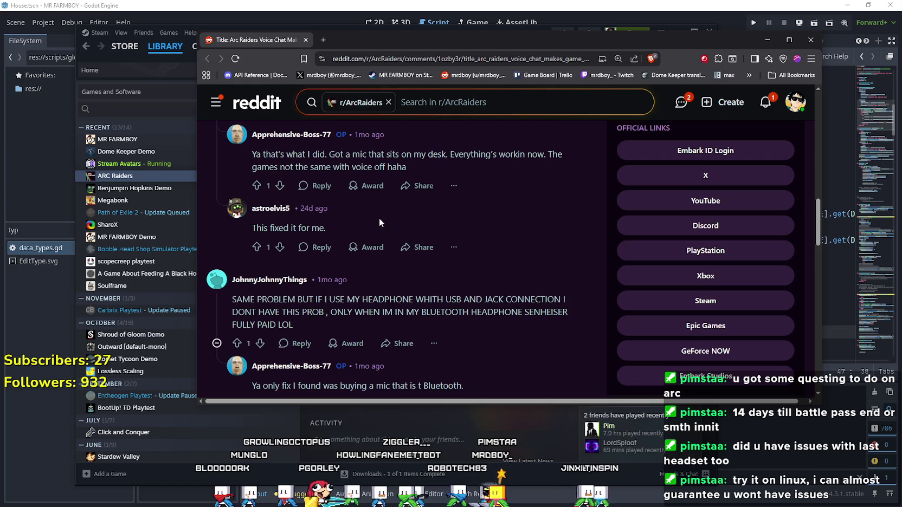
pyautogui.scroll(-1, 380, 220)
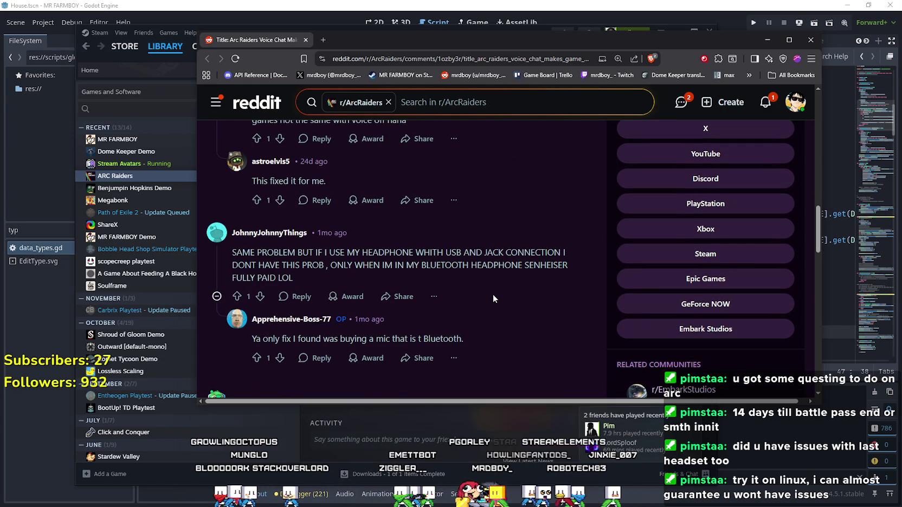
pyautogui.scroll(-2, 492, 297)
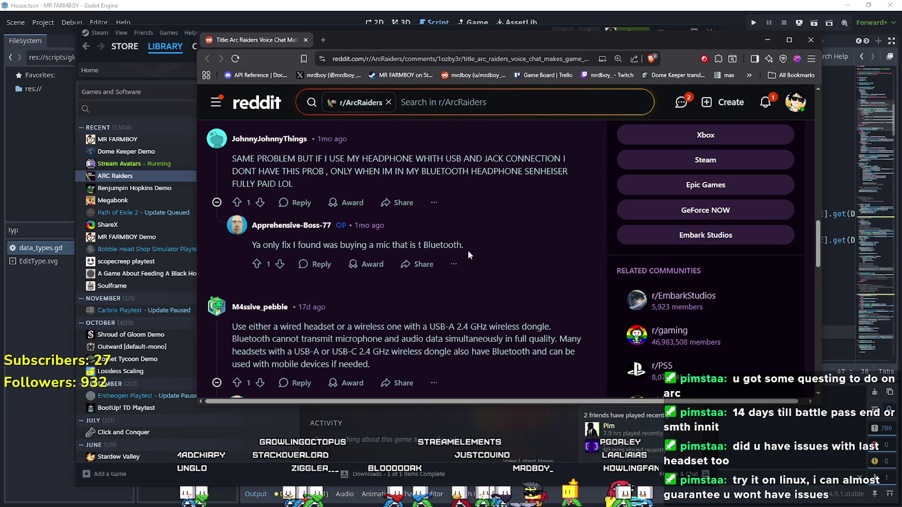
pyautogui.scroll(-4, 469, 261)
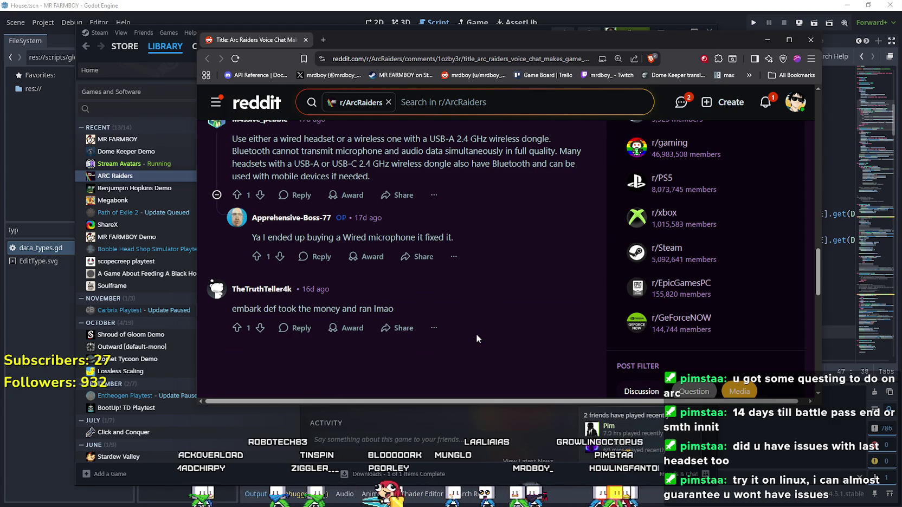
pyautogui.scroll(-1, 476, 333)
pyautogui.scroll(3, 476, 331)
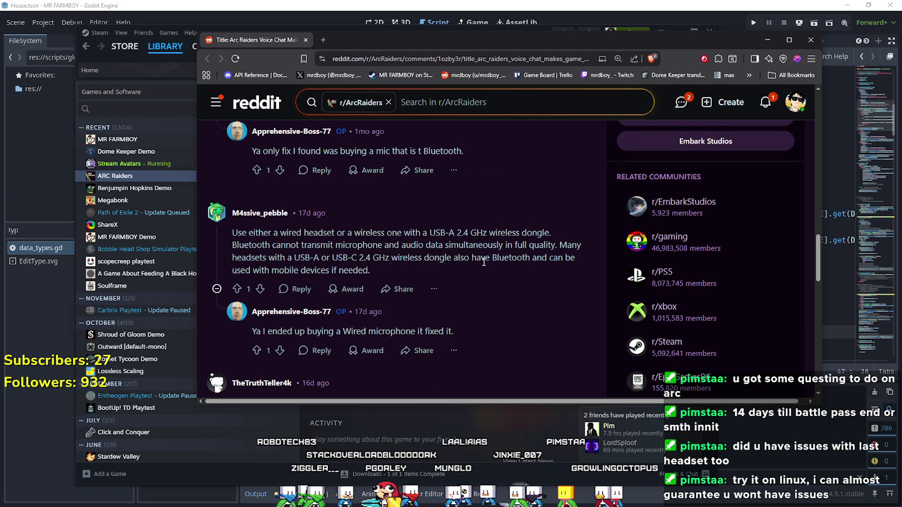
pyautogui.moveTo(233, 232)
pyautogui.mouseDown()
pyautogui.moveTo(518, 228)
pyautogui.moveTo(547, 244)
pyautogui.moveTo(445, 245)
pyautogui.mouseUp()
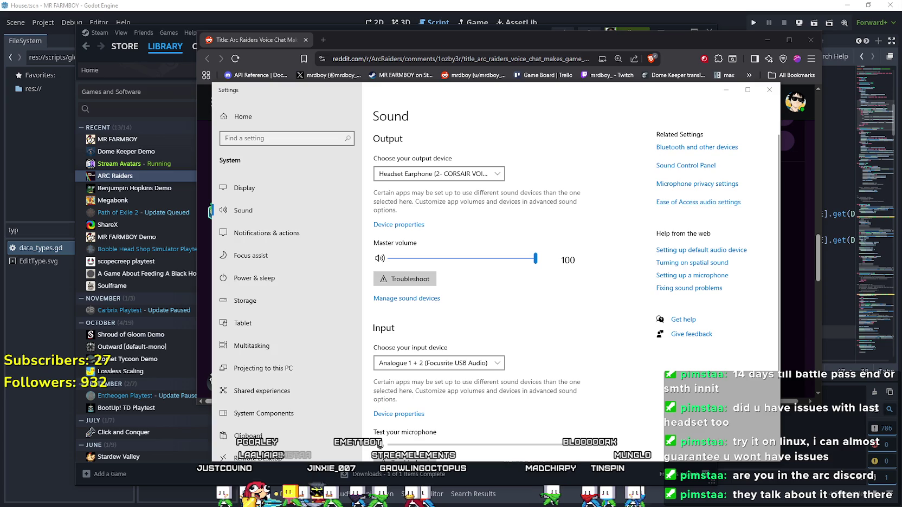
pyautogui.click(380, 444)
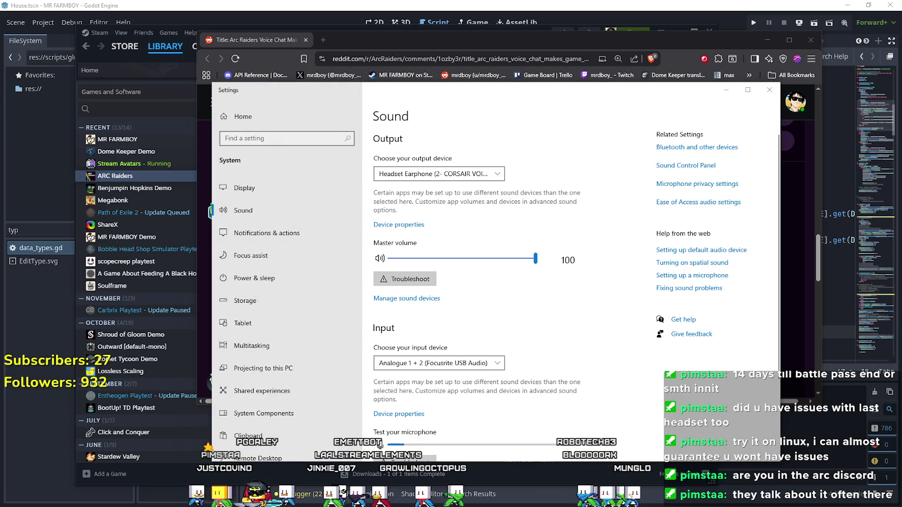
# Step: In the classic Sound panel, review Playback devices and select the CORSAIR Headset Microphone under Recording
pyautogui.click(768, 91)
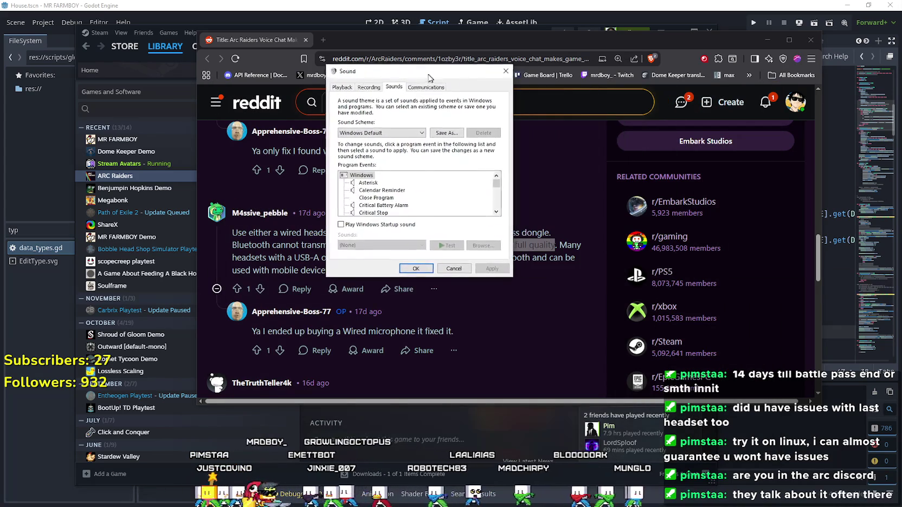
pyautogui.click(340, 90)
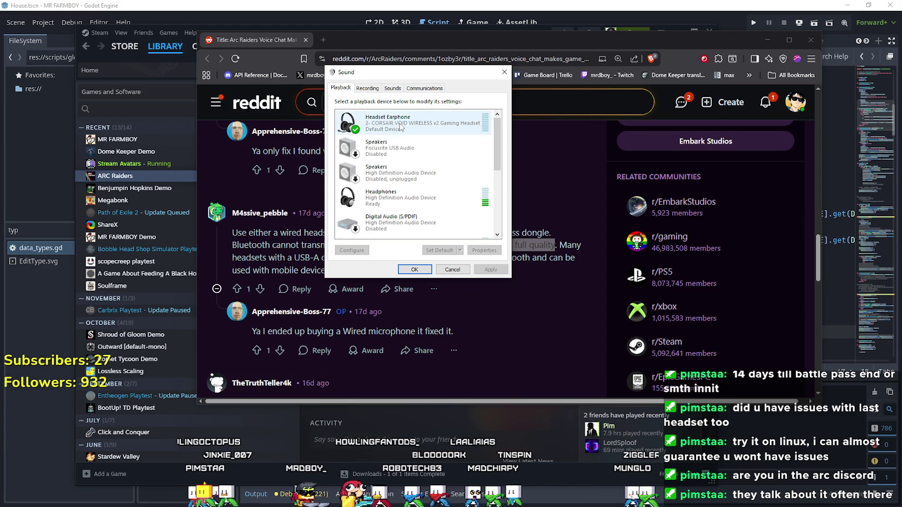
pyautogui.scroll(-1, 404, 157)
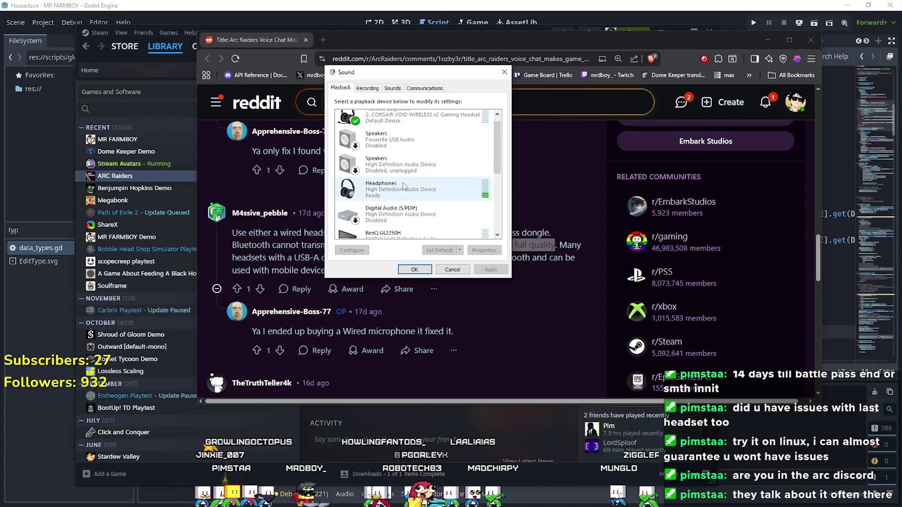
pyautogui.moveTo(499, 149); pyautogui.dragTo(510, 184)
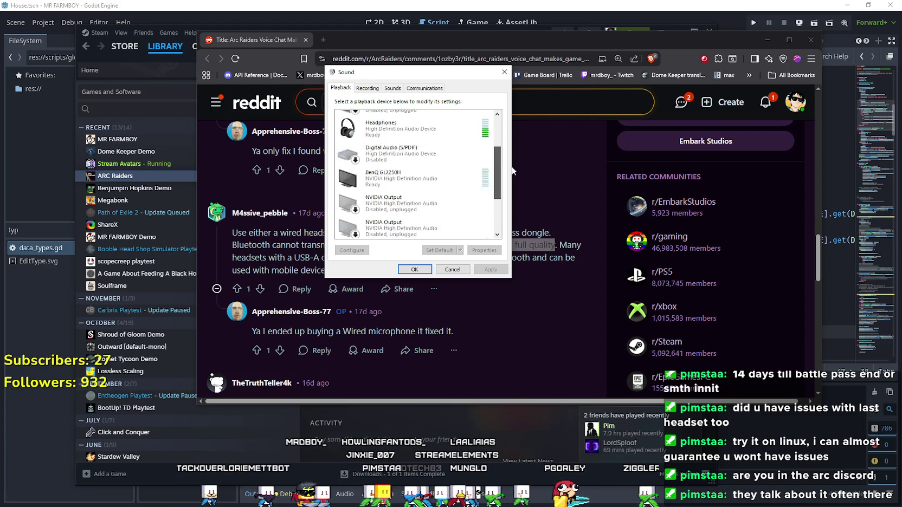
pyautogui.click(365, 89)
pyautogui.click(423, 120)
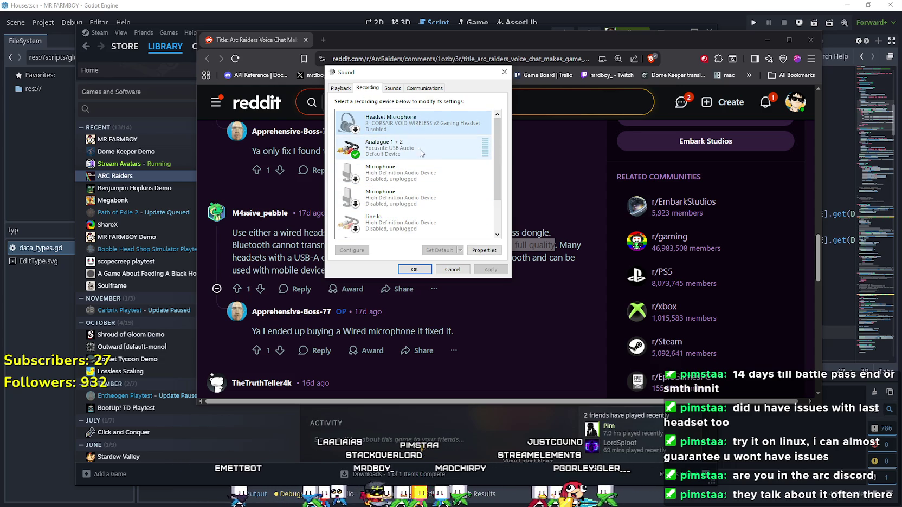
pyautogui.moveTo(497, 157); pyautogui.dragTo(504, 190)
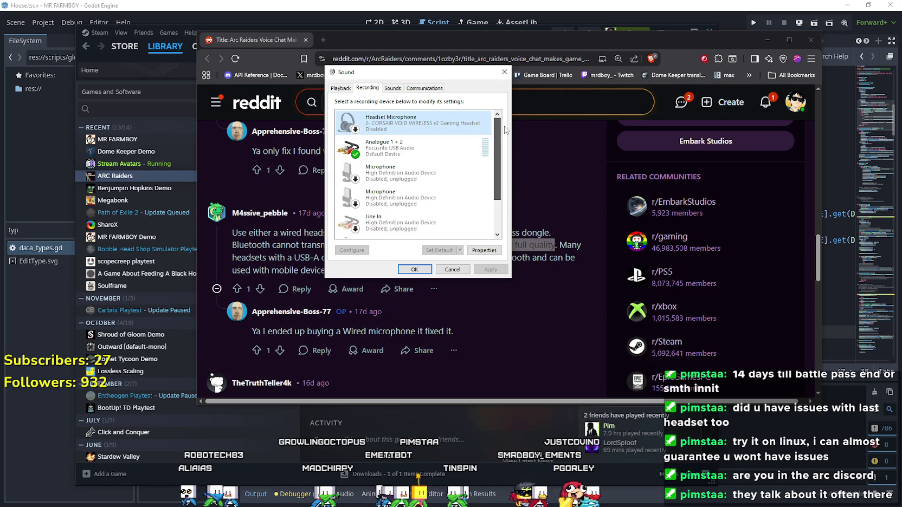
pyautogui.scroll(3, 383, 161)
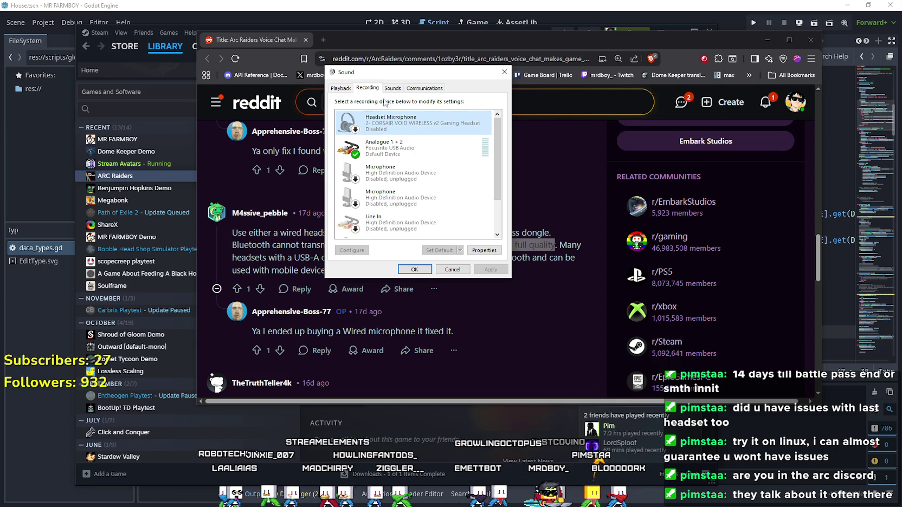
pyautogui.click(340, 88)
# Step: Close the Sound dialog and scroll through the thread's last replies, including the wired-microphone fix
pyautogui.click(504, 71)
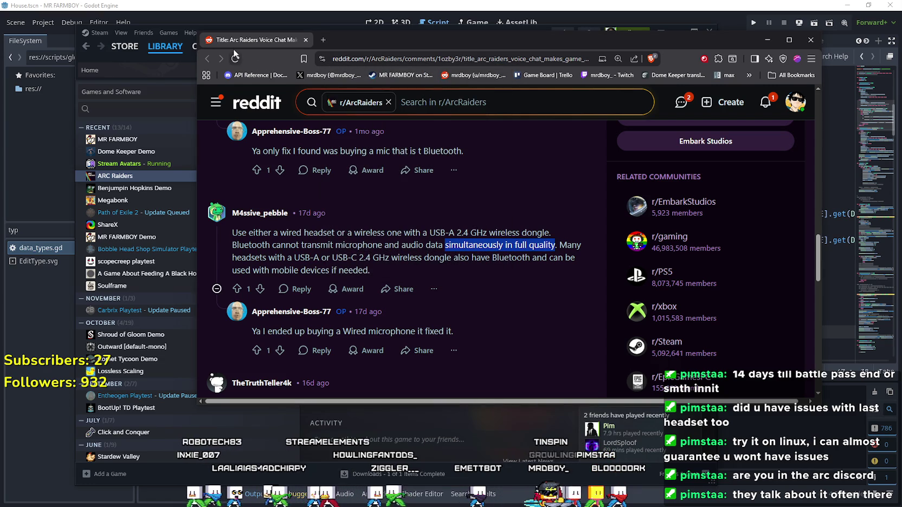
pyautogui.scroll(-3, 539, 273)
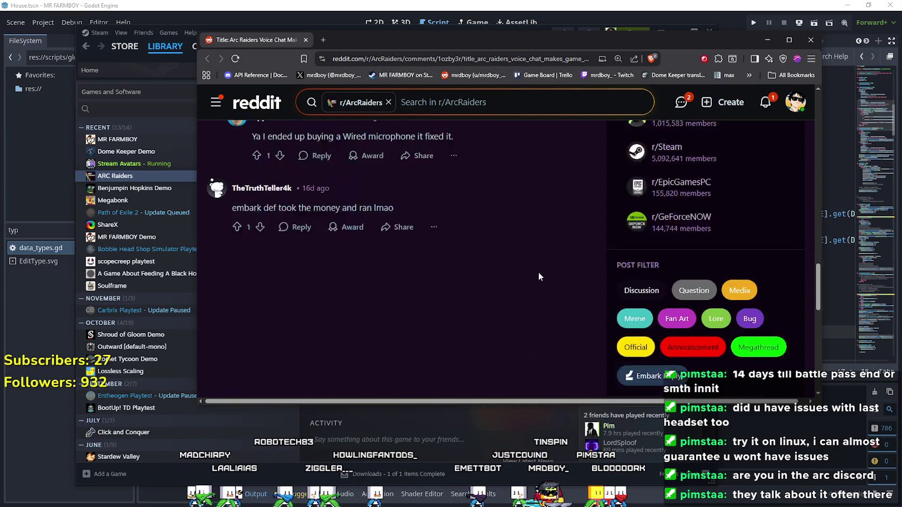
pyautogui.scroll(3, 538, 271)
pyautogui.scroll(1, 536, 272)
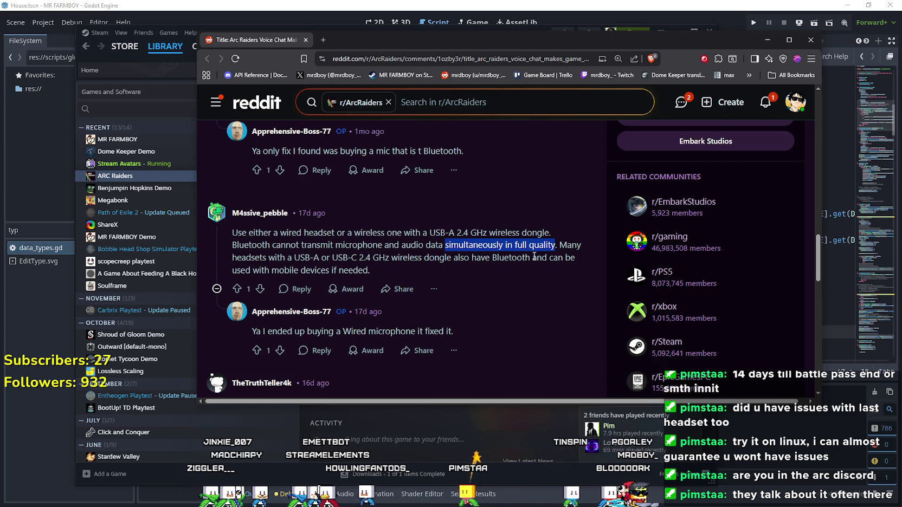
pyautogui.scroll(-3, 502, 275)
pyautogui.moveTo(344, 48)
pyautogui.mouseDown()
pyautogui.moveTo(336, 183)
pyautogui.moveTo(365, 97)
pyautogui.moveTo(356, 73)
pyautogui.mouseUp()
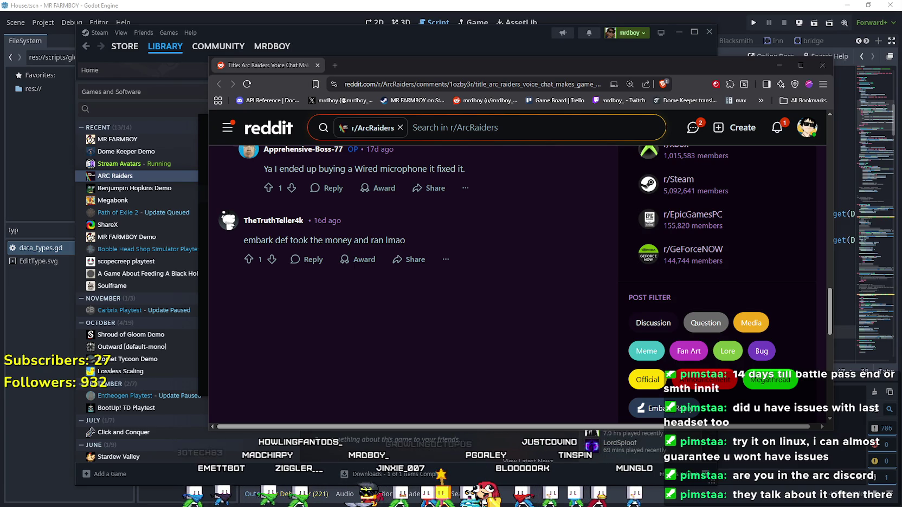
# Step: Open the 'Audio issue when in game' and 'My Voice is deep and robotic' posts in new tabs
pyautogui.moveTo(662, 124); pyautogui.dragTo(227, 73)
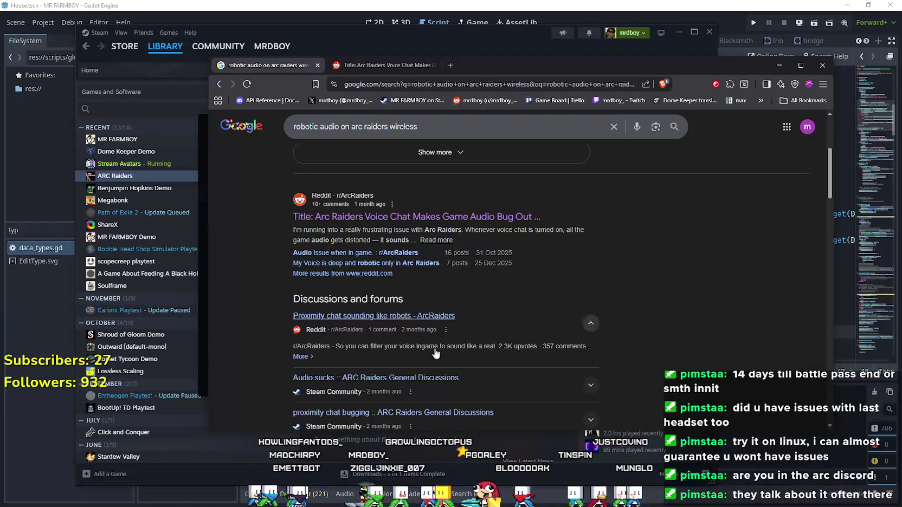
pyautogui.scroll(-1, 376, 289)
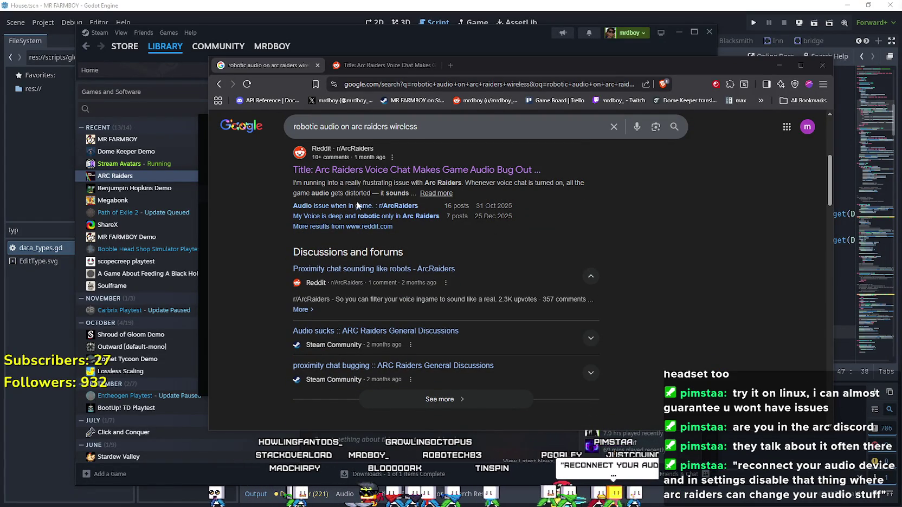
pyautogui.rightClick(375, 207)
pyautogui.click(377, 213)
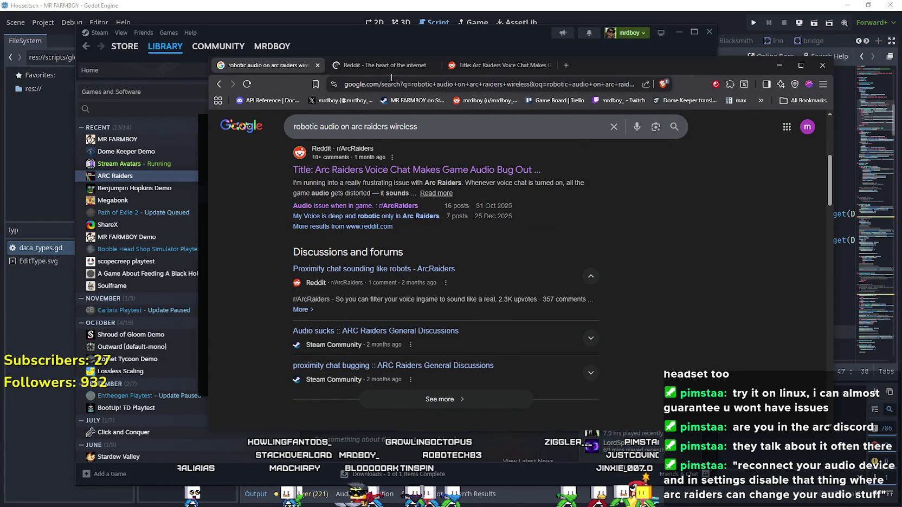
pyautogui.middleClick(389, 216)
# Step: Read the 'Audio issue when in game' replies, highlighting the advice to set Steam audio to the headset
pyautogui.click(364, 65)
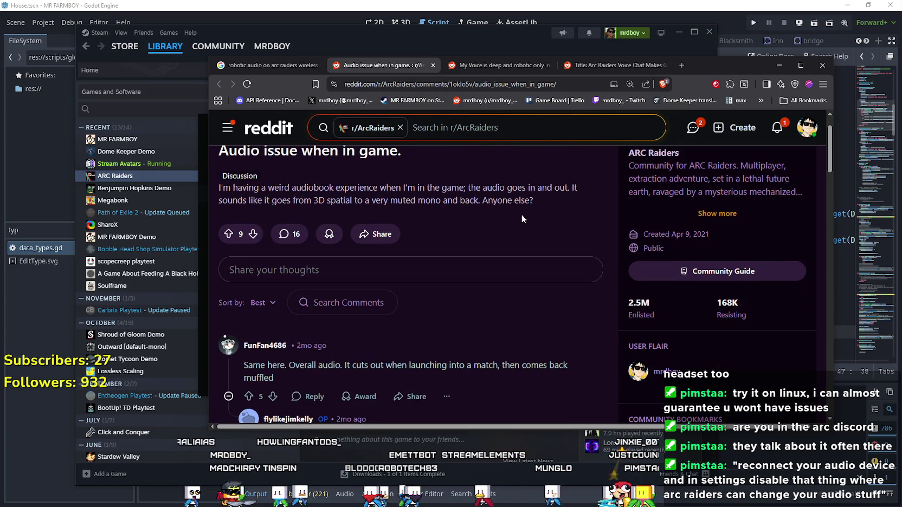
pyautogui.scroll(-2, 379, 308)
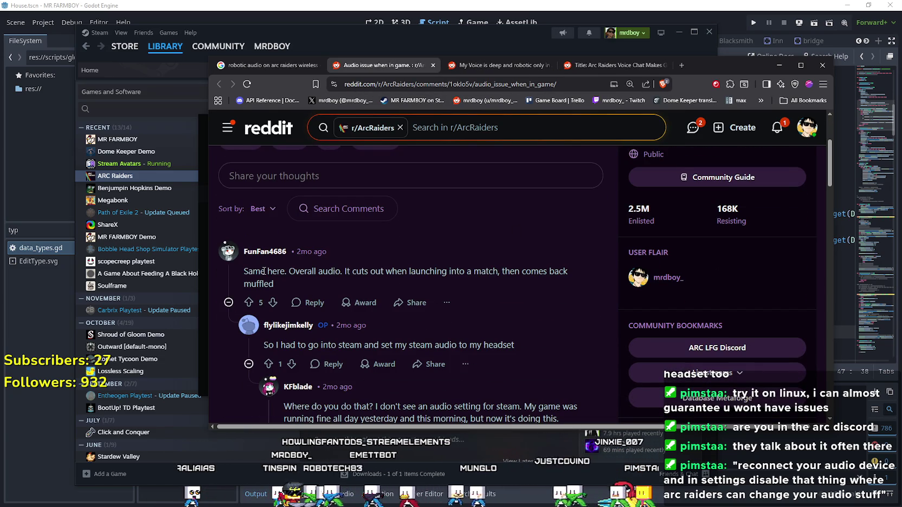
pyautogui.scroll(-2, 464, 278)
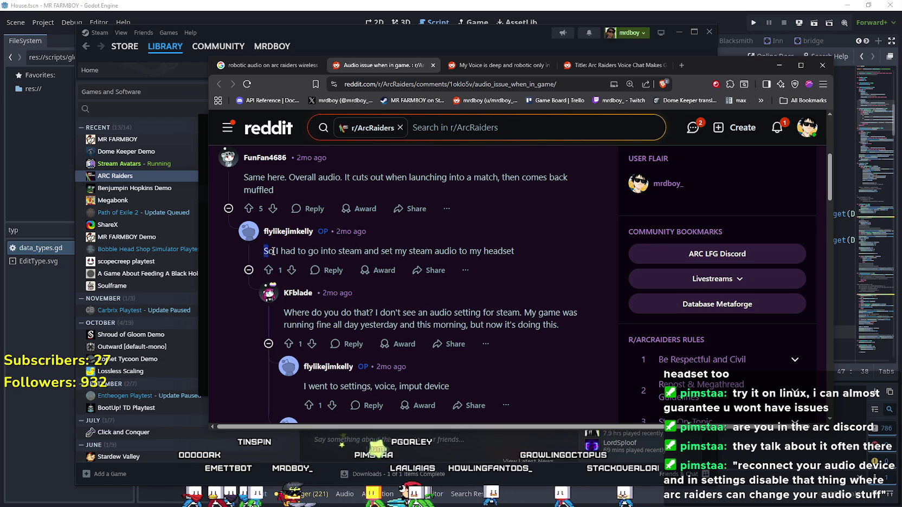
pyautogui.moveTo(266, 251); pyautogui.dragTo(558, 250)
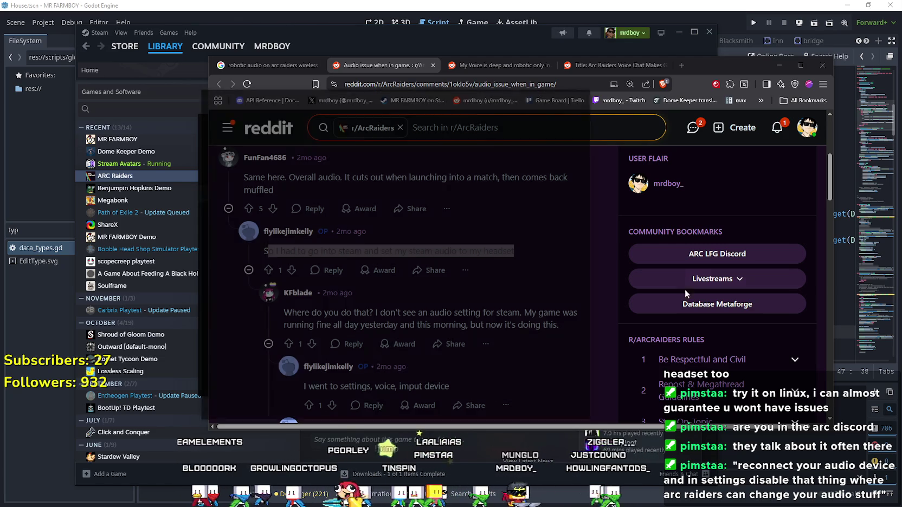
# Step: On Steam's In Game settings page, switch off 'Enable the Steam Overlay while in-game'
pyautogui.scroll(-3, 248, 239)
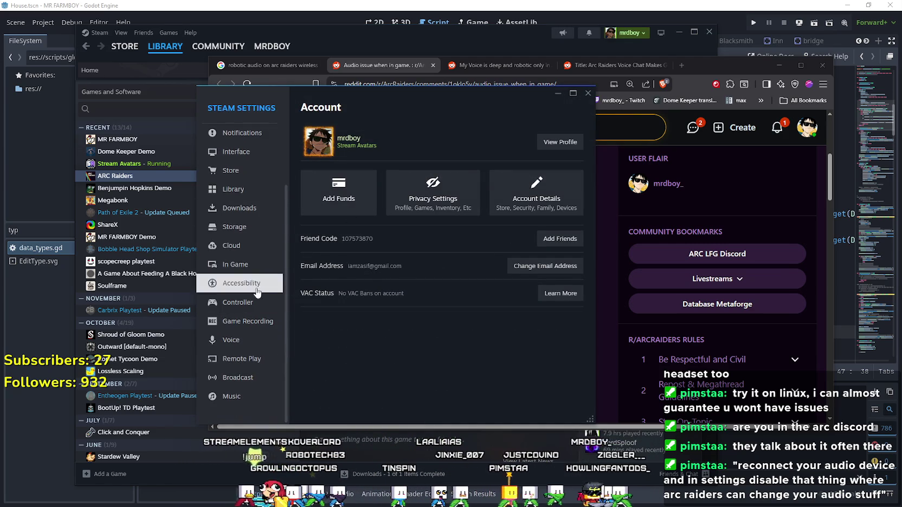
pyautogui.click(235, 264)
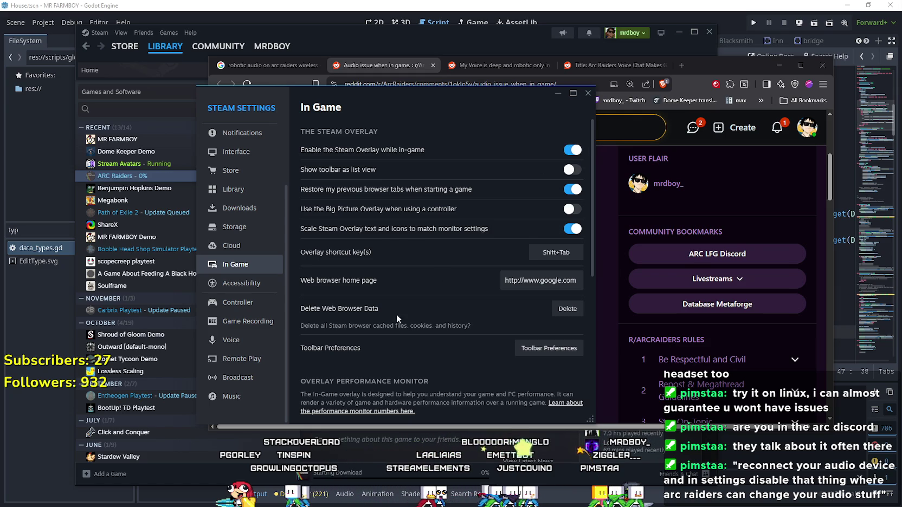
pyautogui.scroll(-3, 407, 302)
pyautogui.scroll(-2, 412, 328)
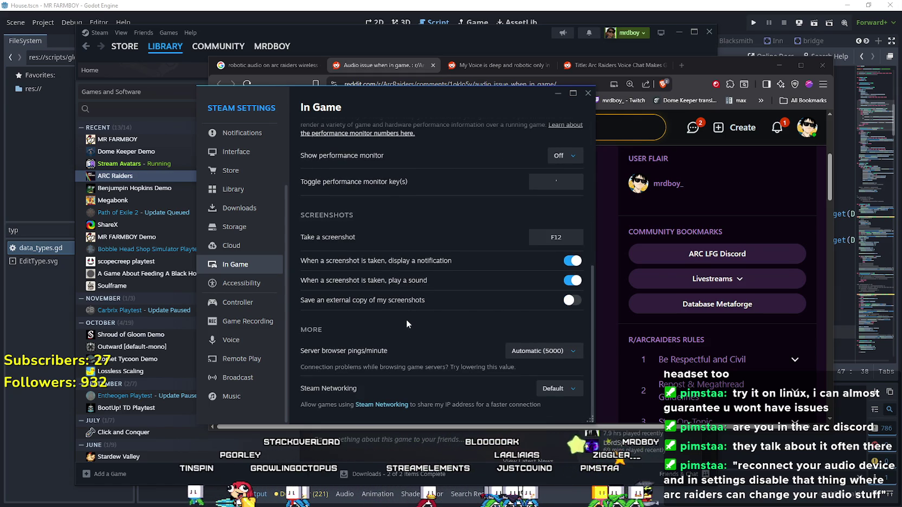
pyautogui.scroll(5, 406, 321)
pyautogui.click(571, 151)
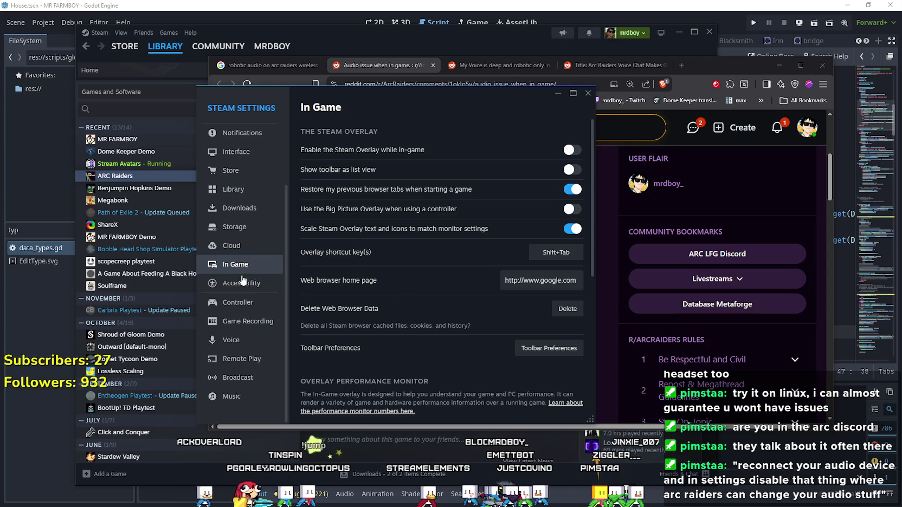
pyautogui.scroll(2, 265, 261)
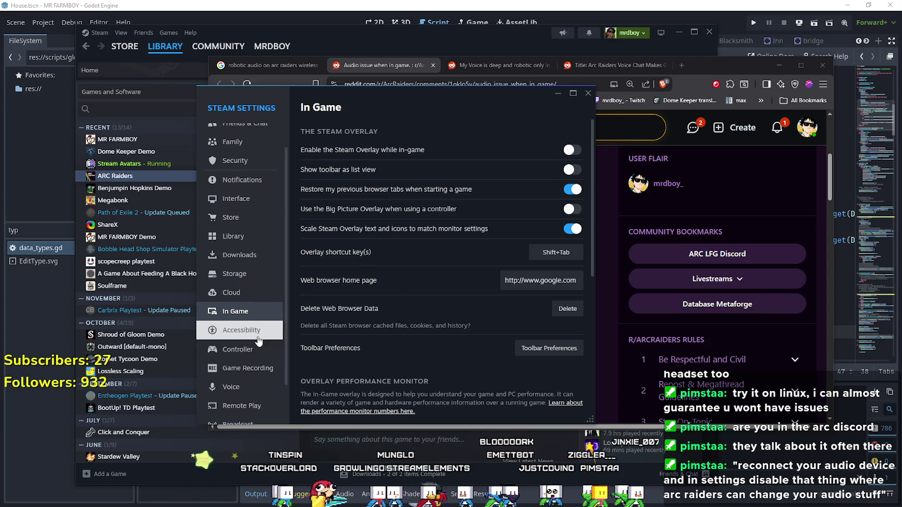
pyautogui.scroll(-2, 261, 336)
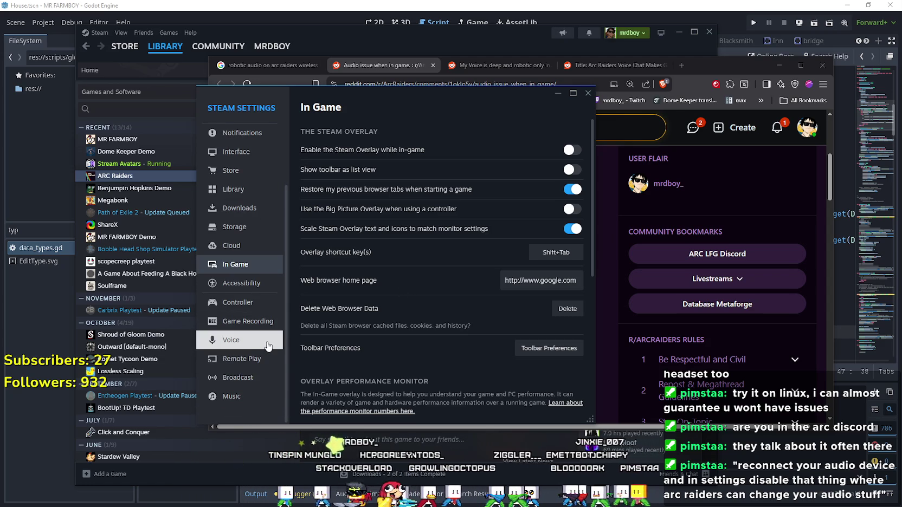
# Step: Set Steam voice input to Analogue 1 + 2 (Focusrite USB Audio) and output to the CORSAIR headset, then expand advanced options
pyautogui.click(267, 346)
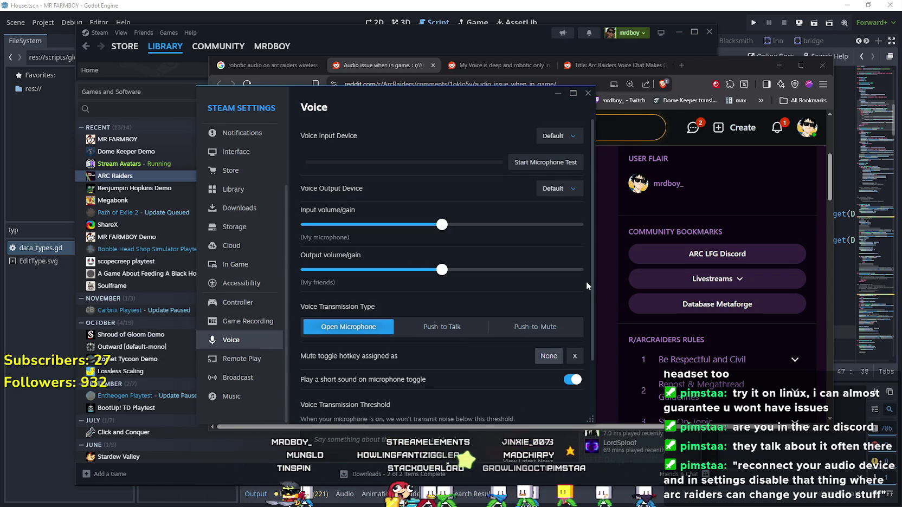
pyautogui.click(568, 132)
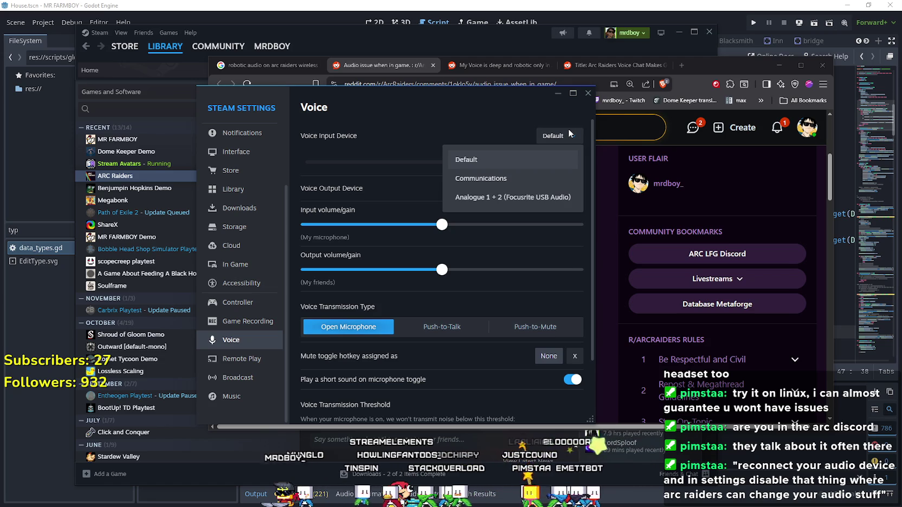
pyautogui.click(512, 197)
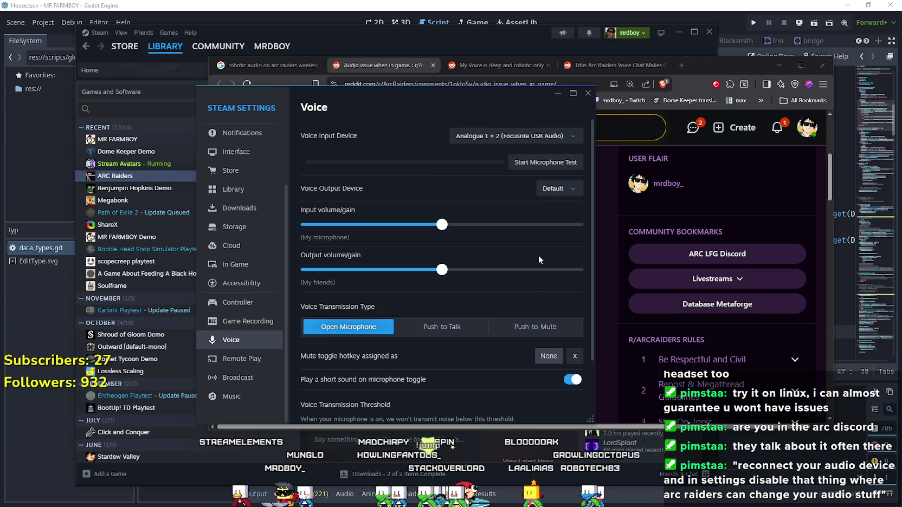
pyautogui.click(565, 189)
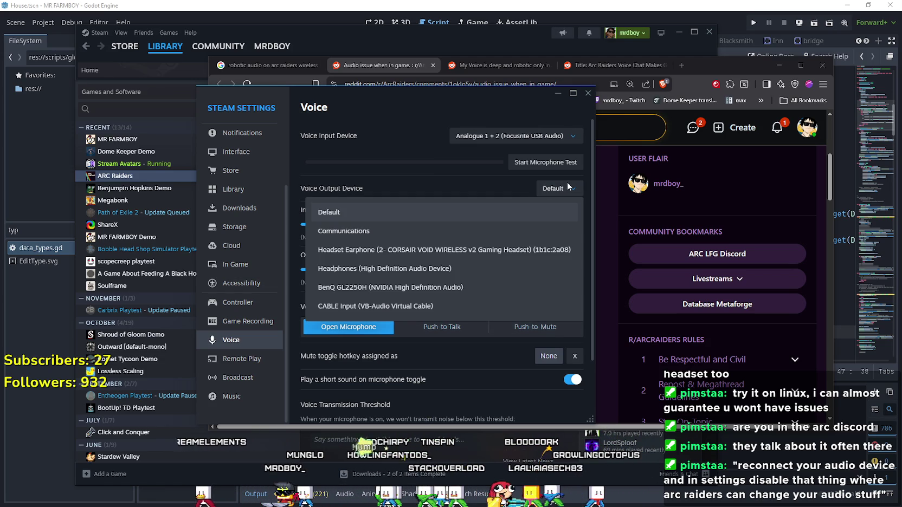
pyautogui.click(399, 253)
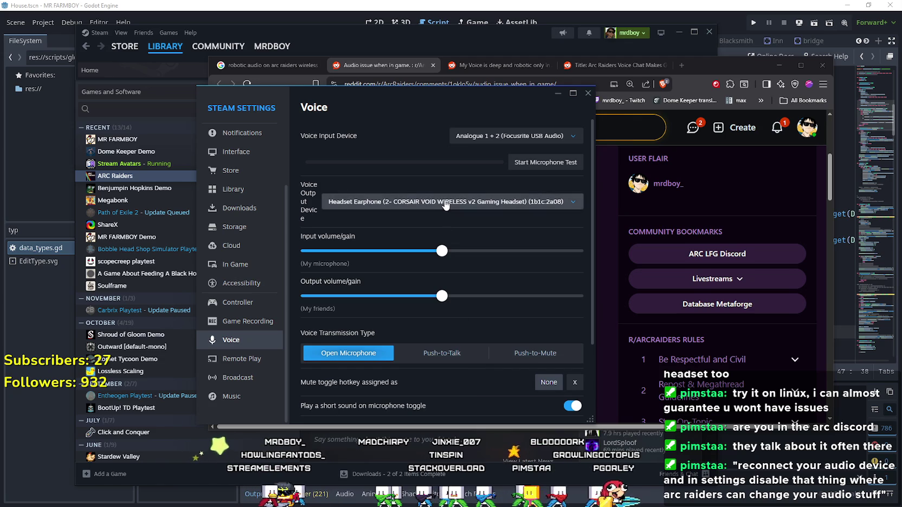
pyautogui.click(445, 200)
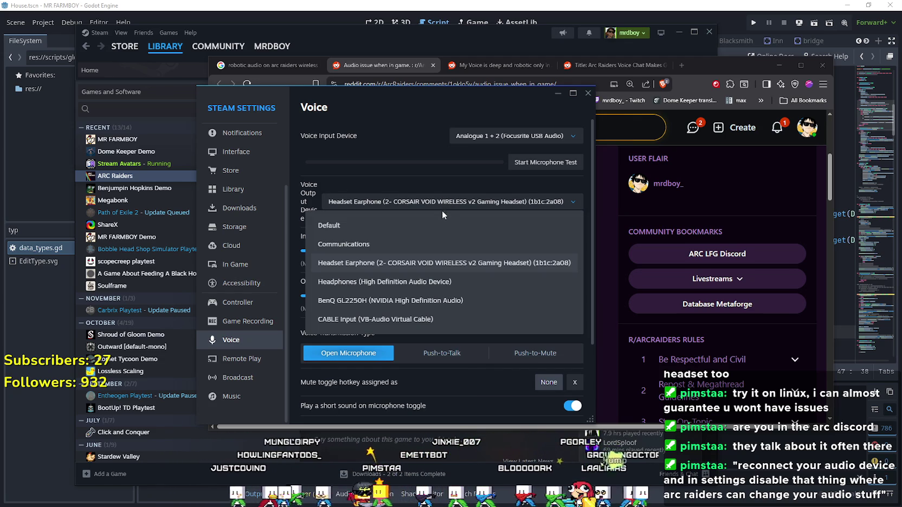
pyautogui.click(442, 209)
pyautogui.scroll(-2, 439, 343)
pyautogui.scroll(-2, 439, 343)
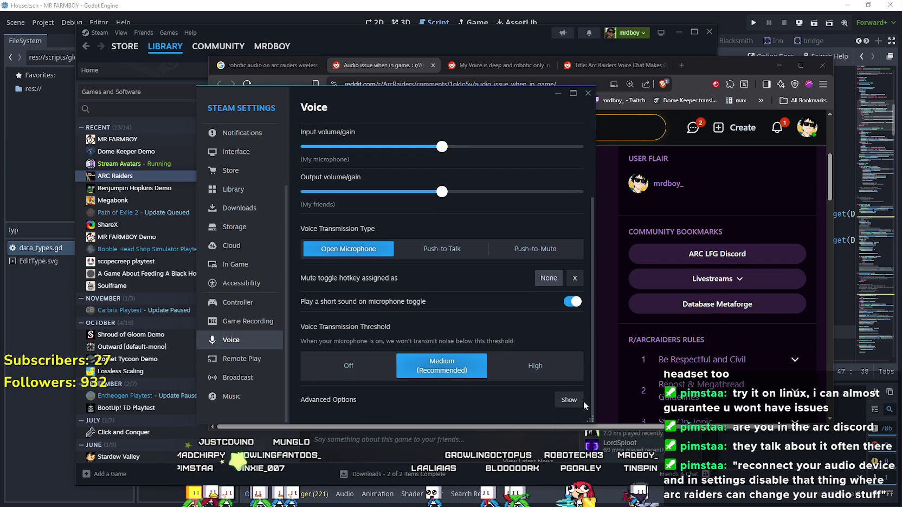
pyautogui.click(569, 401)
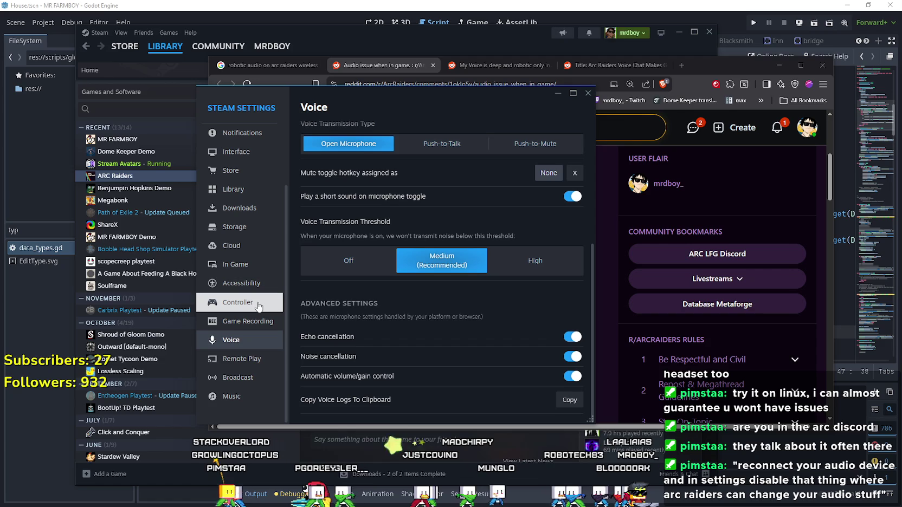
pyautogui.scroll(1, 251, 334)
pyautogui.scroll(2, 244, 216)
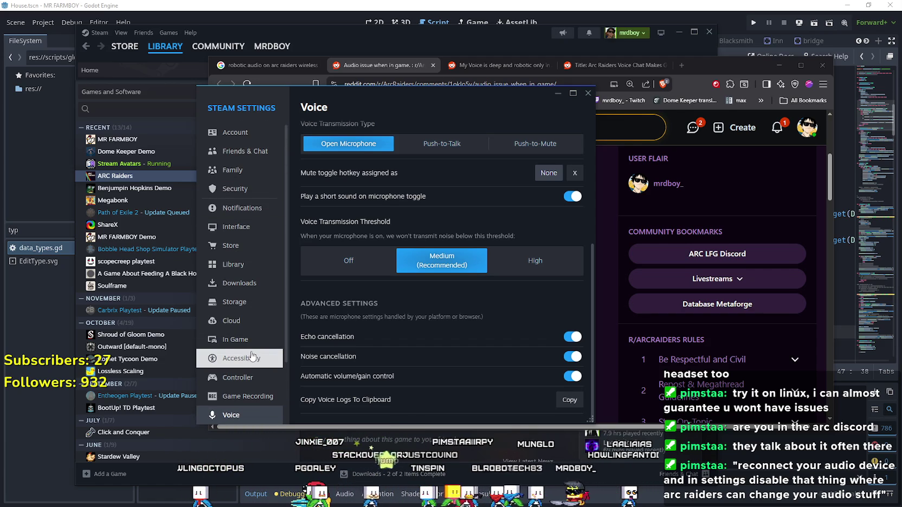
pyautogui.scroll(-2, 251, 356)
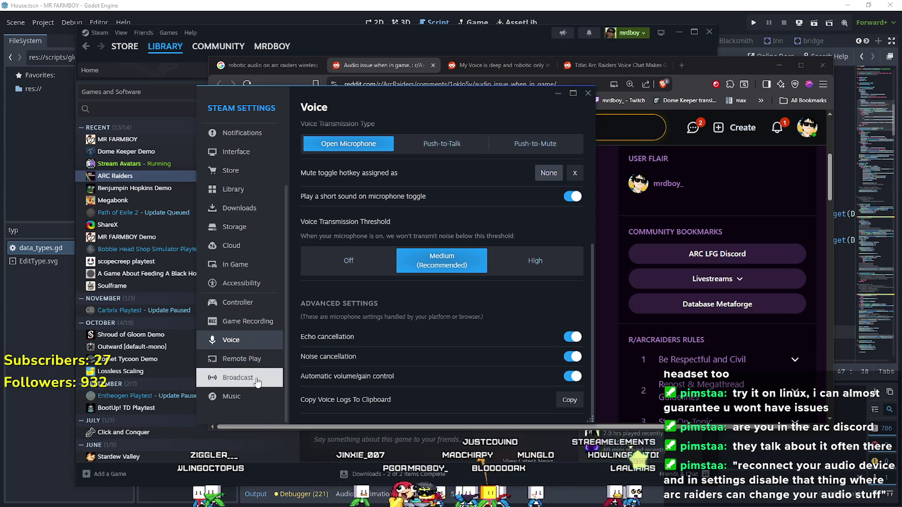
# Step: Look over the Music, In Game and Accessibility settings pages, then close Settings
pyautogui.click(231, 396)
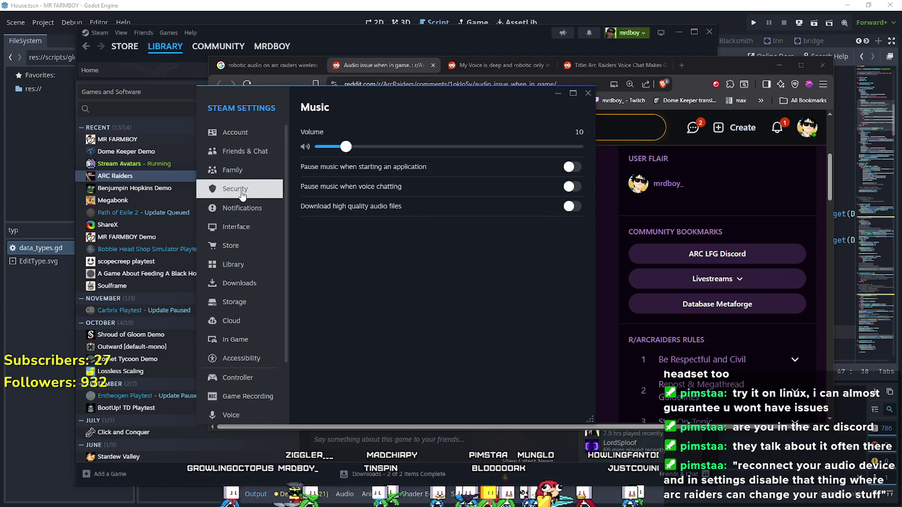
pyautogui.scroll(-2, 263, 260)
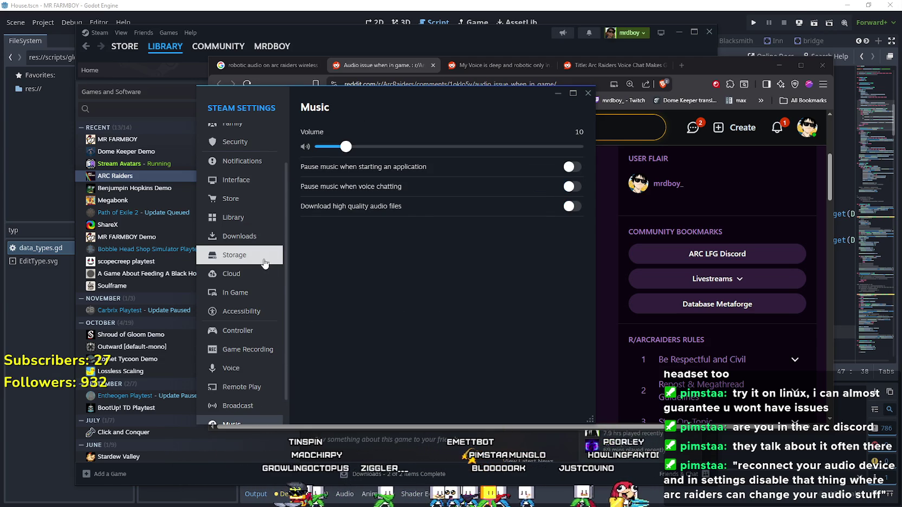
pyautogui.scroll(-1, 264, 263)
pyautogui.click(257, 264)
pyautogui.click(256, 283)
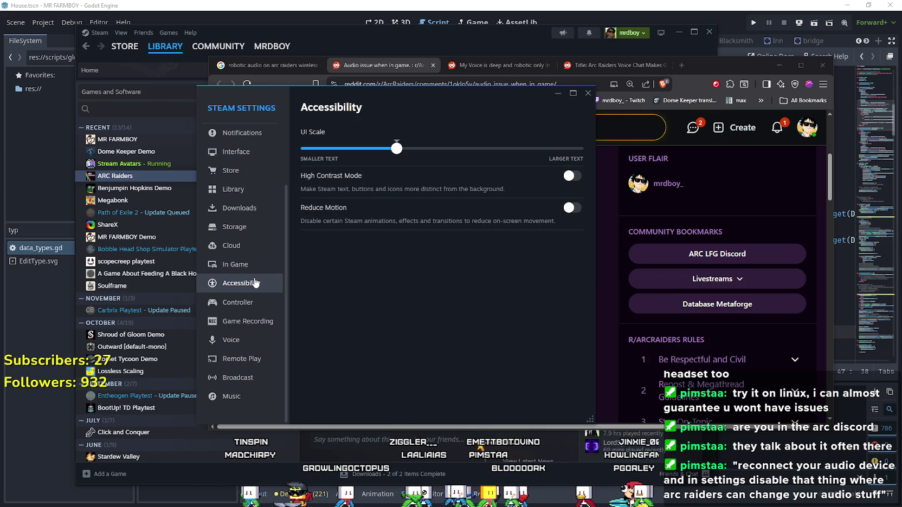
pyautogui.press('Escape')
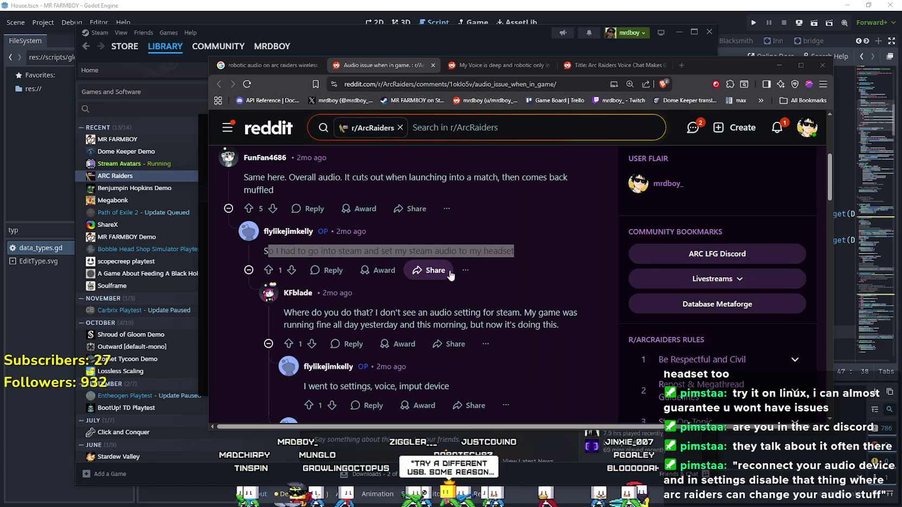
# Step: Reopen ARC Raiders' properties and dismiss the content-moved confirmation
pyautogui.click(205, 186)
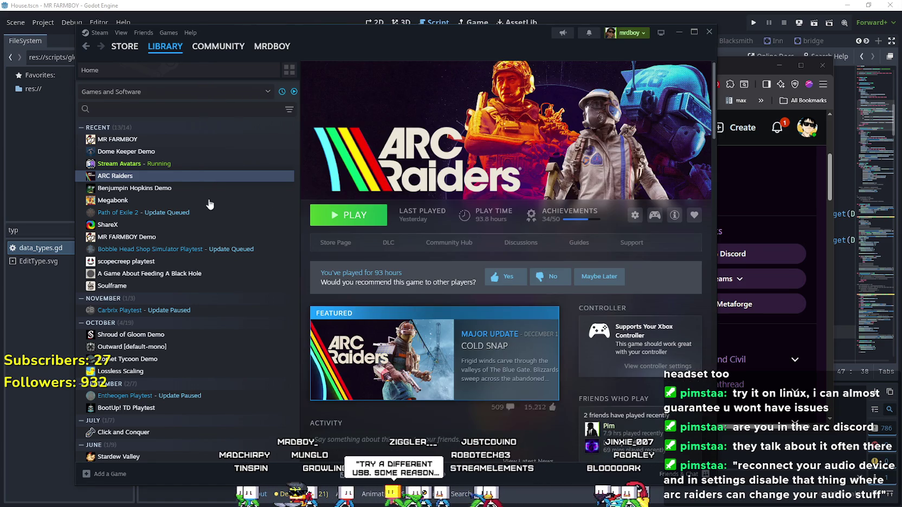
pyautogui.rightClick(194, 177)
pyautogui.click(214, 252)
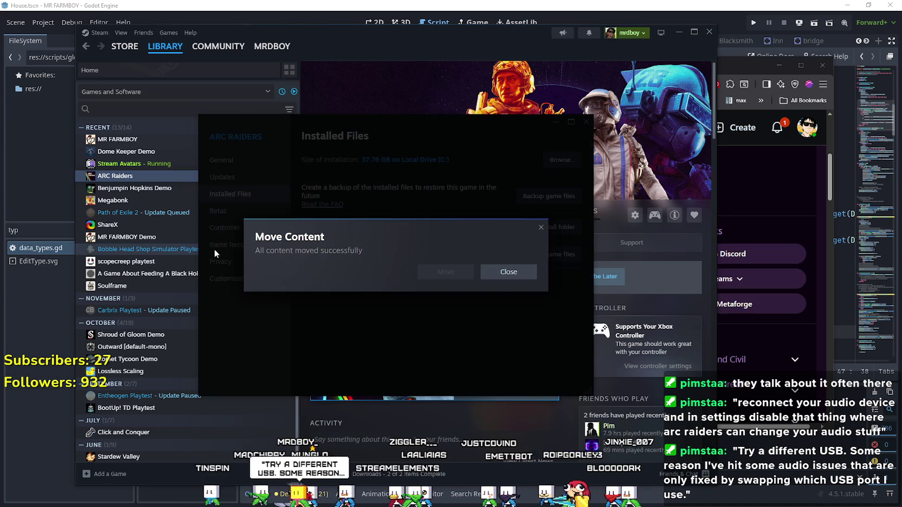
pyautogui.click(508, 272)
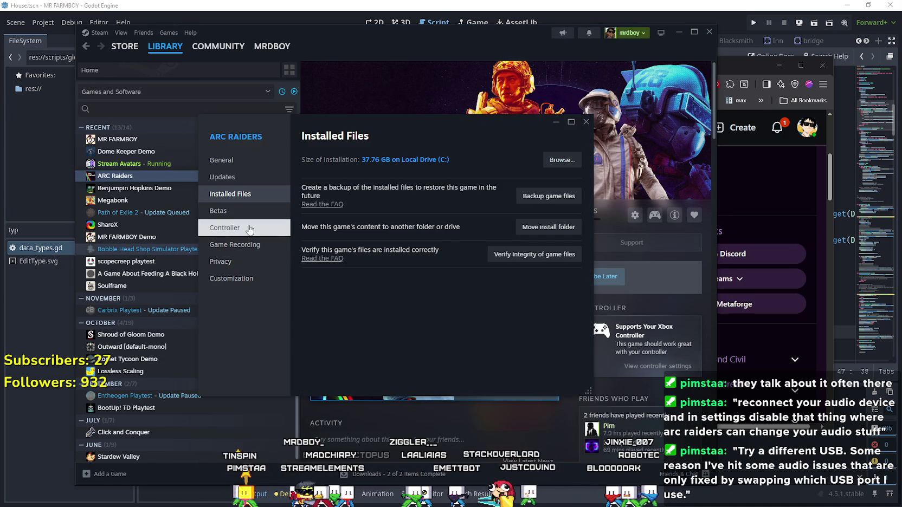
# Step: Browse the Updates, General, Installed Files, Betas, Controller, Recording and Customization pages, then close Properties
pyautogui.click(243, 248)
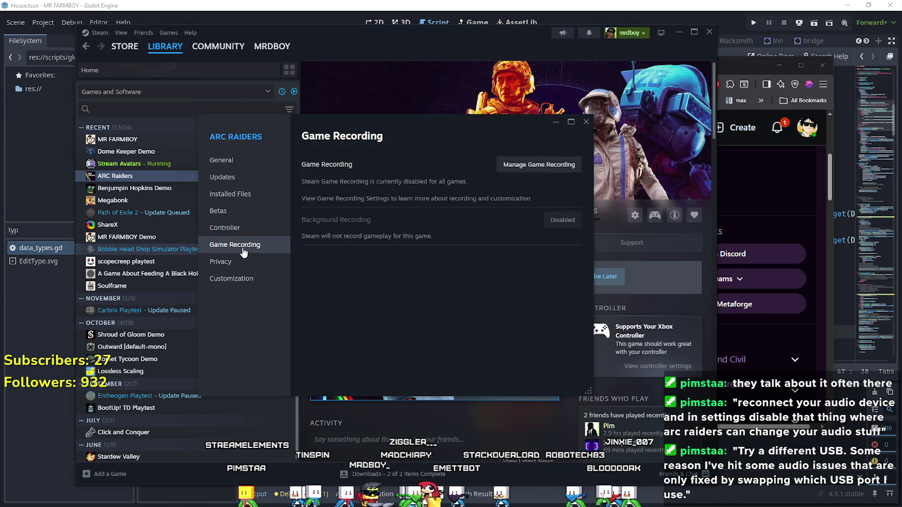
pyautogui.click(236, 177)
pyautogui.click(222, 160)
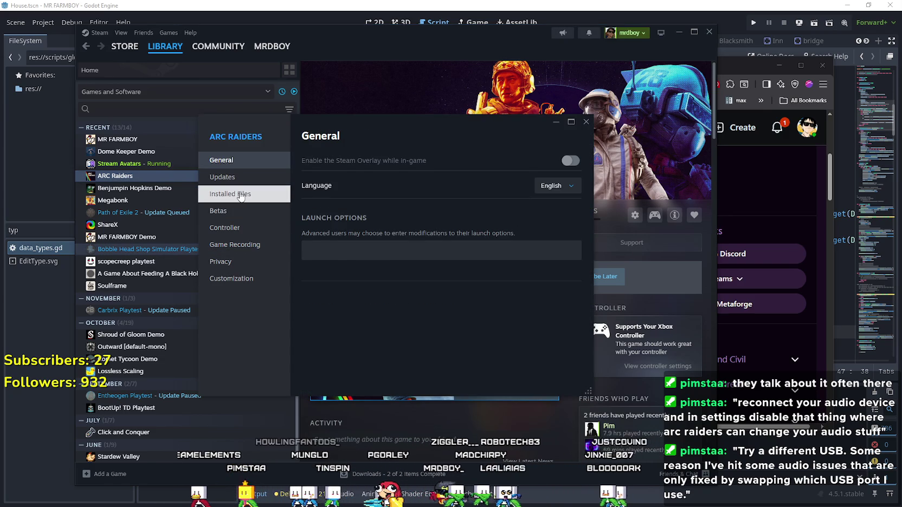
pyautogui.click(241, 195)
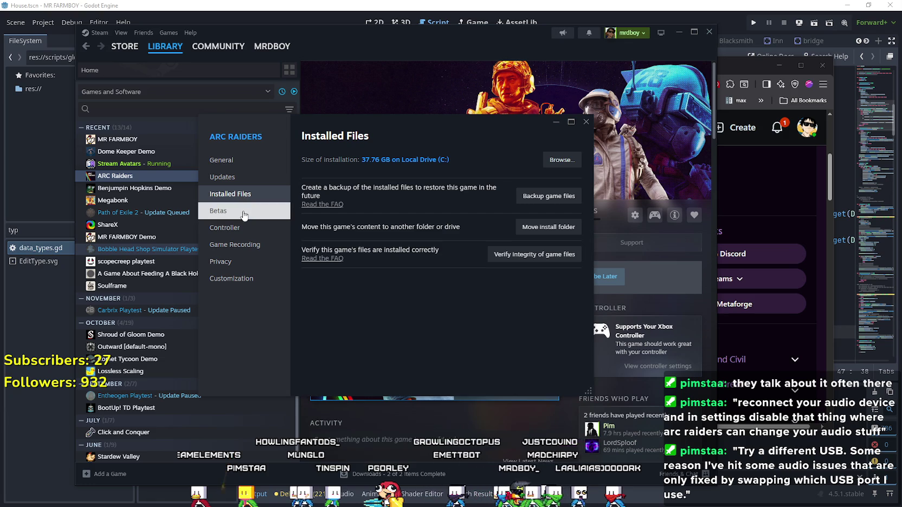
pyautogui.click(244, 212)
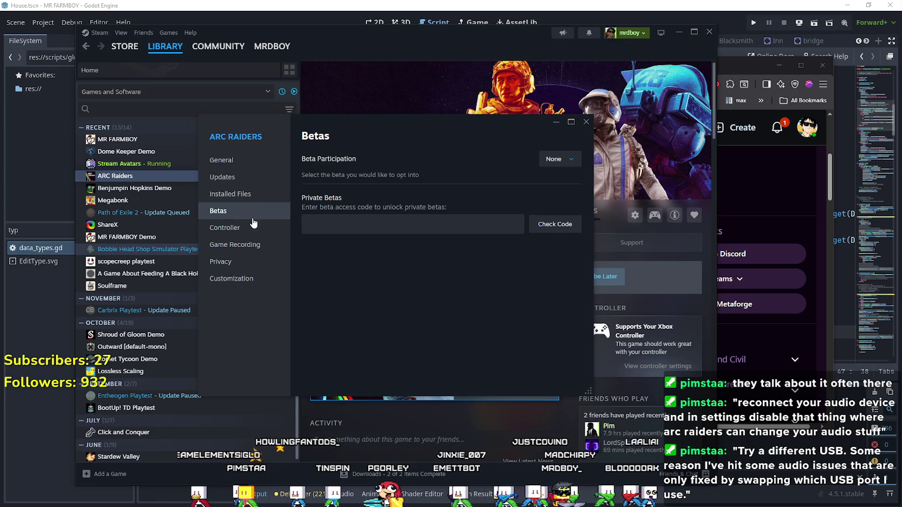
pyautogui.click(253, 229)
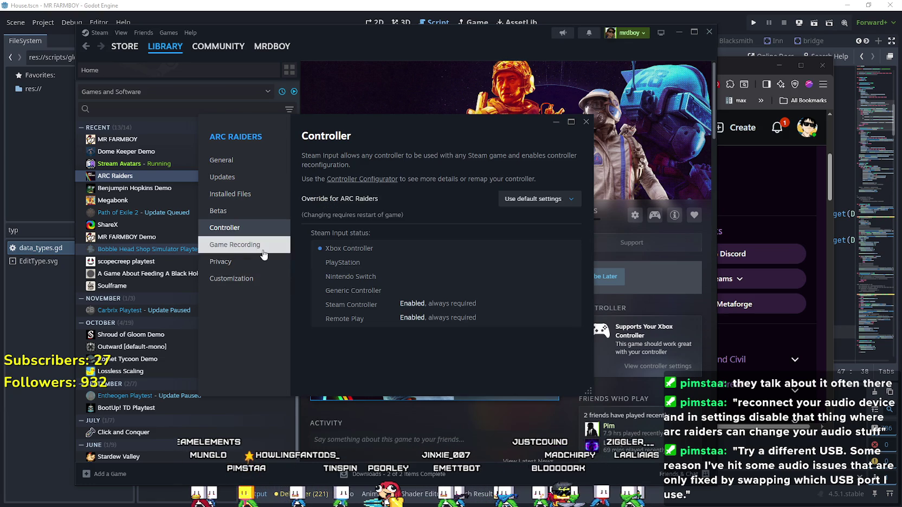
pyautogui.click(256, 245)
pyautogui.click(260, 282)
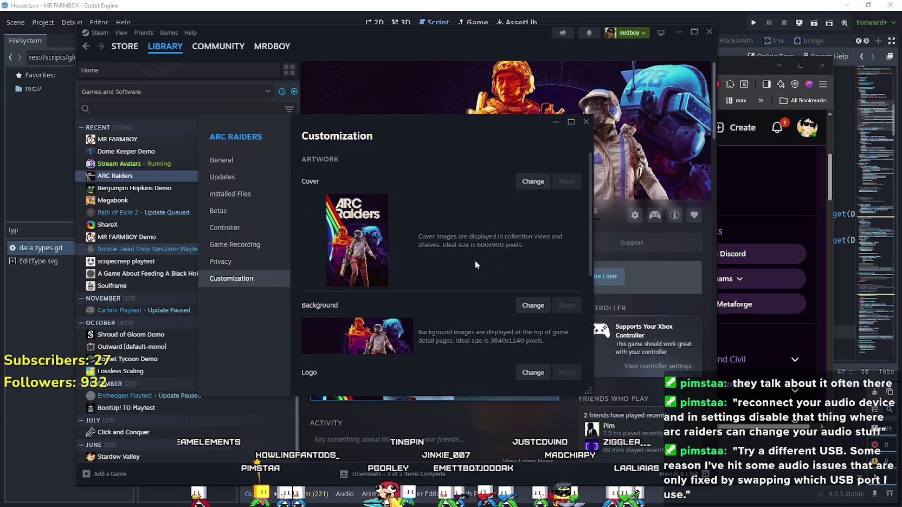
pyautogui.scroll(-3, 474, 260)
pyautogui.scroll(2, 474, 260)
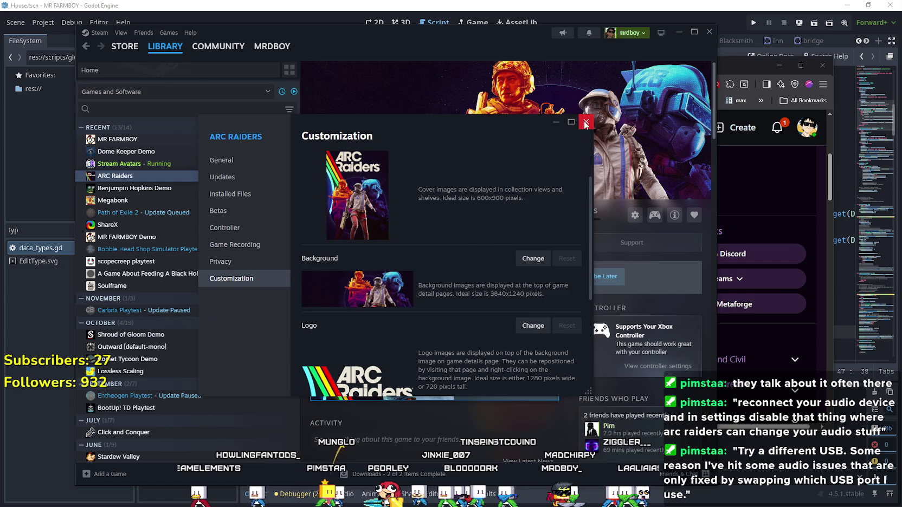
pyautogui.click(585, 124)
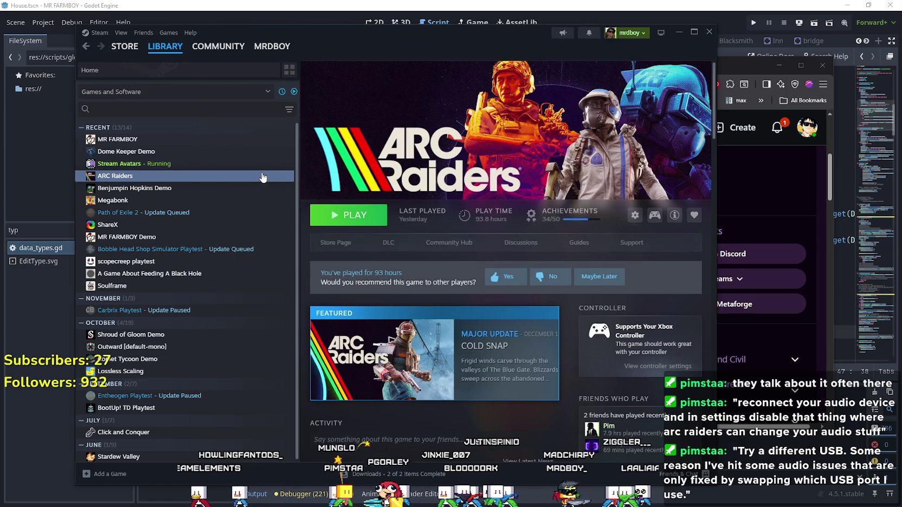
# Step: Look through Steam's Games, Steam and Friends menus
pyautogui.click(159, 34)
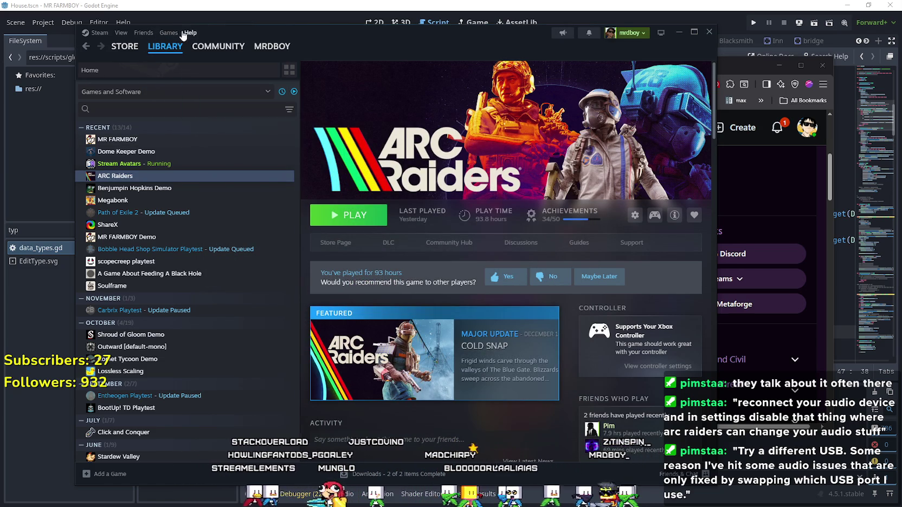
pyautogui.click(95, 33)
pyautogui.click(137, 34)
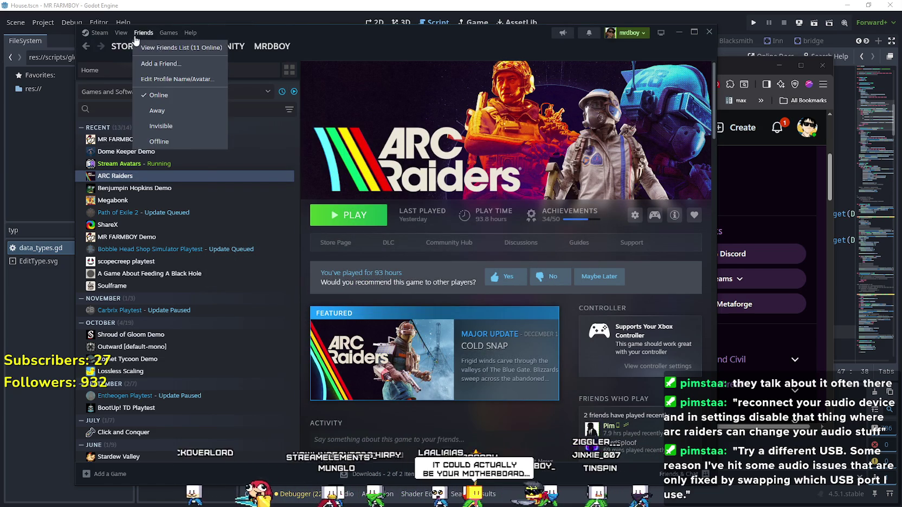
pyautogui.moveTo(122, 36)
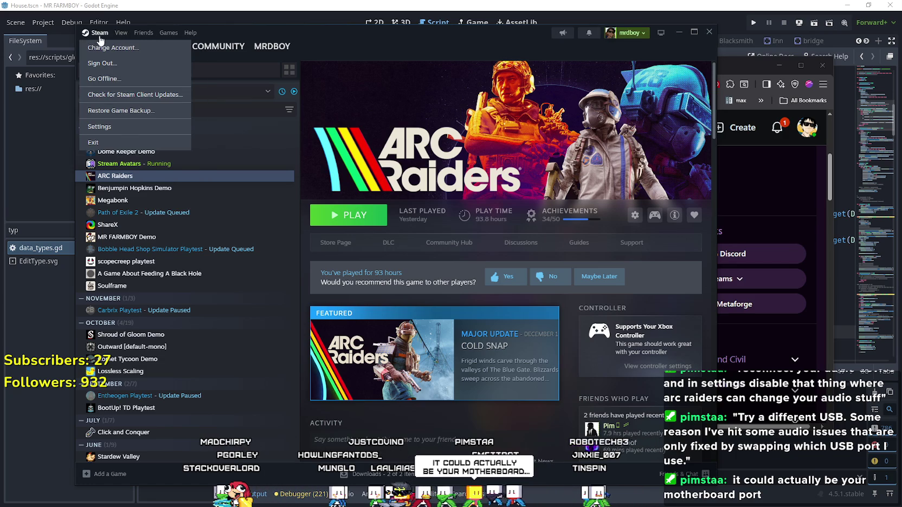
# Step: Check the In Game and Voice device settings in Steam Settings, then return to the Reddit thread
pyautogui.click(126, 134)
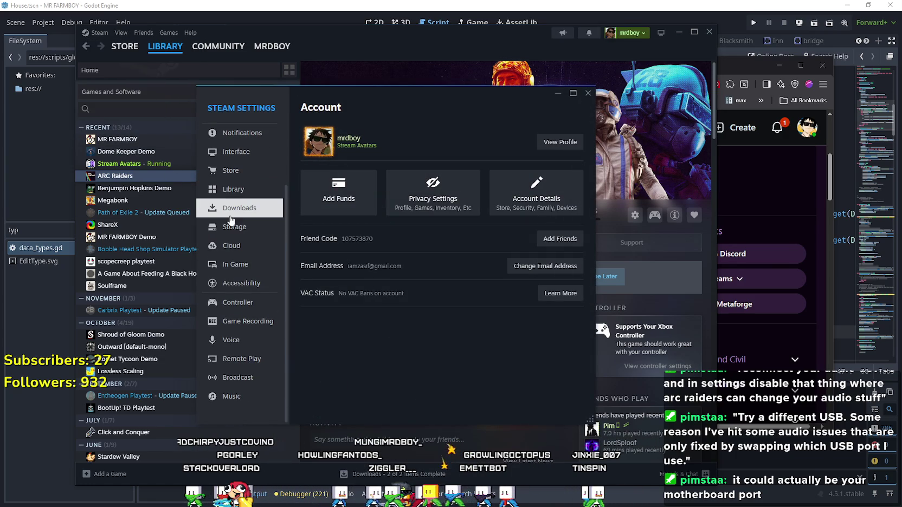
pyautogui.click(235, 266)
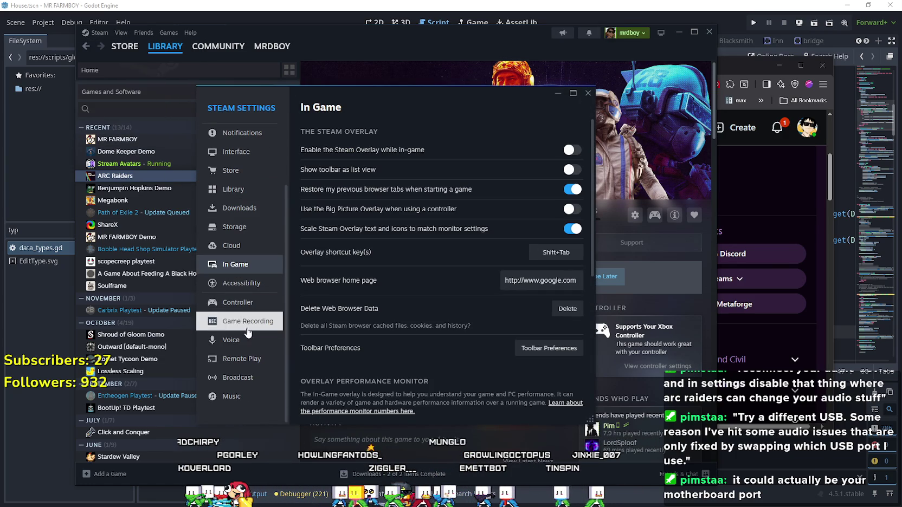
pyautogui.click(247, 346)
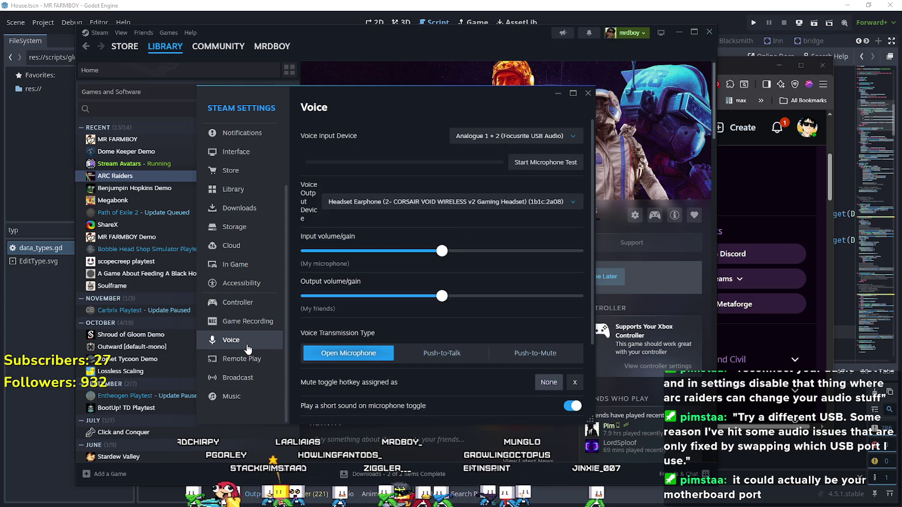
pyautogui.click(587, 98)
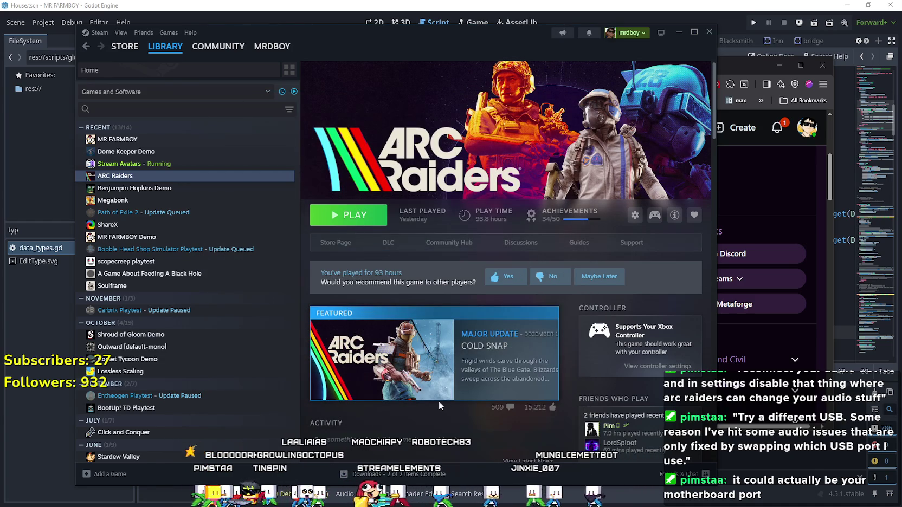
pyautogui.click(787, 90)
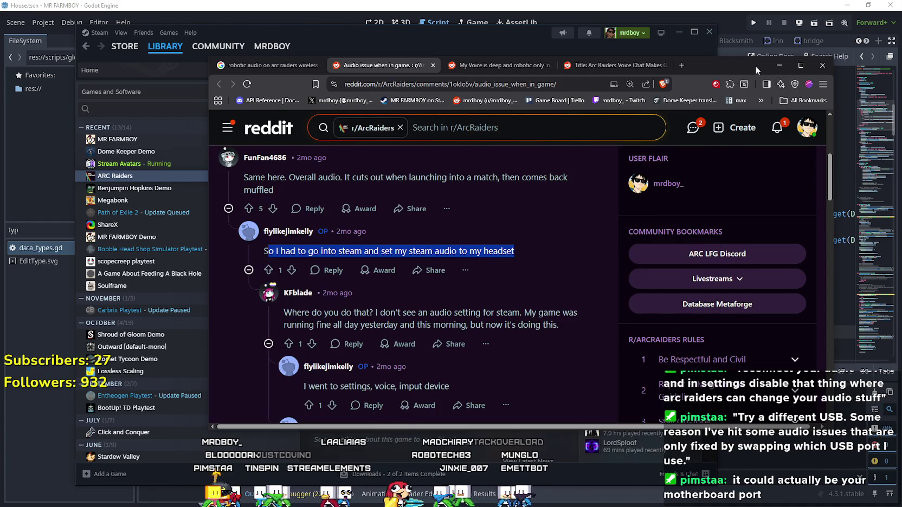
# Step: Scroll the 'Audio issue when in game' thread down to replies about Steam's voice input device
pyautogui.scroll(-4, 511, 321)
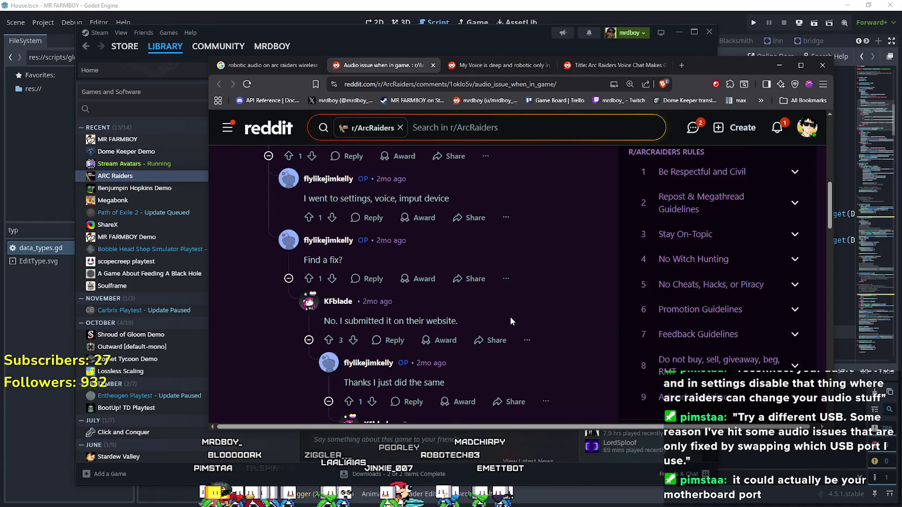
pyautogui.scroll(1, 510, 317)
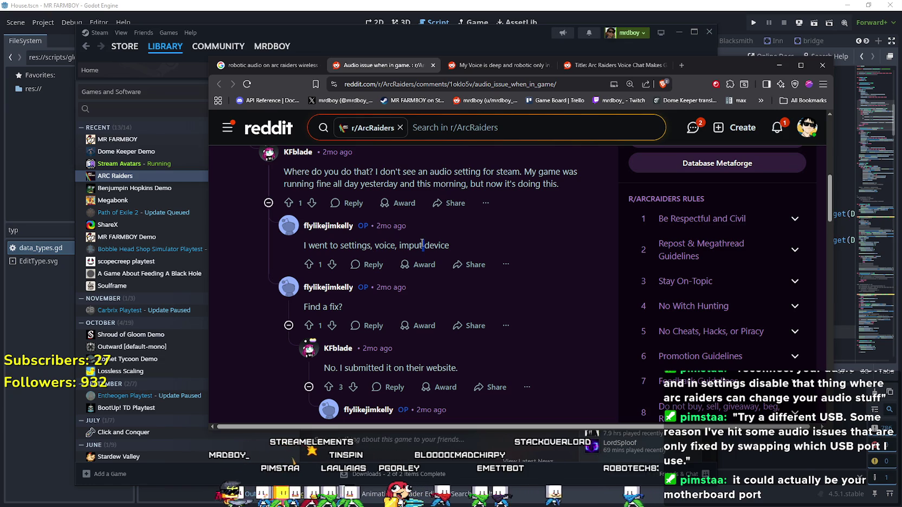
pyautogui.scroll(-1, 548, 308)
pyautogui.scroll(1, 548, 307)
pyautogui.scroll(-1, 548, 307)
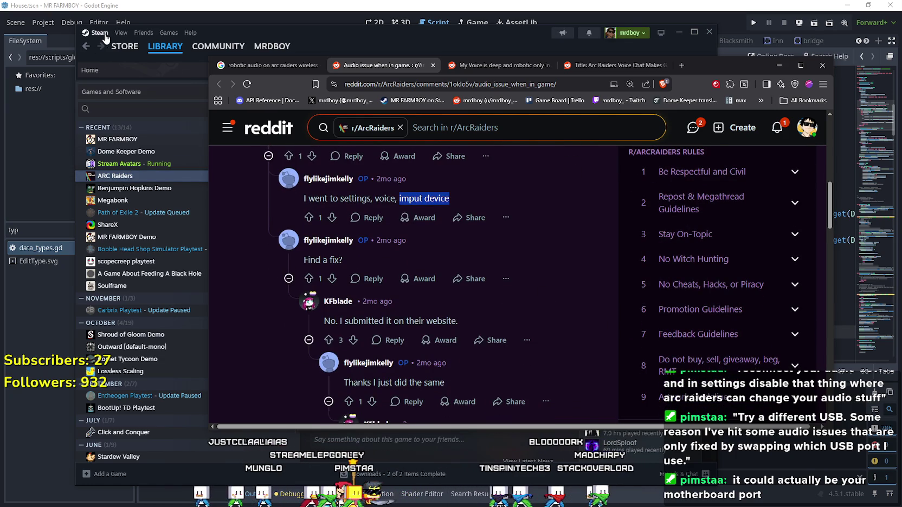
# Step: Review Steam's Voice settings, trying Push-to-Talk but leaving transmission on Open Microphone
pyautogui.click(104, 35)
pyautogui.click(123, 128)
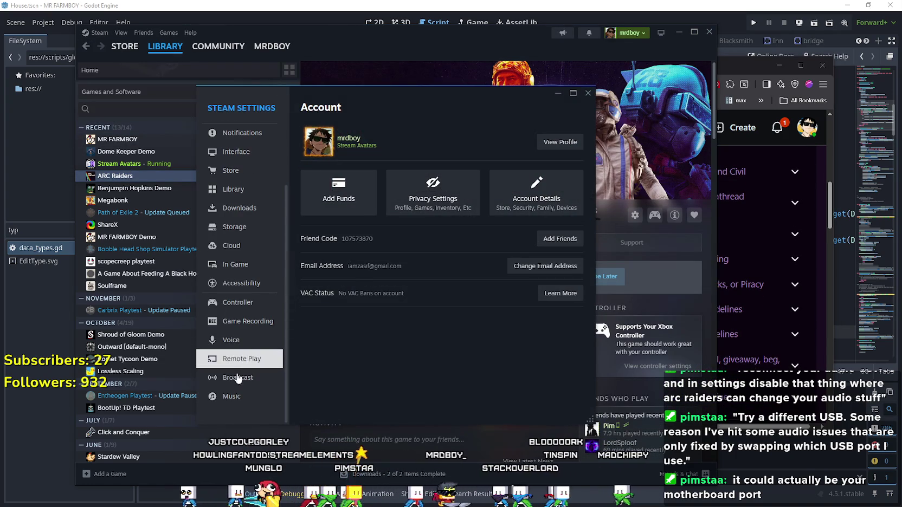
pyautogui.click(228, 340)
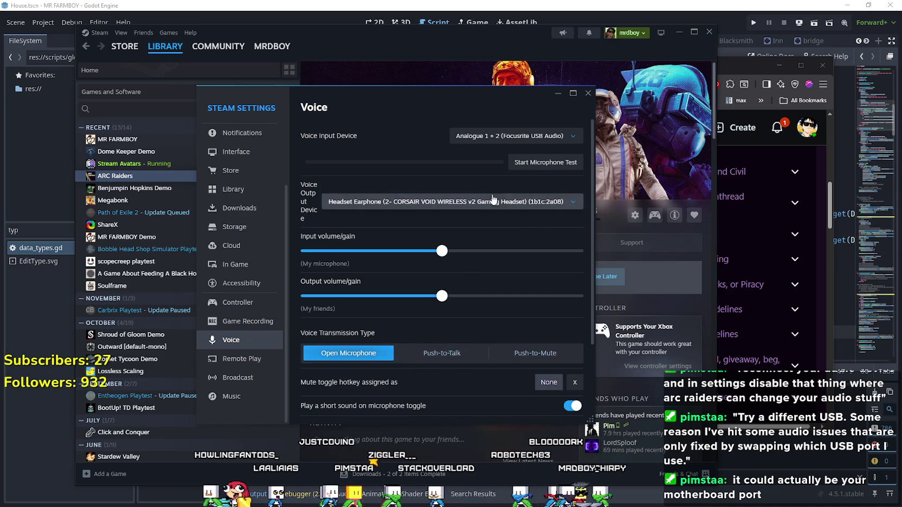
pyautogui.scroll(-3, 487, 314)
pyautogui.scroll(2, 372, 336)
pyautogui.scroll(1, 406, 325)
pyautogui.click(437, 353)
pyautogui.click(355, 355)
# Step: Close Steam Settings and bring the Reddit audio-issue thread back to the front
pyautogui.scroll(-3, 449, 365)
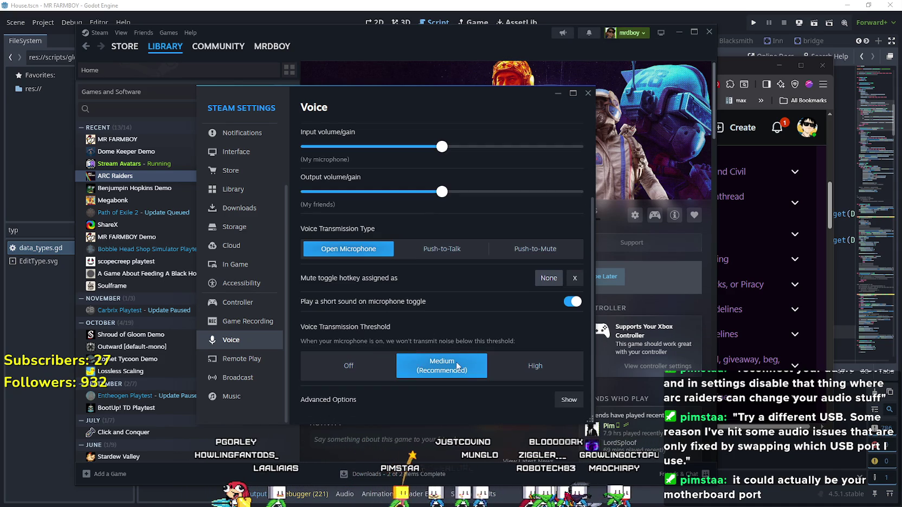
pyautogui.scroll(3, 376, 360)
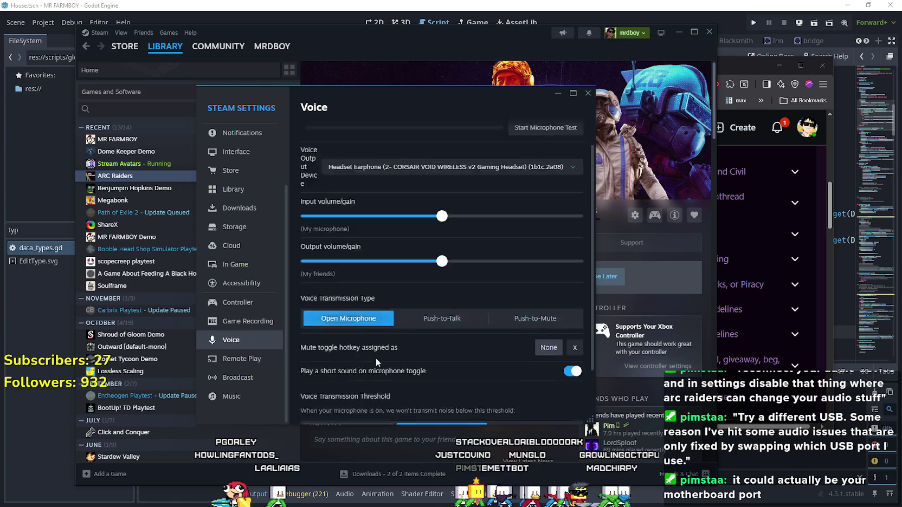
pyautogui.click(588, 94)
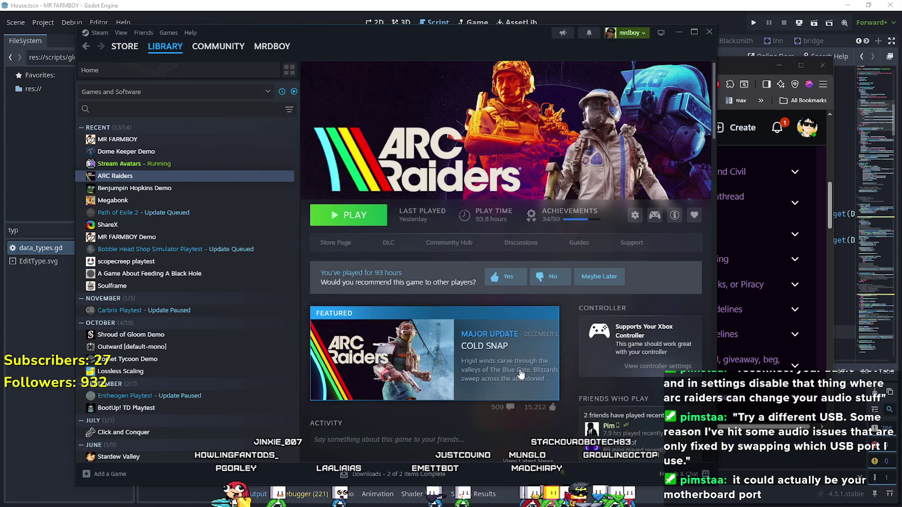
pyautogui.click(730, 76)
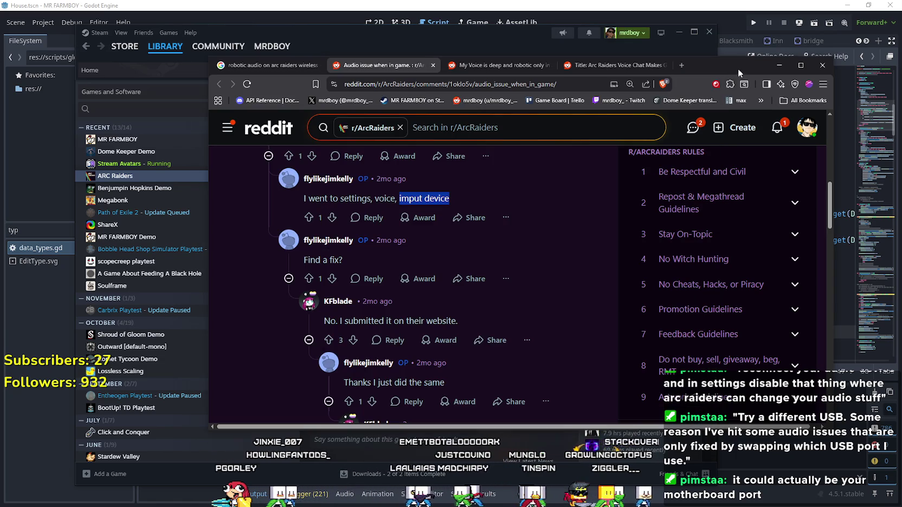
# Step: Scroll the Reddit thread down to the workaround about Bluetooth headsets dropping to mono
pyautogui.scroll(-3, 514, 308)
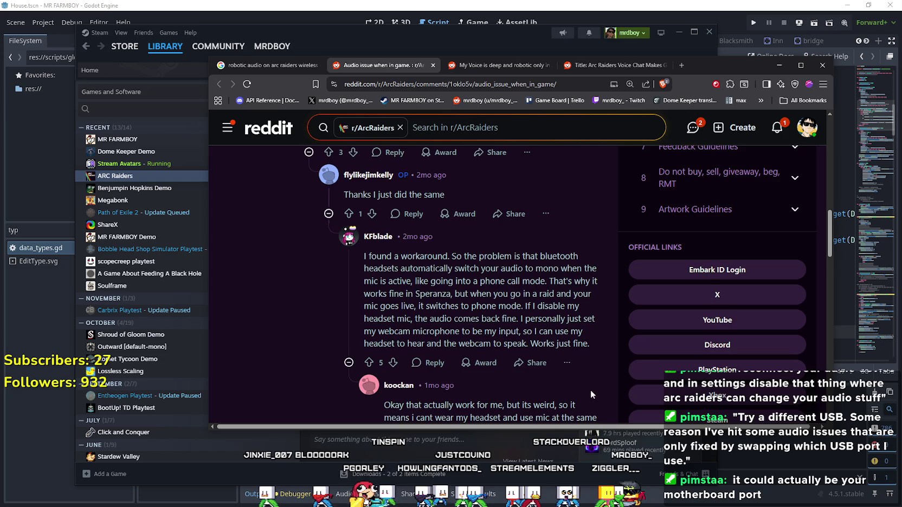
pyautogui.scroll(-1, 546, 361)
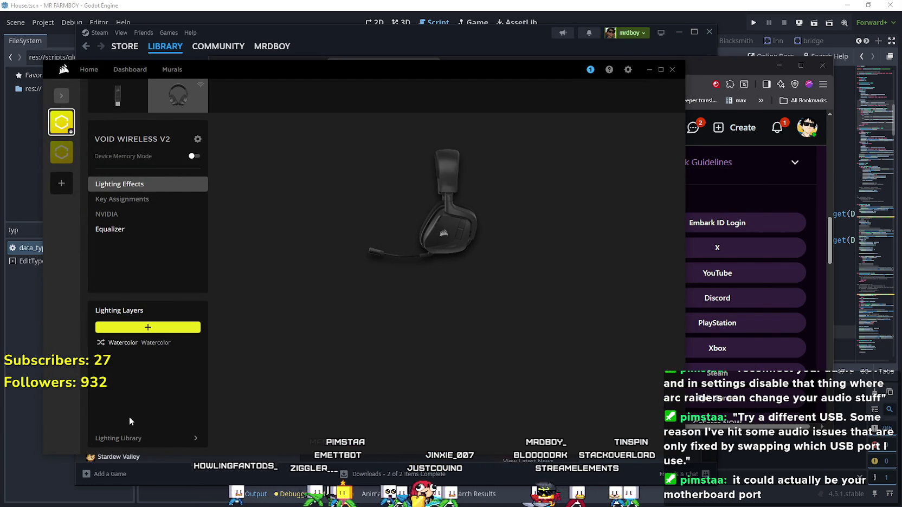
# Step: Look through iCUE settings and headset pages, then apply the FPS Competition equalizer preset
pyautogui.click(628, 71)
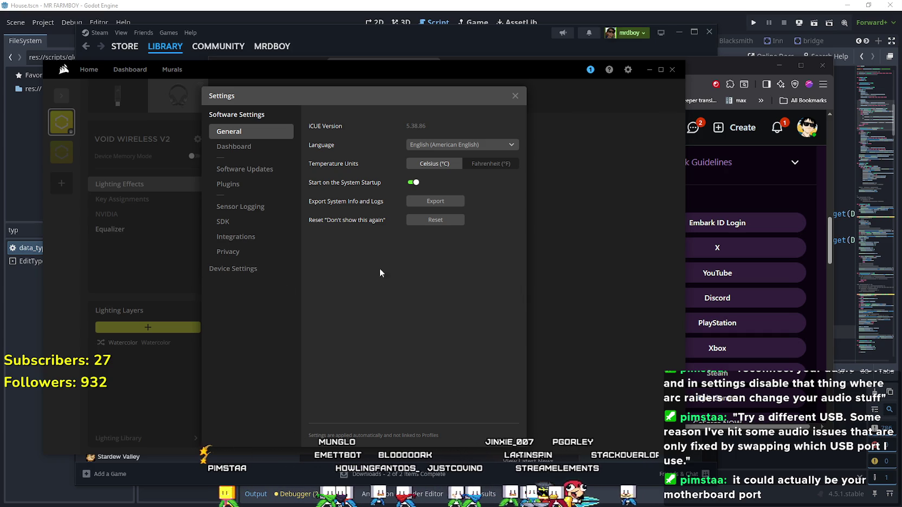
pyautogui.click(515, 96)
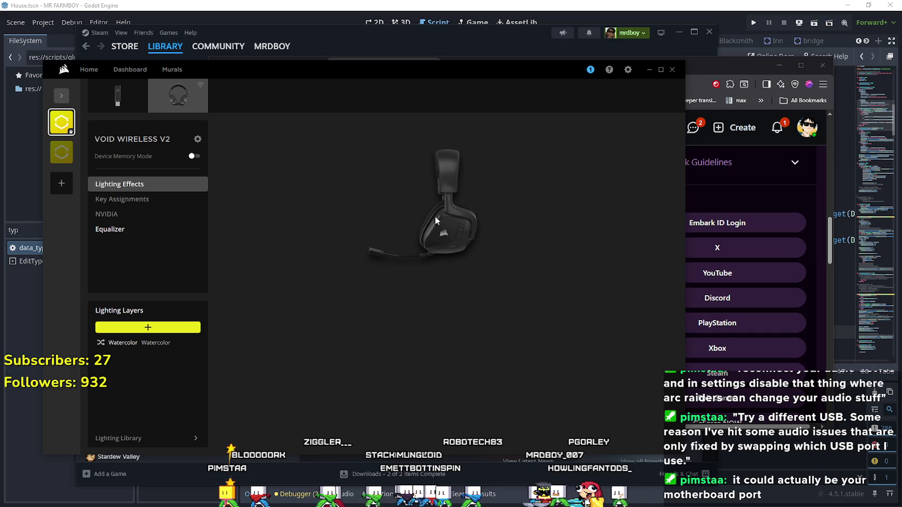
pyautogui.click(160, 216)
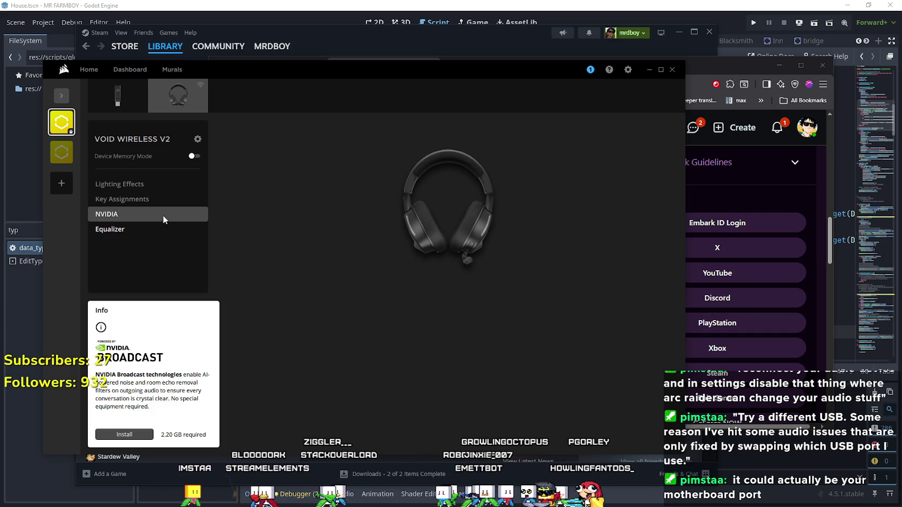
pyautogui.click(141, 194)
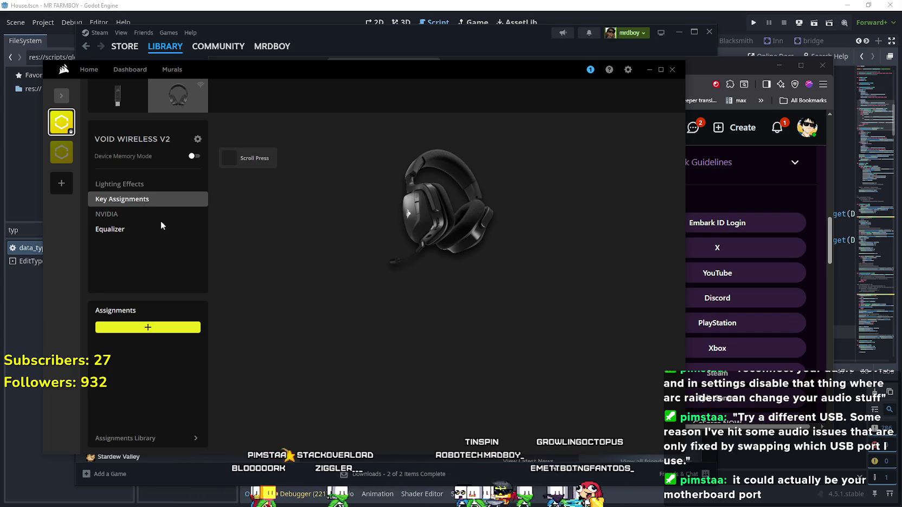
pyautogui.click(123, 228)
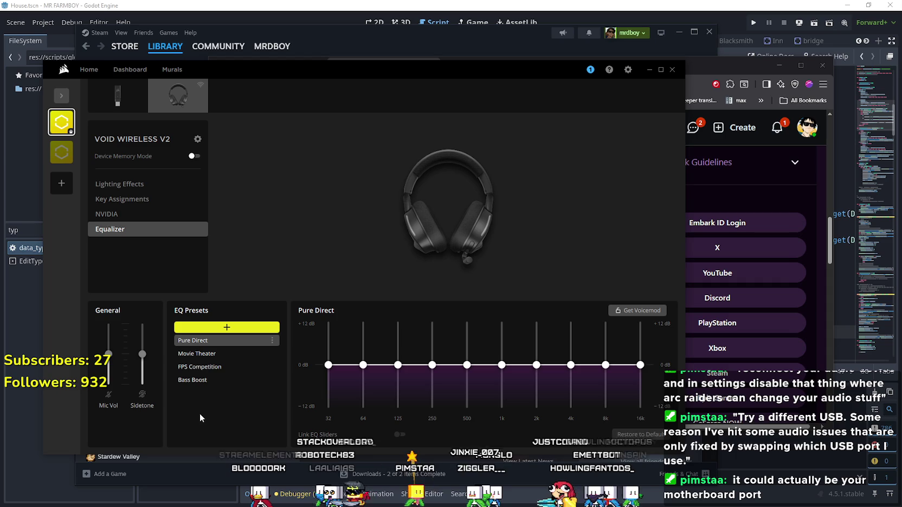
pyautogui.click(216, 369)
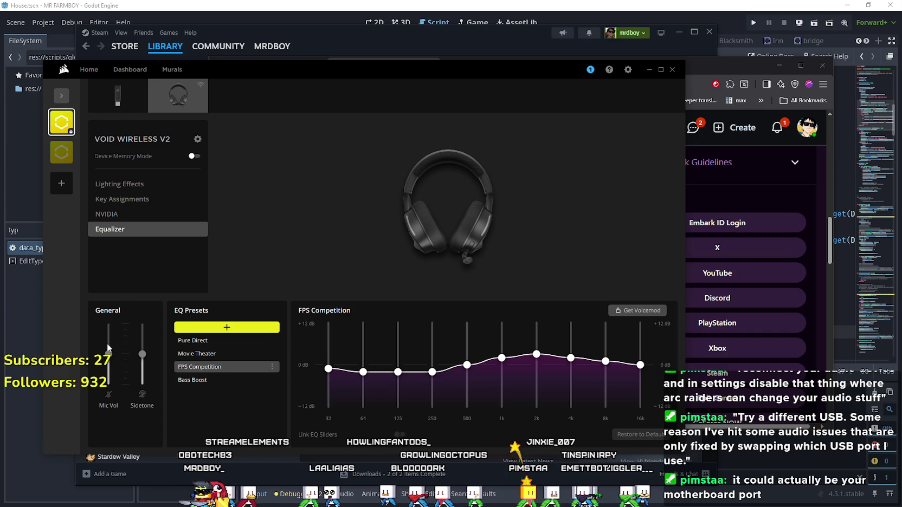
# Step: Move the iCUE window further right and return to the Home overview
pyautogui.moveTo(110, 354)
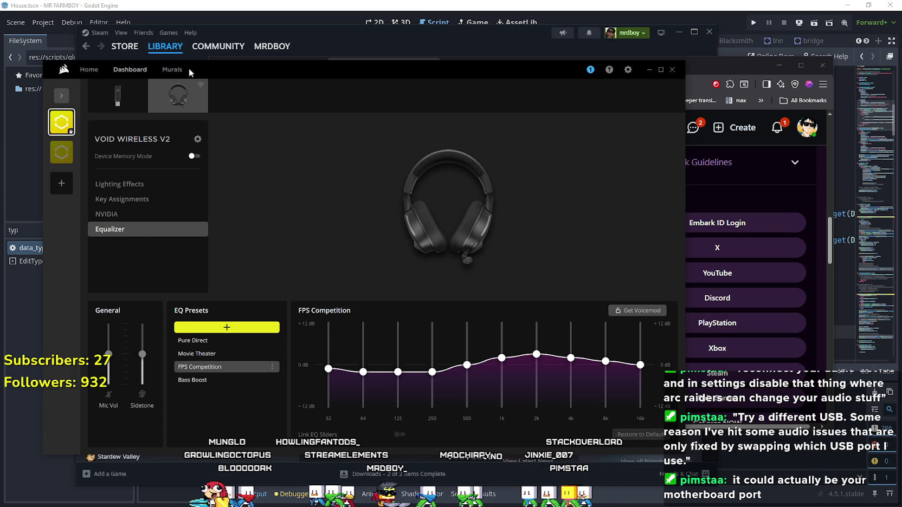
pyautogui.moveTo(253, 69); pyautogui.dragTo(329, 72)
pyautogui.click(139, 72)
pyautogui.click(165, 72)
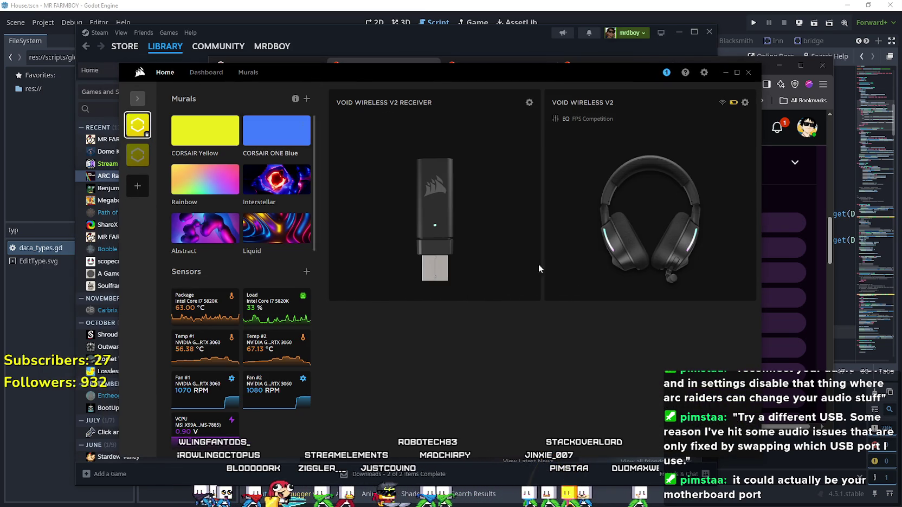
# Step: Switch off Voice Prompts in the VOID WIRELESS V2 headset settings, then close iCUE
pyautogui.moveTo(683, 275)
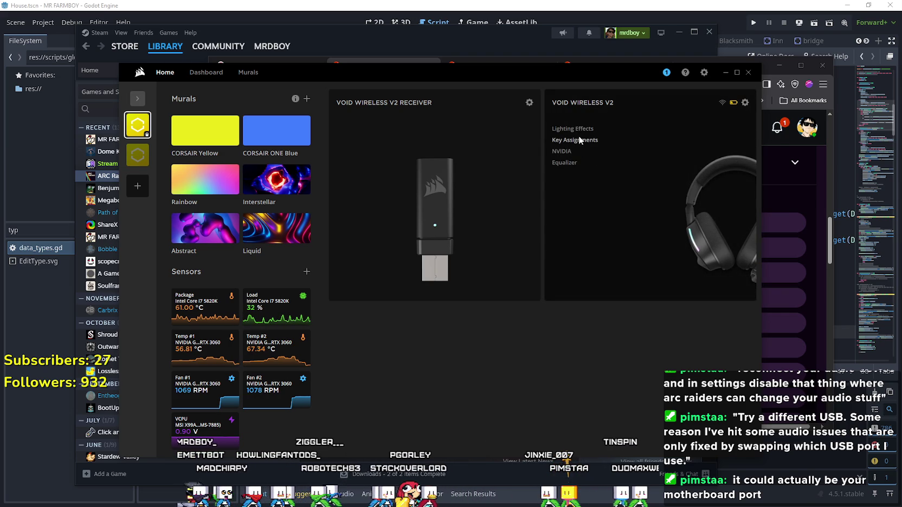
pyautogui.click(745, 102)
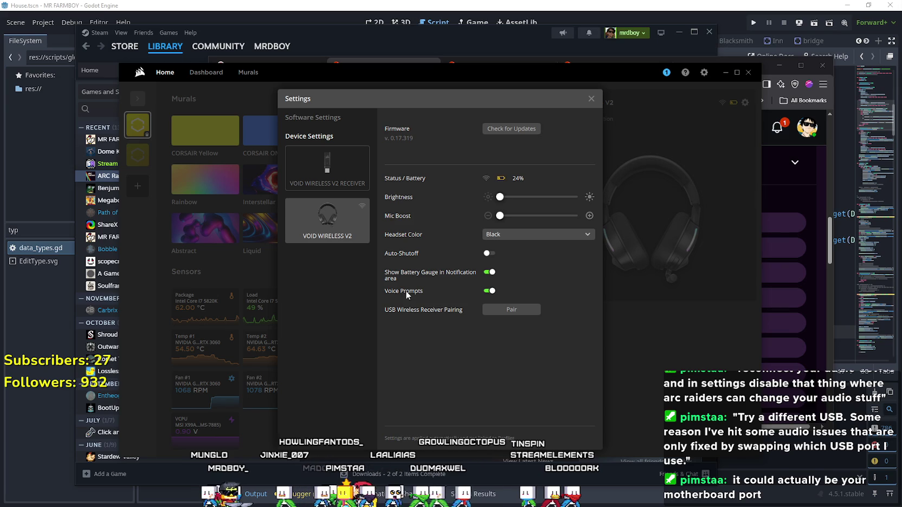
pyautogui.click(490, 291)
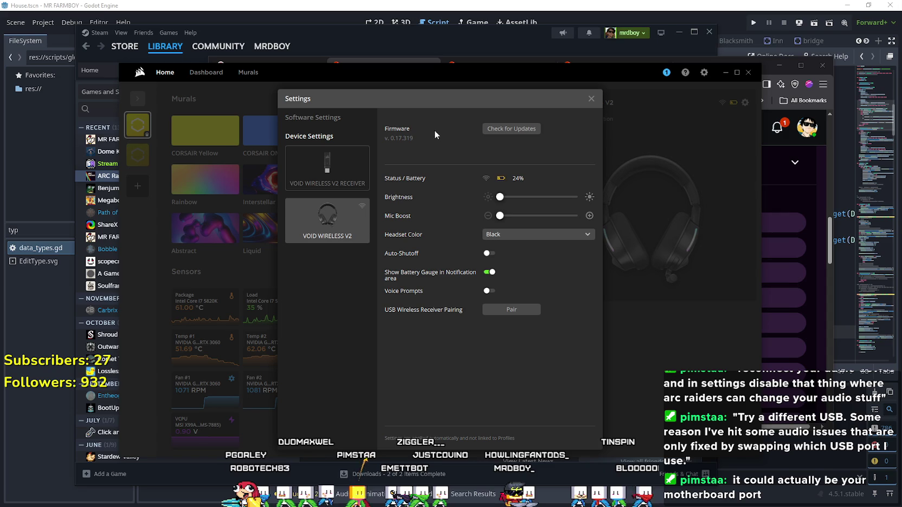
pyautogui.click(590, 99)
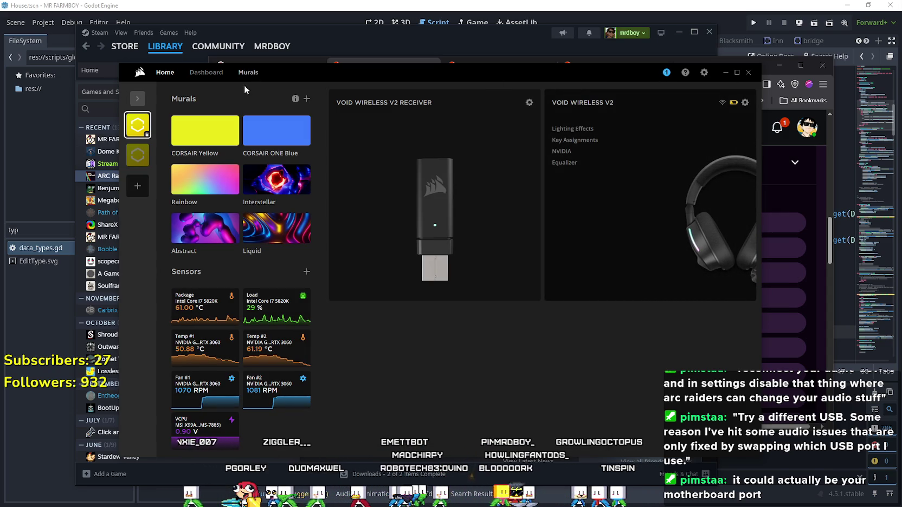
pyautogui.click(748, 72)
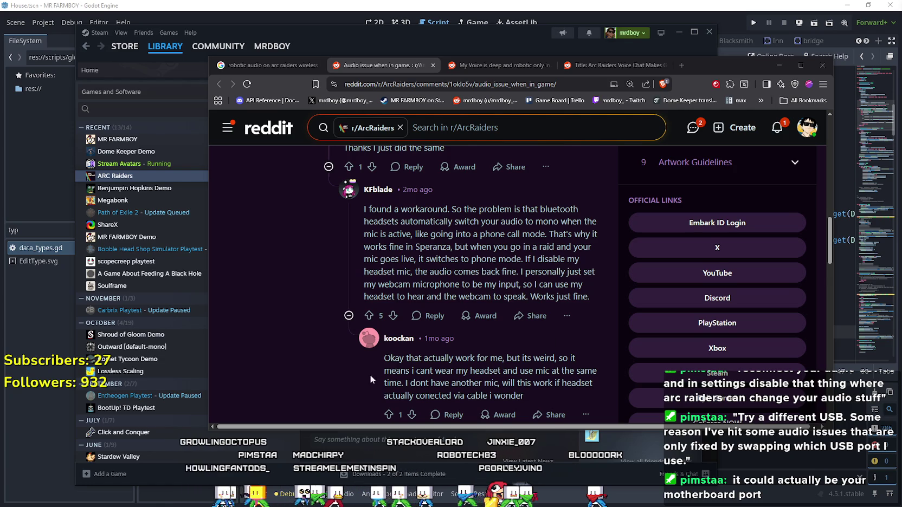
# Step: Read further down the audio thread, briefly highlighting a phrase in the wireless dongle comment
pyautogui.scroll(-3, 385, 367)
pyautogui.scroll(-2, 500, 348)
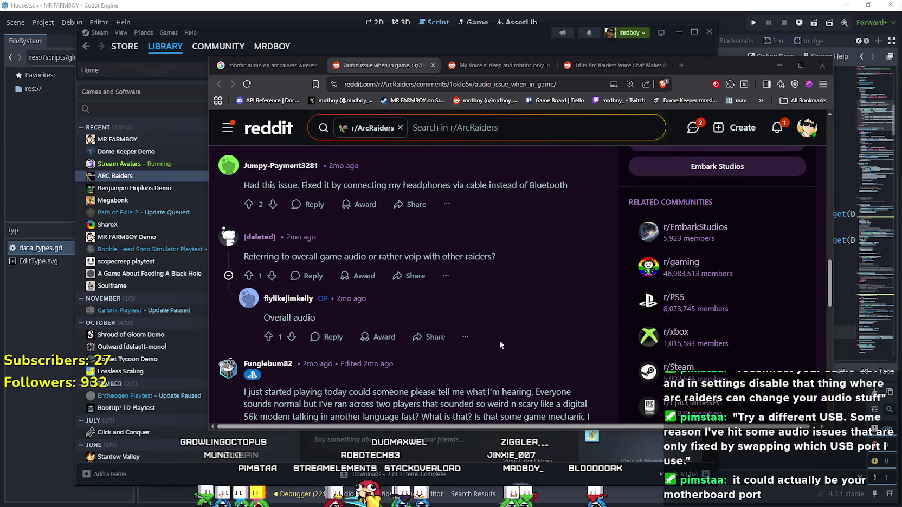
pyautogui.scroll(-2, 500, 345)
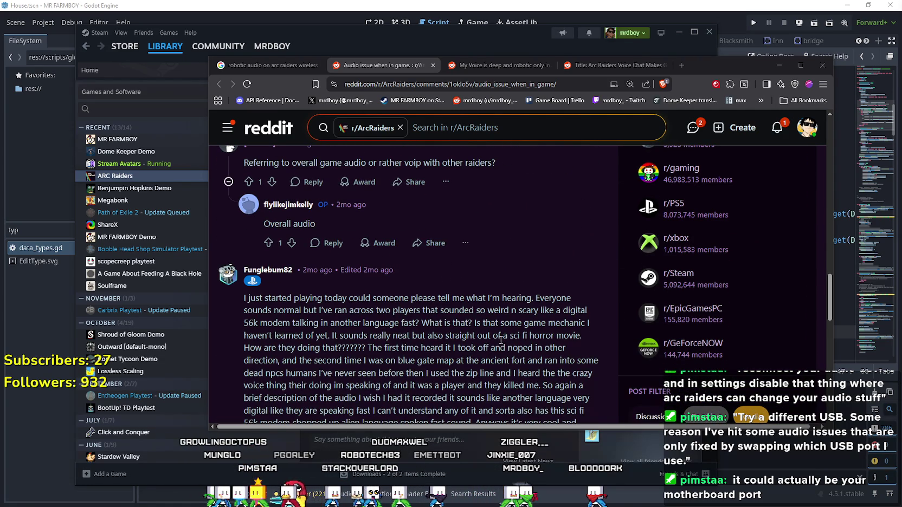
pyautogui.scroll(-10, 501, 341)
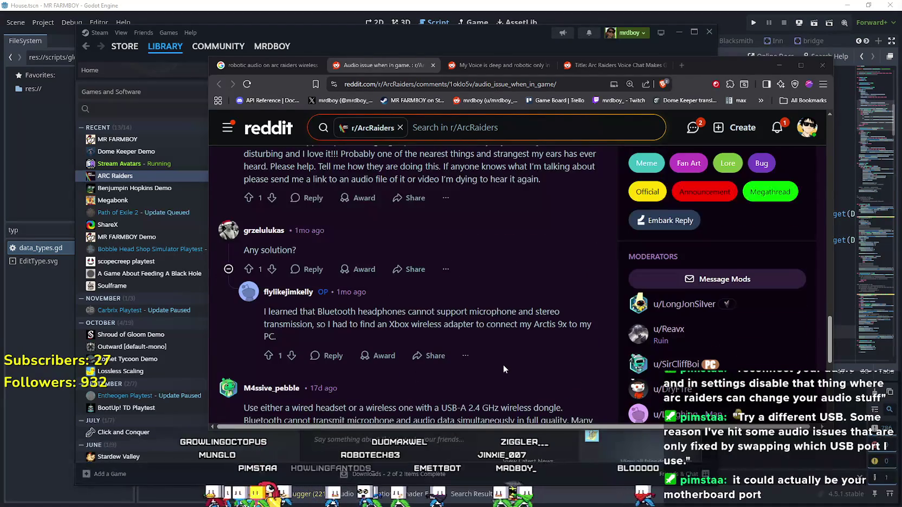
pyautogui.scroll(-5, 504, 364)
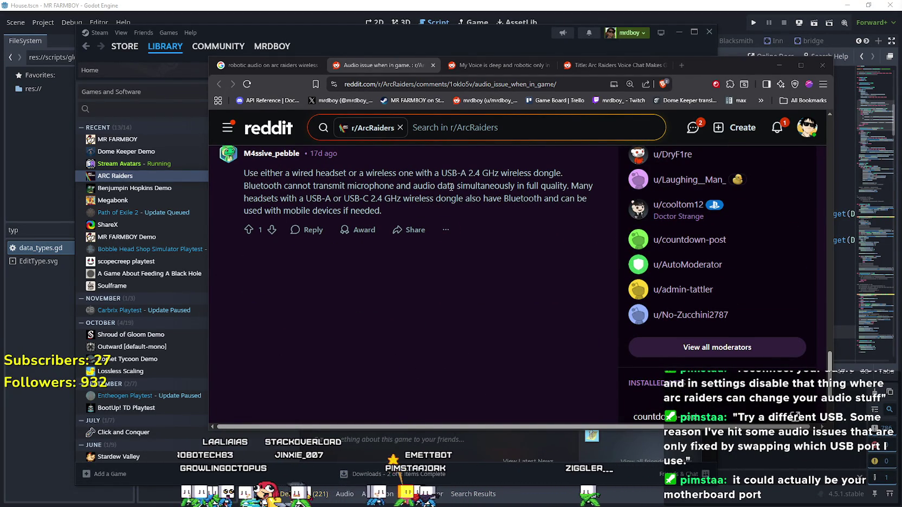
pyautogui.moveTo(270, 207)
pyautogui.mouseDown()
pyautogui.moveTo(371, 212)
pyautogui.moveTo(384, 198)
pyautogui.mouseUp()
pyautogui.click(481, 307)
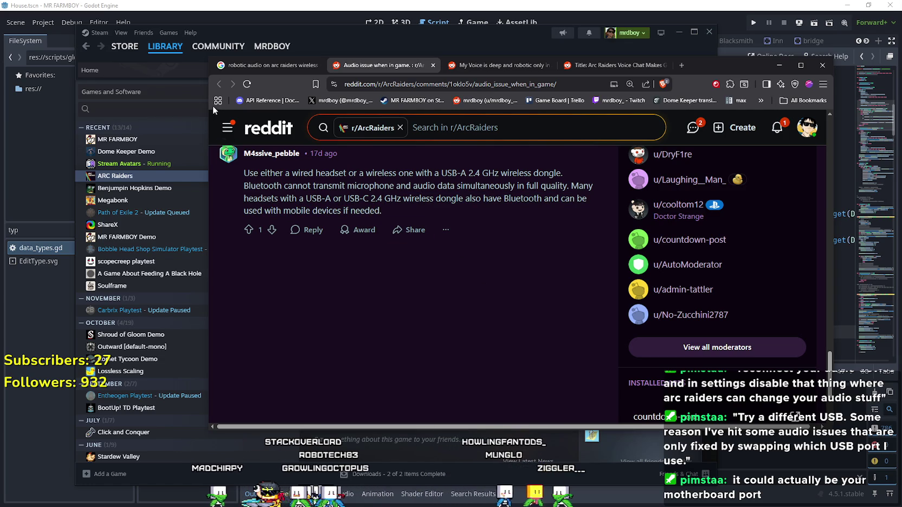
# Step: Skim the deep, robotic voice thread and close its tab
pyautogui.click(484, 64)
pyautogui.scroll(-5, 476, 345)
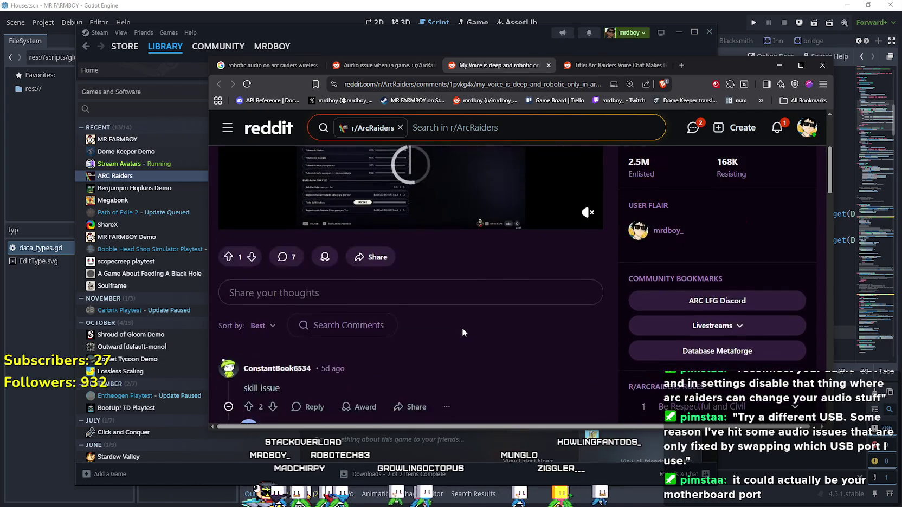
pyautogui.scroll(-15, 462, 327)
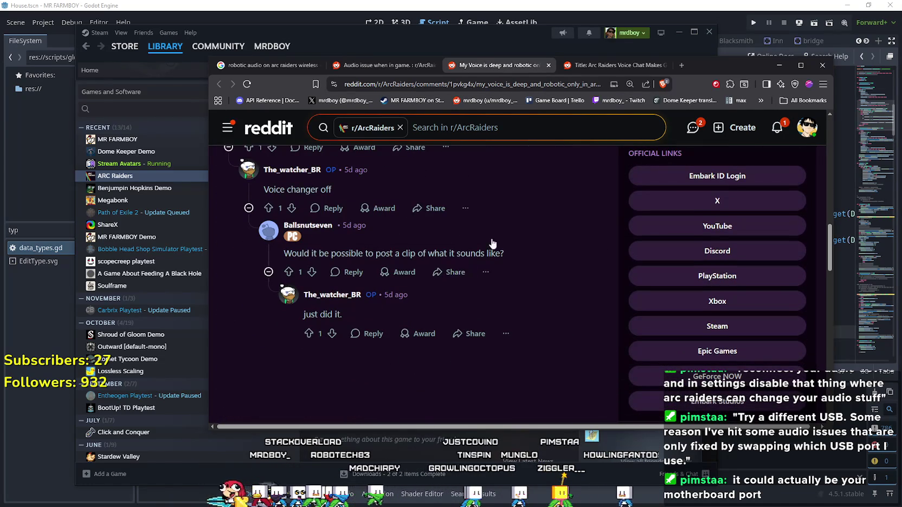
pyautogui.click(548, 66)
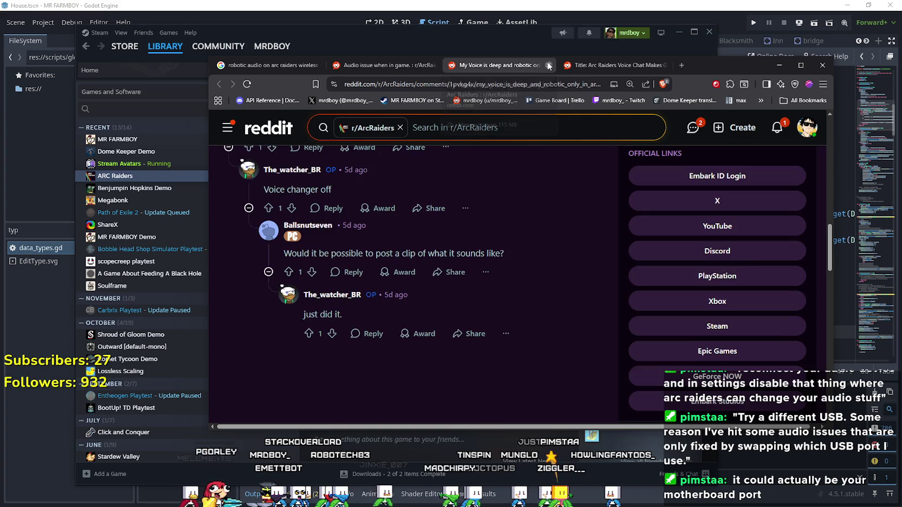
pyautogui.scroll(-10, 507, 115)
pyautogui.scroll(2, 489, 347)
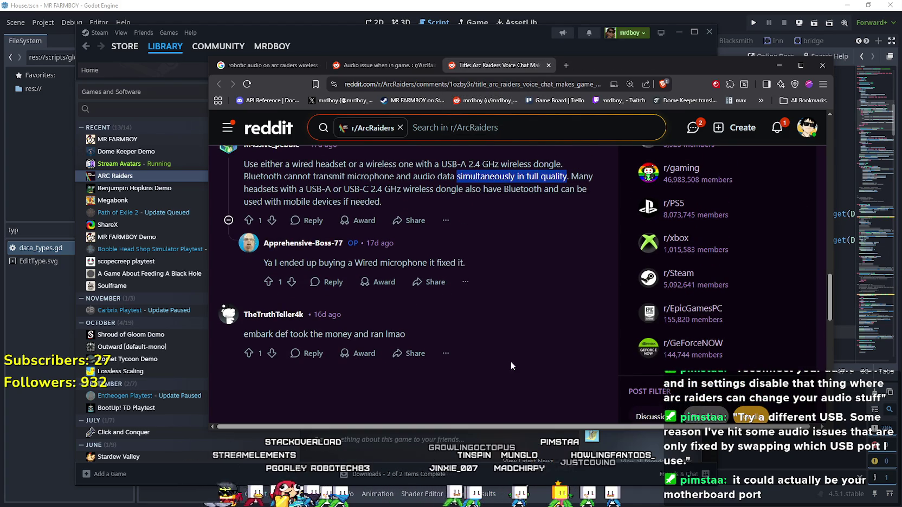
pyautogui.scroll(2, 511, 362)
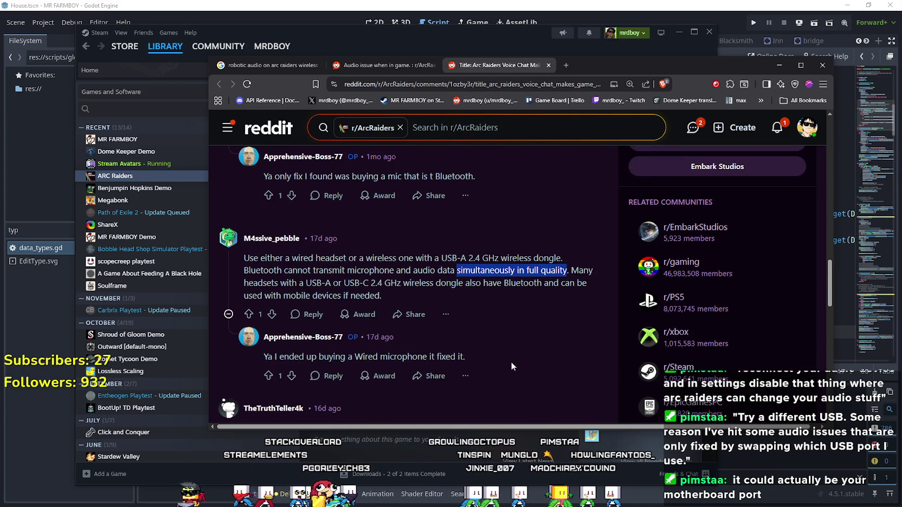
# Step: Close the browser with all three tabs and return to line 37 of house.gd
pyautogui.click(822, 65)
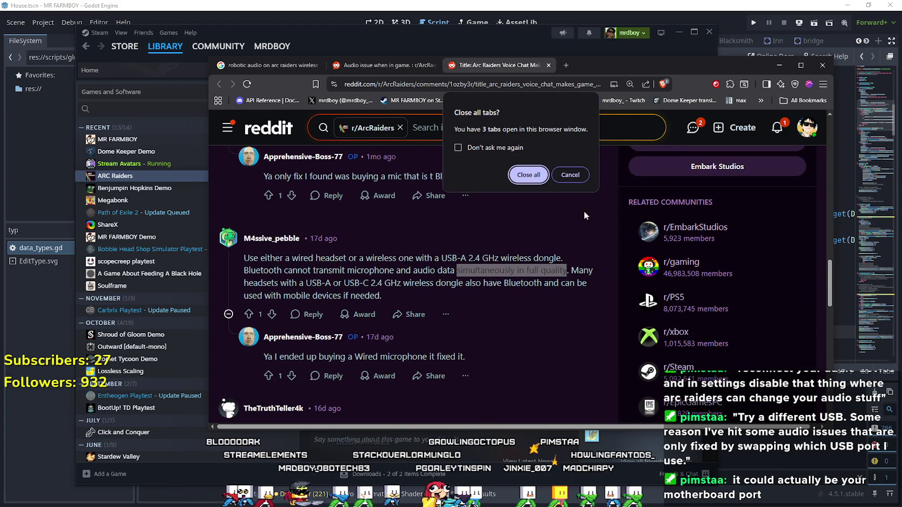
pyautogui.click(534, 179)
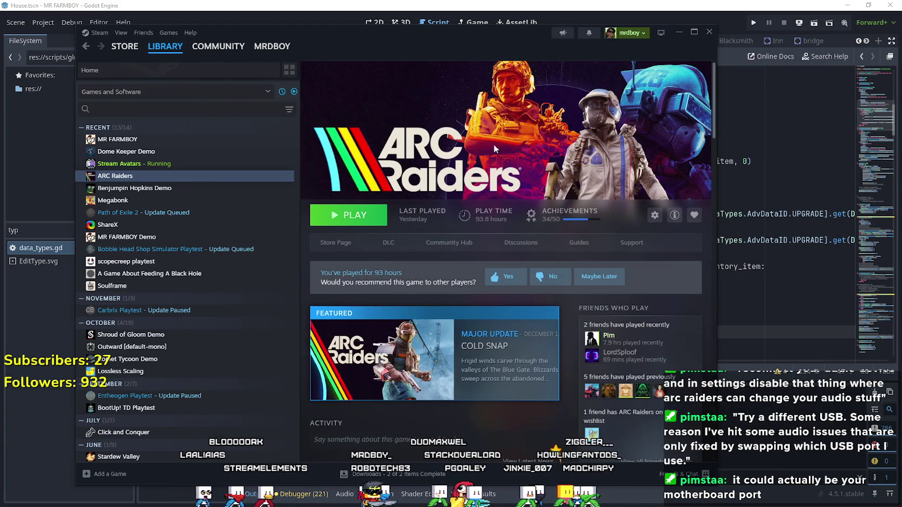
pyautogui.hotkey('alt', 'Tab')
pyautogui.click(536, 202)
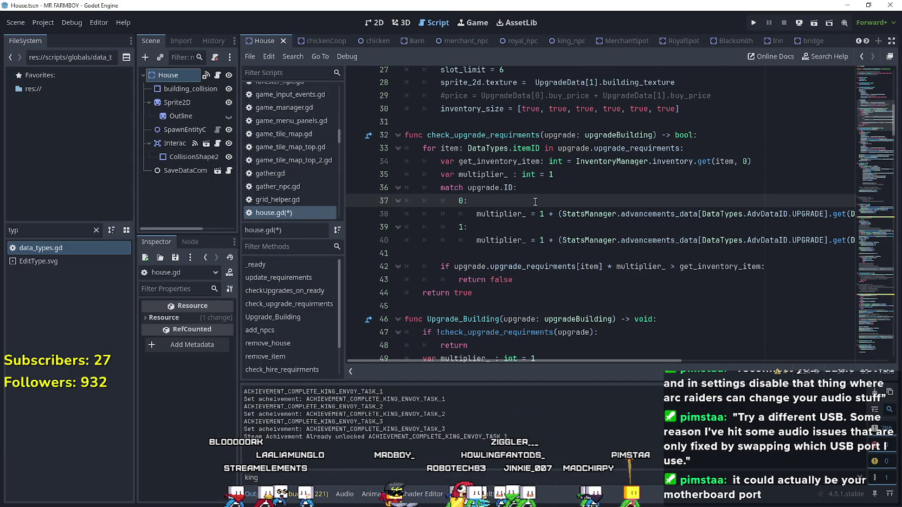
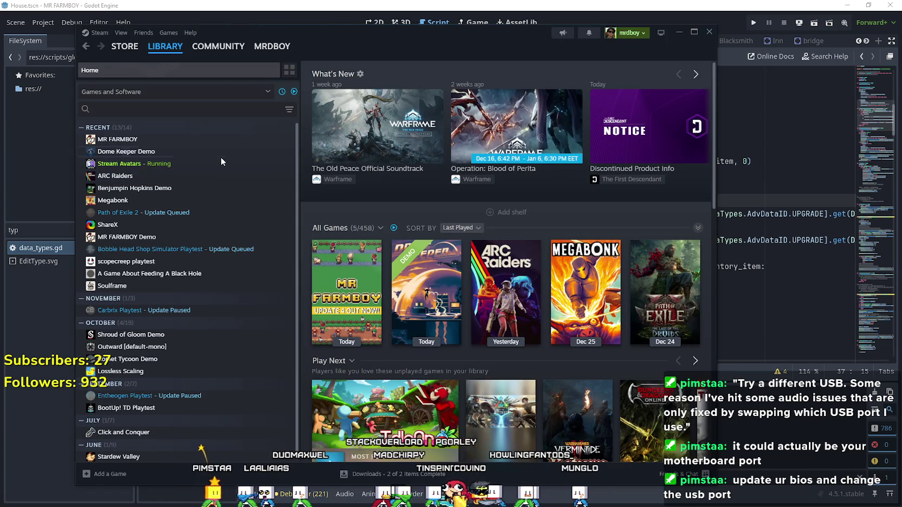
# Step: Start verifying ARC Raiders' game files from Properties > Installed Files
pyautogui.click(172, 179)
pyautogui.rightClick(172, 181)
pyautogui.click(206, 255)
pyautogui.click(237, 184)
pyautogui.click(237, 192)
pyautogui.click(568, 260)
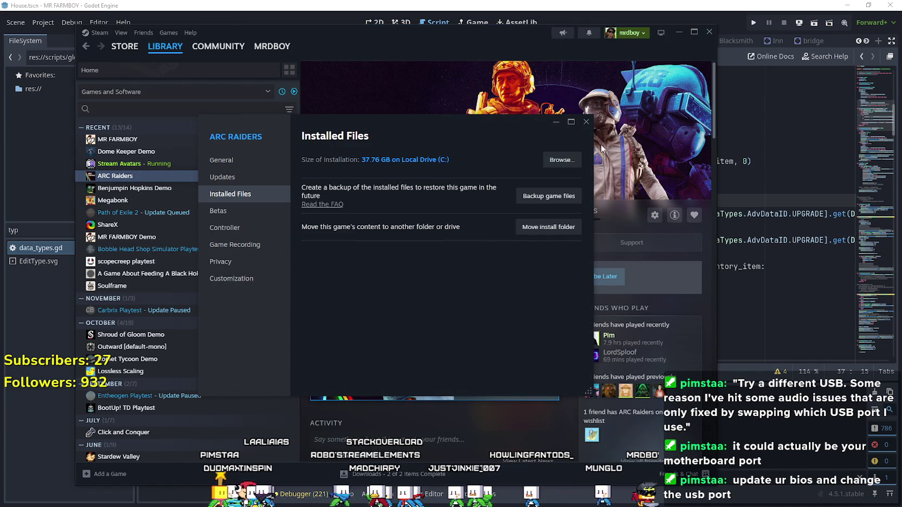
pyautogui.click(586, 122)
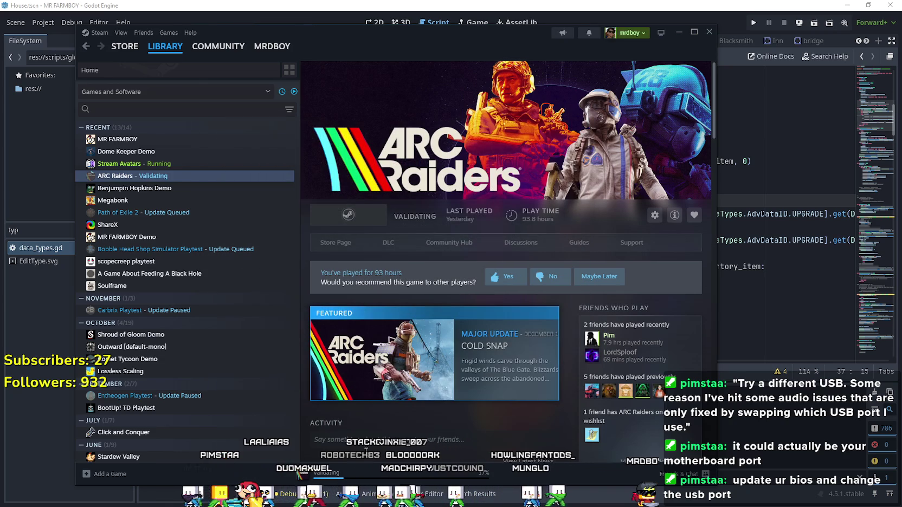
# Step: Watch the validation progress on the Downloads page, then return to the library home
pyautogui.click(326, 473)
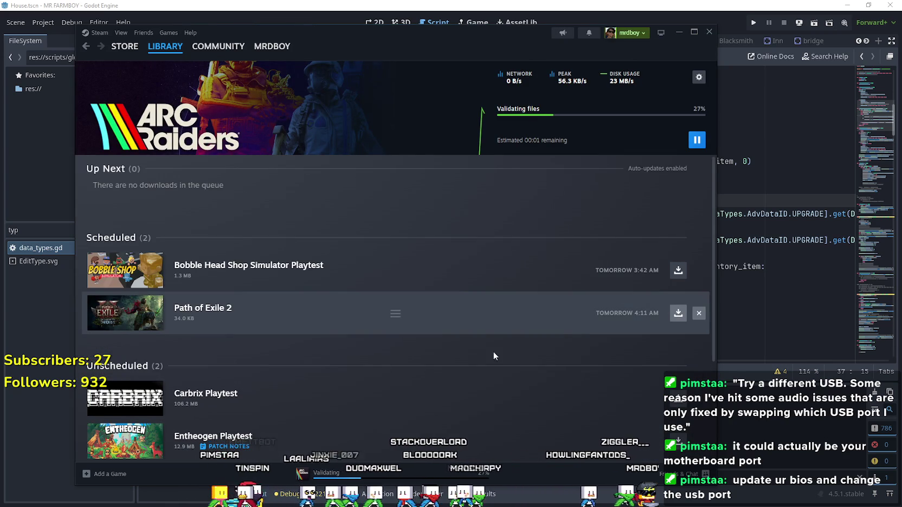
pyautogui.scroll(-3, 380, 331)
pyautogui.scroll(3, 566, 365)
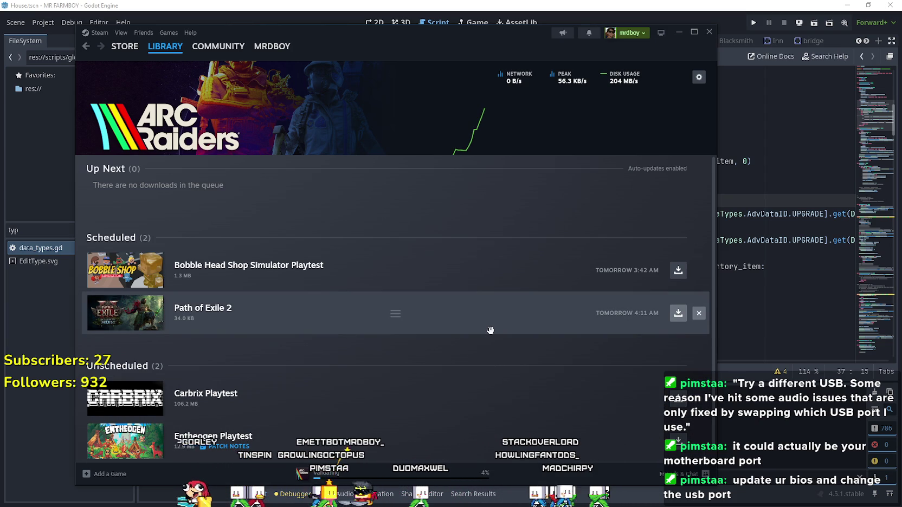
pyautogui.moveTo(166, 46)
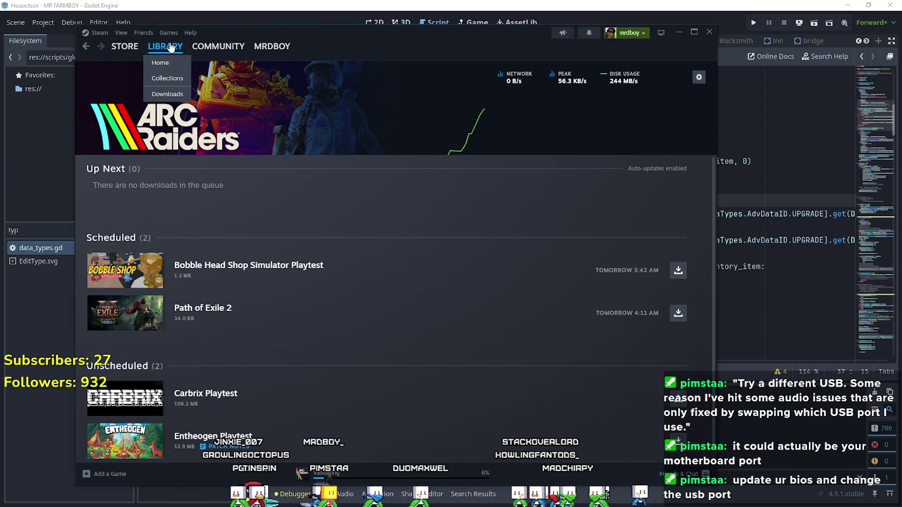
pyautogui.click(163, 63)
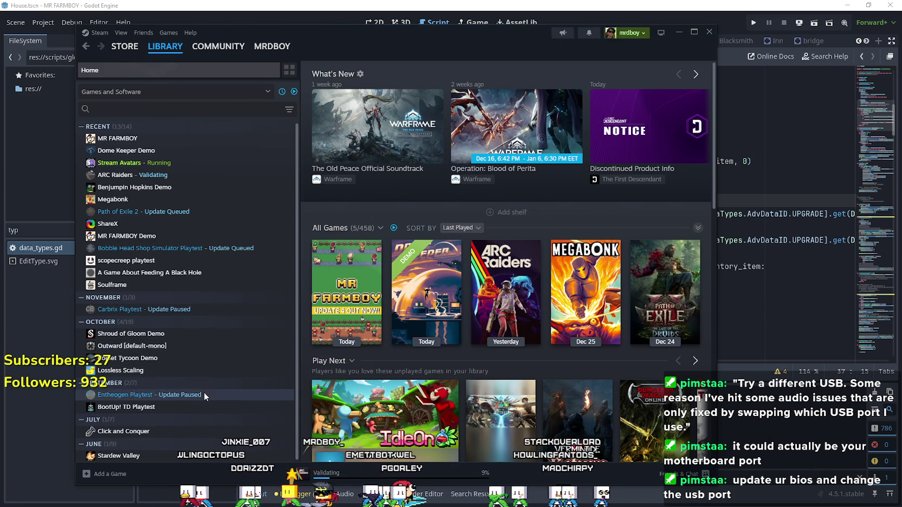
# Step: Browse the game list, recheck ARC Raiders' validation in Downloads, and switch back to Godot
pyautogui.scroll(-1, 274, 434)
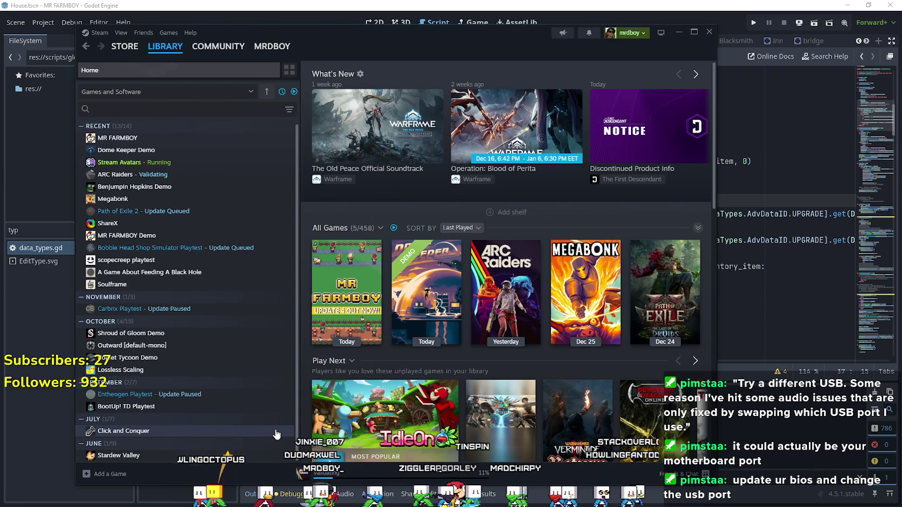
pyautogui.scroll(1, 235, 416)
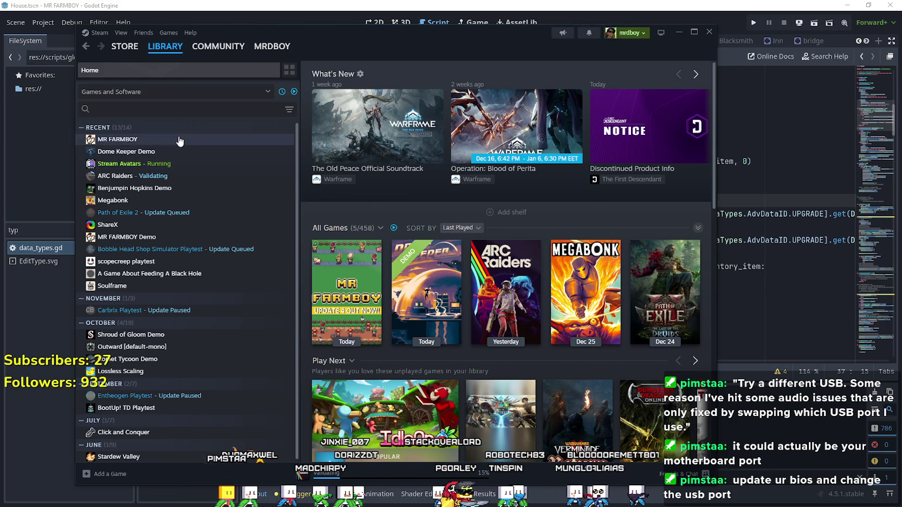
pyautogui.scroll(-1, 210, 275)
pyautogui.scroll(1, 238, 392)
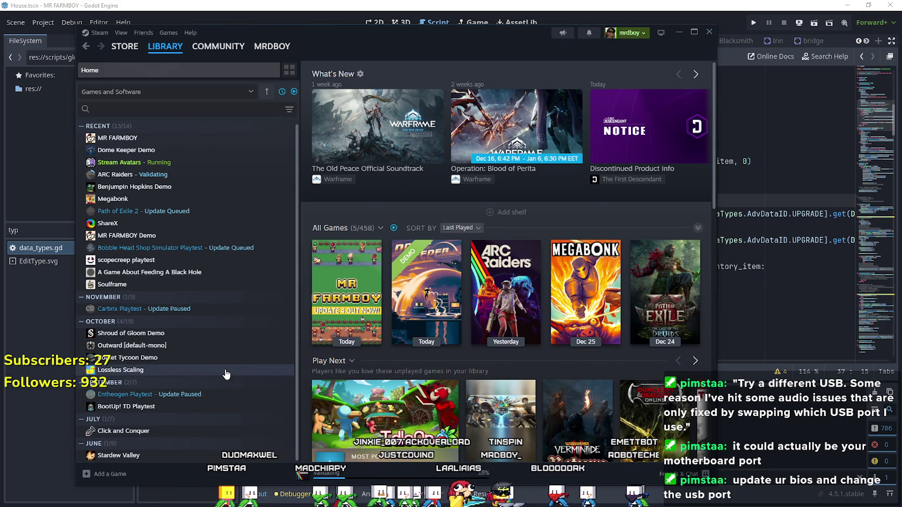
pyautogui.scroll(-1, 223, 347)
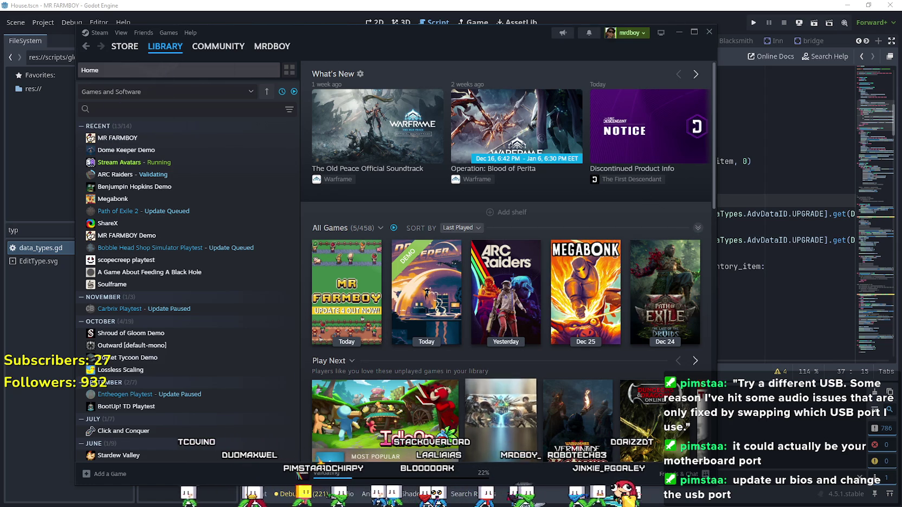
pyautogui.click(401, 478)
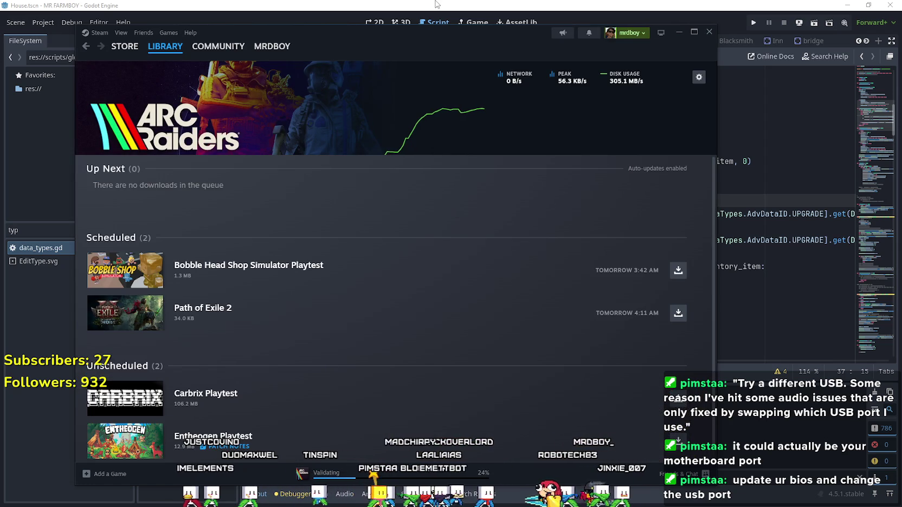
pyautogui.click(437, 4)
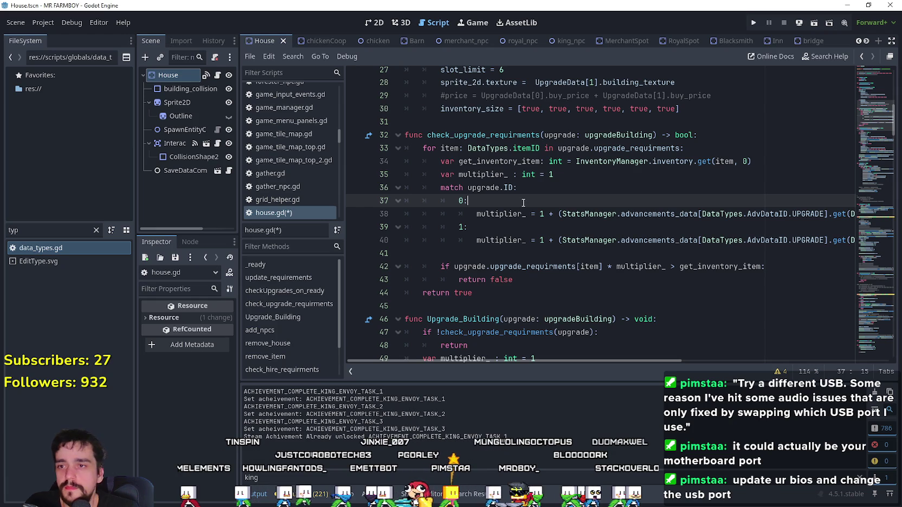
# Step: Review and save house.gd's upgrade code, then filter the FileSystem for 'marke'
pyautogui.scroll(-1, 532, 211)
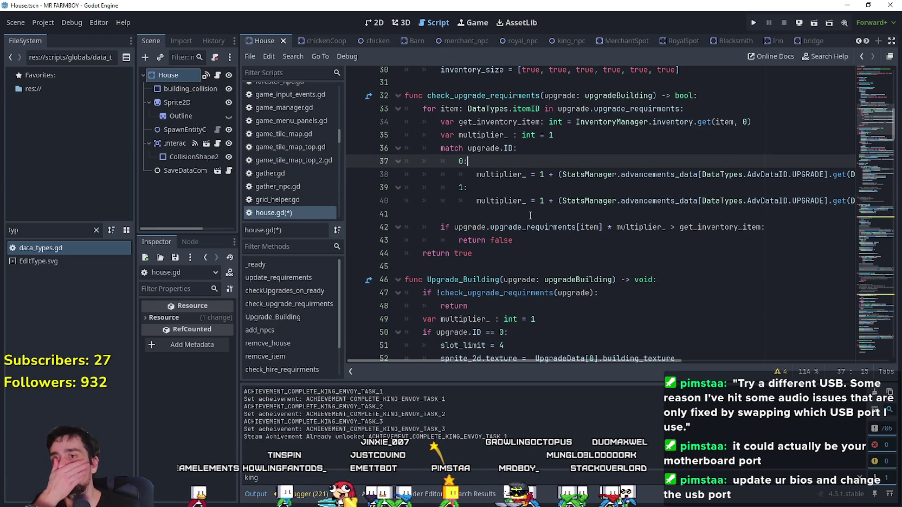
pyautogui.scroll(-6, 530, 215)
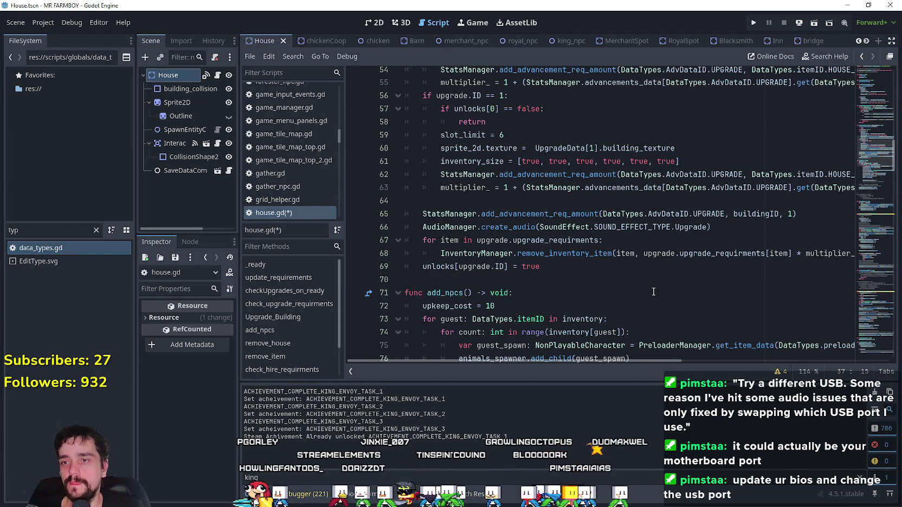
pyautogui.click(611, 273)
pyautogui.click(611, 270)
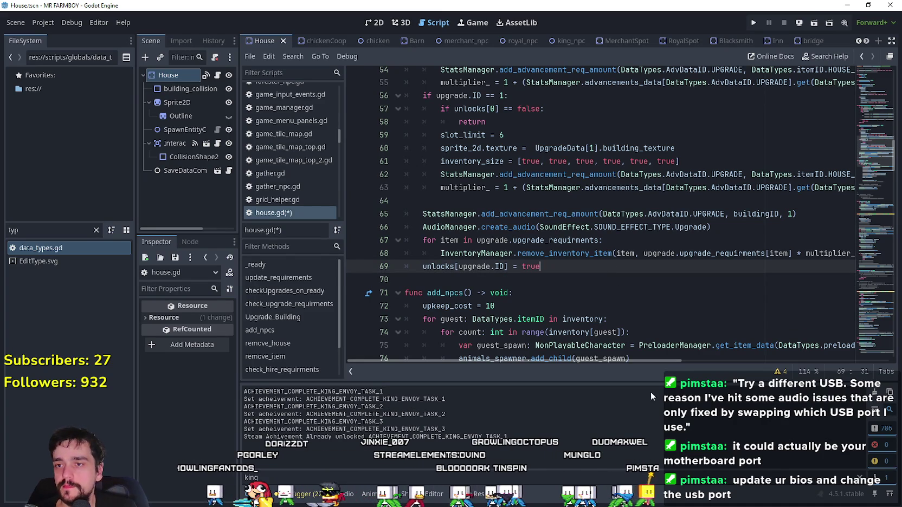
pyautogui.hscroll(2, 640, 360)
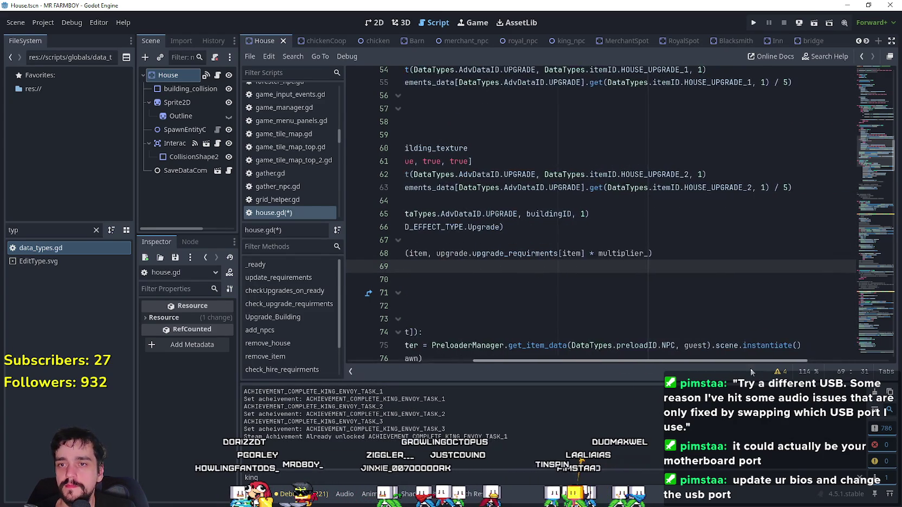
pyautogui.moveTo(512, 266)
pyautogui.mouseDown()
pyautogui.moveTo(412, 213)
pyautogui.moveTo(426, 156)
pyautogui.moveTo(428, 70)
pyautogui.moveTo(439, 195)
pyautogui.moveTo(521, 219)
pyautogui.moveTo(501, 233)
pyautogui.moveTo(497, 254)
pyautogui.moveTo(409, 96)
pyautogui.mouseUp()
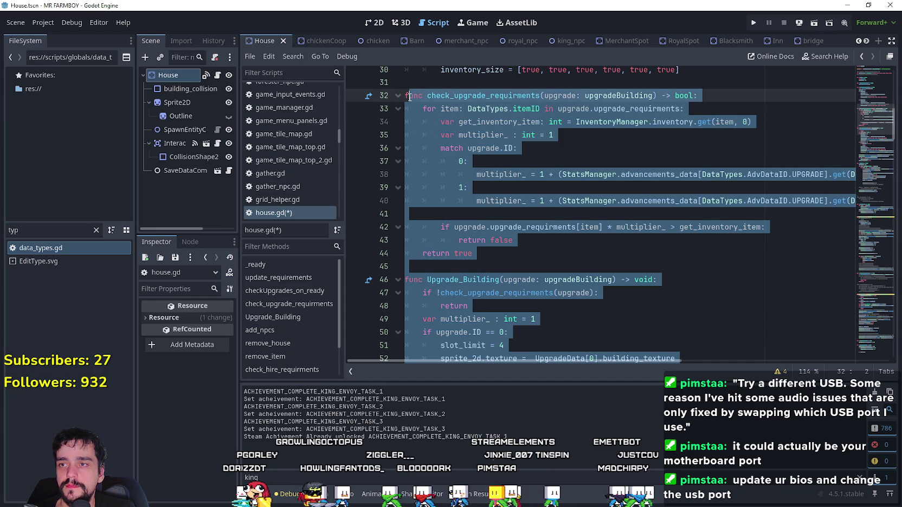
pyautogui.click(596, 206)
pyautogui.hotkey('ctrl', 's')
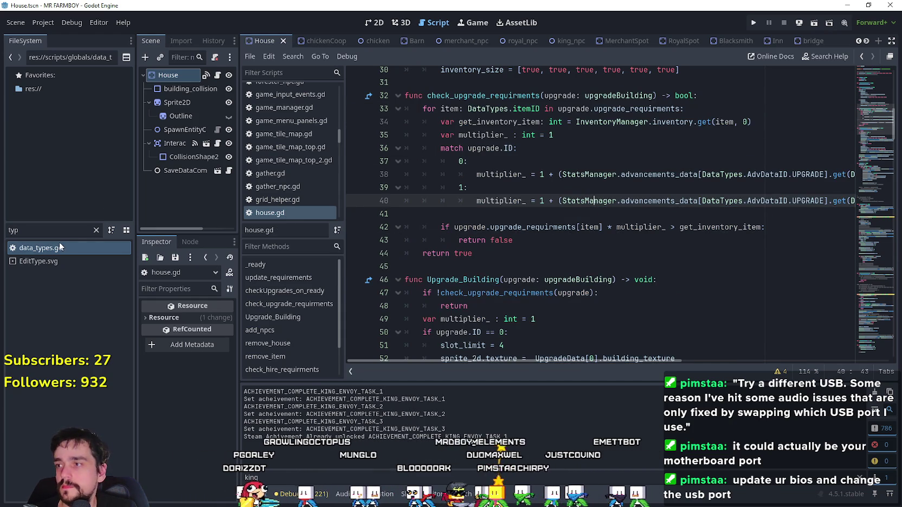
pyautogui.click(10, 223)
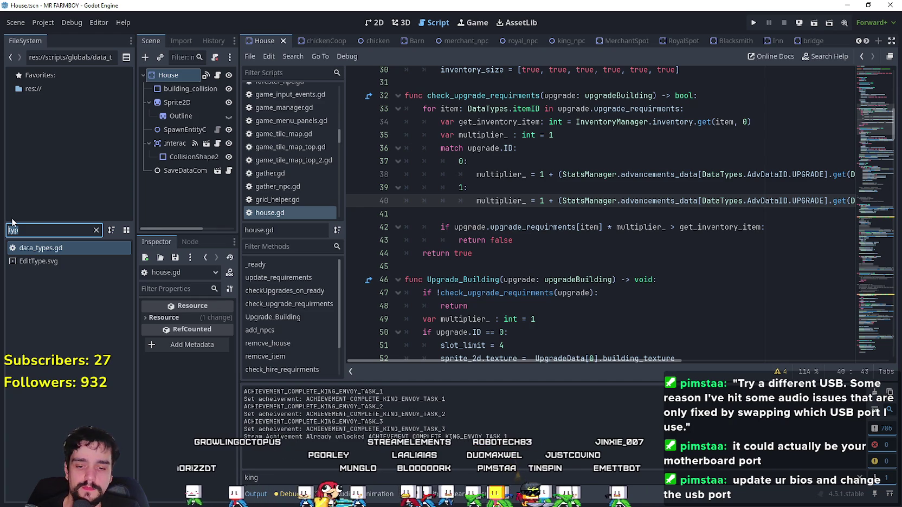
pyautogui.write('marke')
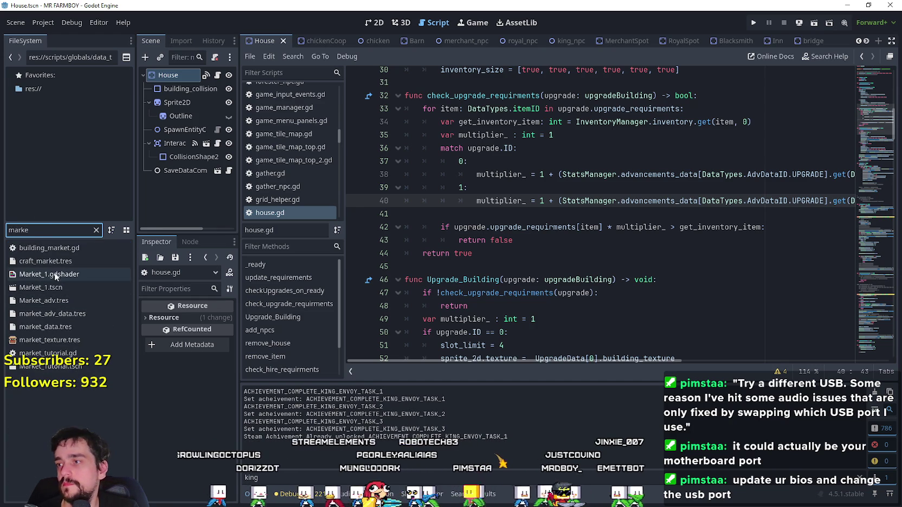
# Step: Open the Market_1 scene and scroll through its vegetable_shop_new.gd script
pyautogui.doubleClick(76, 287)
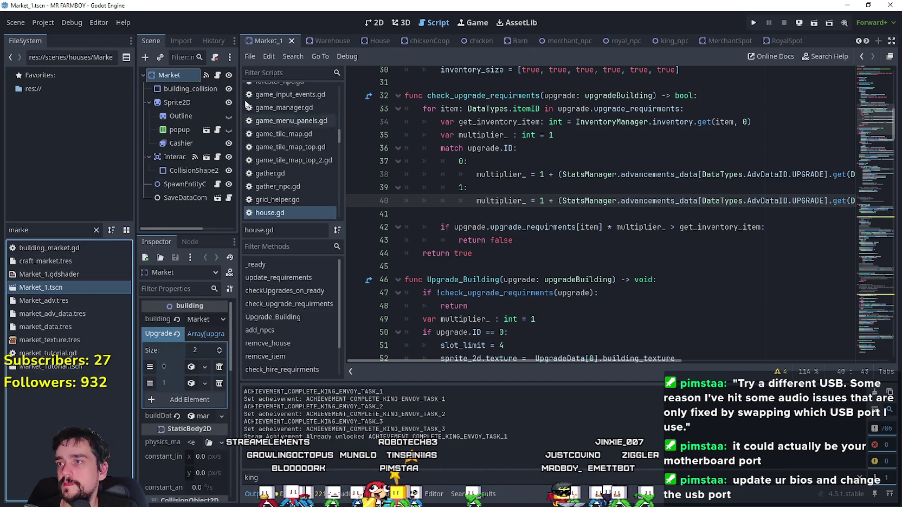
pyautogui.scroll(-4, 614, 264)
pyautogui.scroll(5, 759, 217)
pyautogui.click(881, 176)
pyautogui.click(871, 173)
pyautogui.moveTo(870, 174)
pyautogui.mouseDown()
pyautogui.moveTo(871, 116)
pyautogui.moveTo(869, 129)
pyautogui.mouseUp()
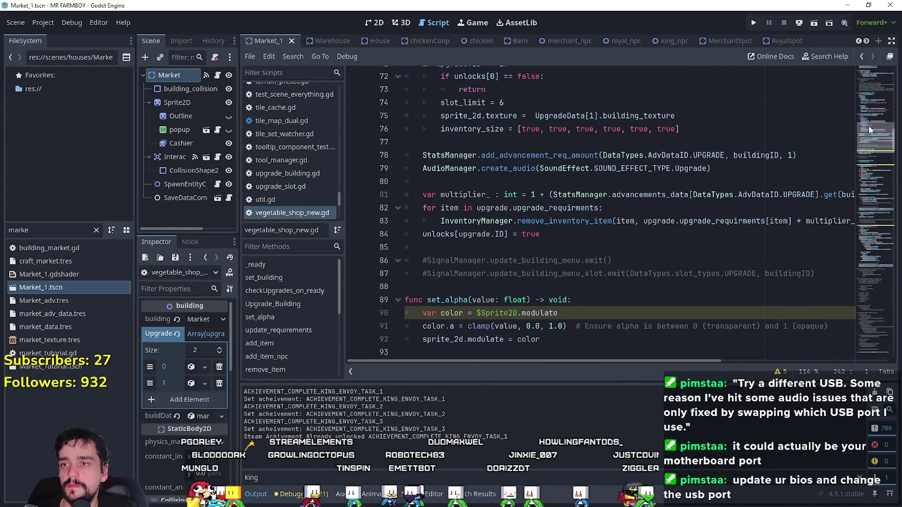
pyautogui.scroll(-1, 489, 267)
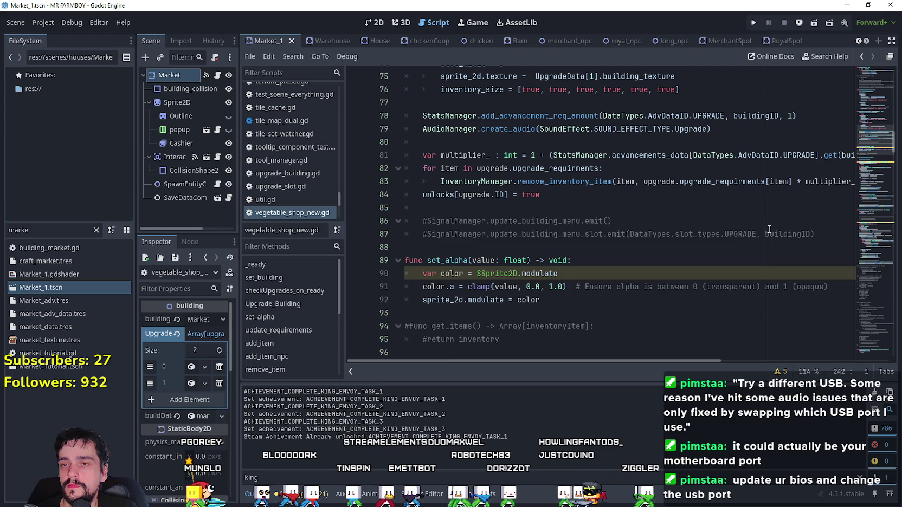
# Step: Replace the old upgrade block with the pasted check_upgrade_requirments code
pyautogui.moveTo(833, 232)
pyautogui.mouseDown()
pyautogui.moveTo(428, 181)
pyautogui.moveTo(434, 249)
pyautogui.moveTo(476, 233)
pyautogui.moveTo(485, 216)
pyautogui.moveTo(387, 126)
pyautogui.mouseUp()
pyautogui.scroll(1, 428, 181)
pyautogui.scroll(2, 483, 221)
pyautogui.scroll(2, 485, 218)
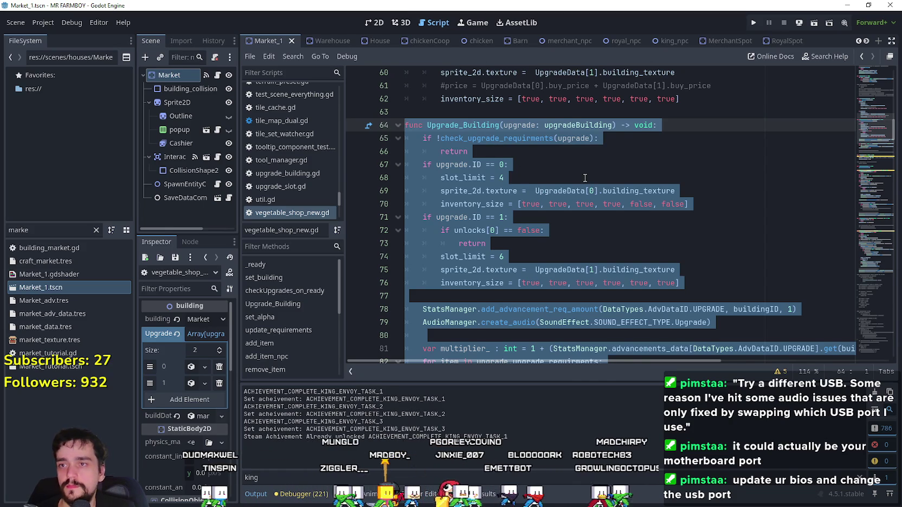
pyautogui.hotkey('ctrl', 'v')
pyautogui.scroll(-3, 588, 179)
pyautogui.scroll(3, 590, 179)
pyautogui.scroll(6, 592, 181)
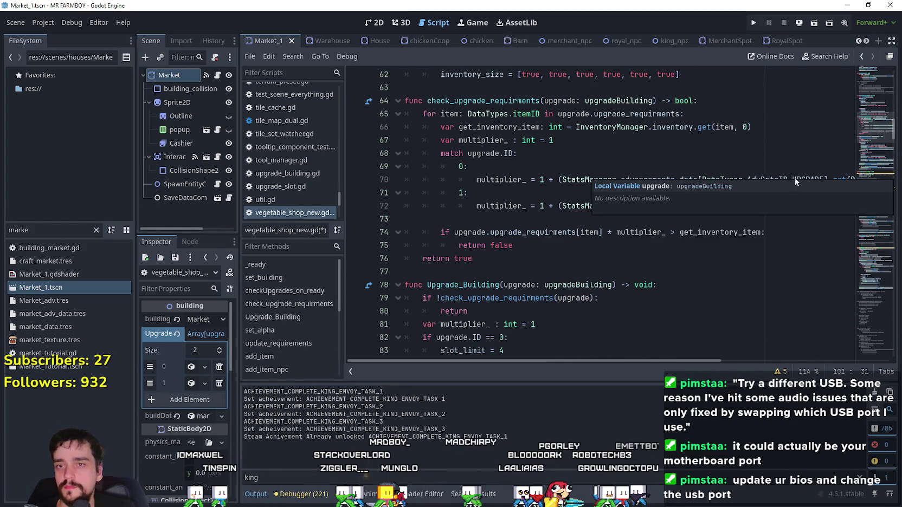
pyautogui.click(744, 179)
pyautogui.press('End')
pyautogui.press('Up')
pyautogui.click(743, 179)
pyautogui.press('End')
pyautogui.doubleClick(771, 179)
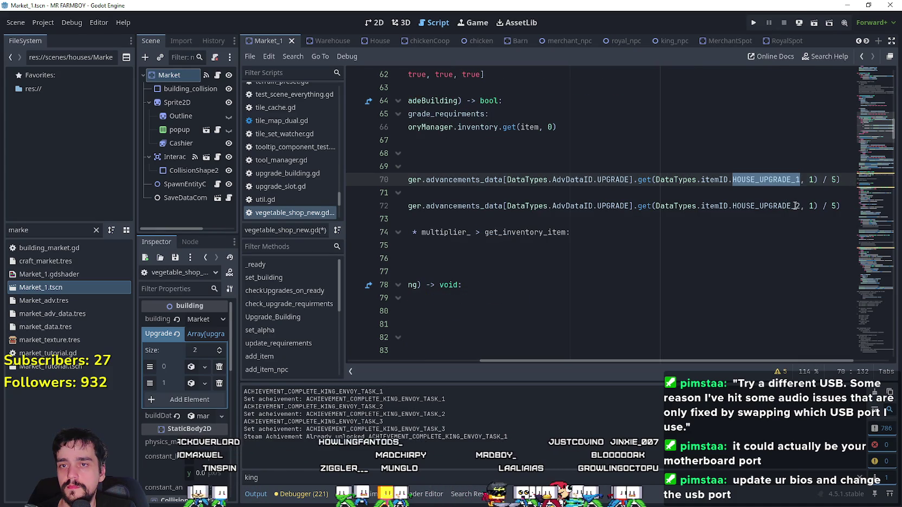
pyautogui.write('Marke')
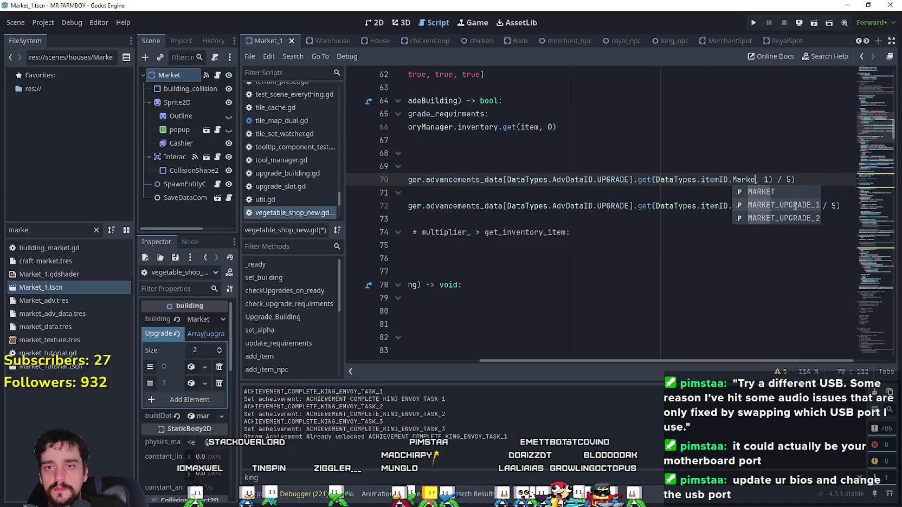
pyautogui.click(795, 206)
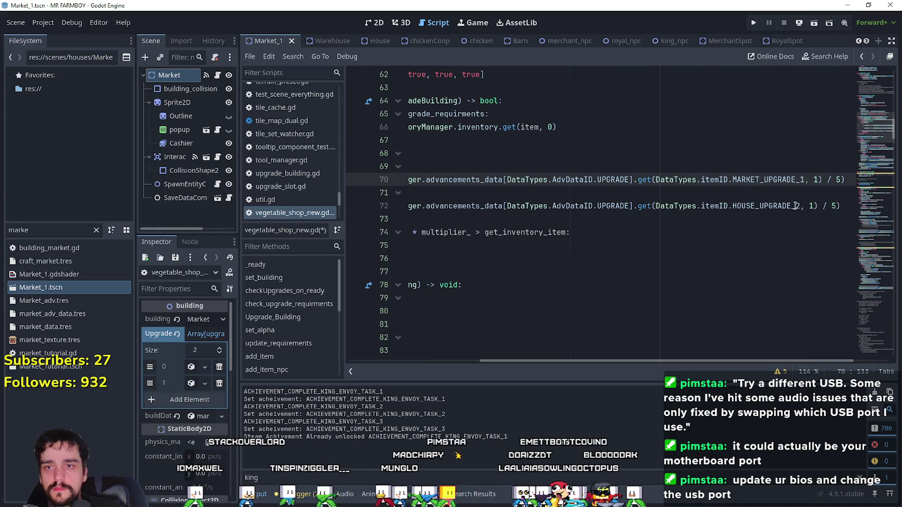
pyautogui.doubleClick(766, 205)
pyautogui.write('MARK')
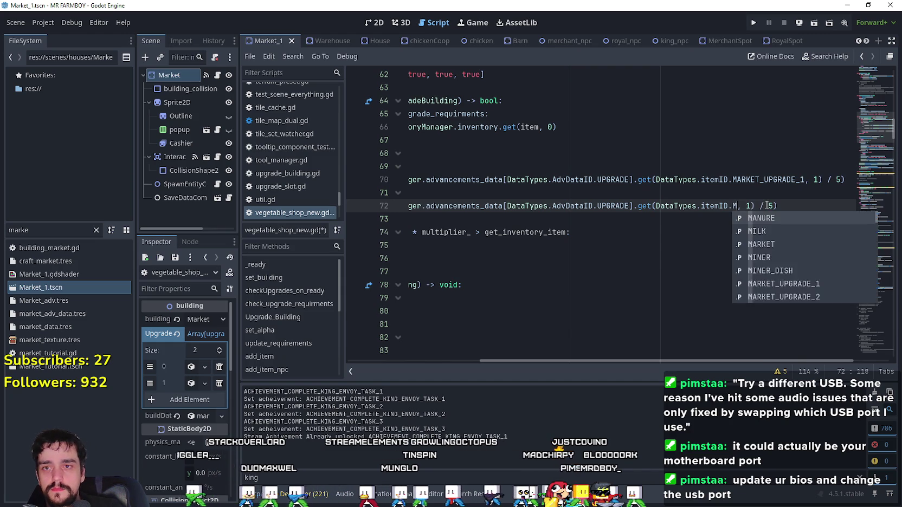
pyautogui.press('Down')
pyautogui.press('Down')
pyautogui.press('Return')
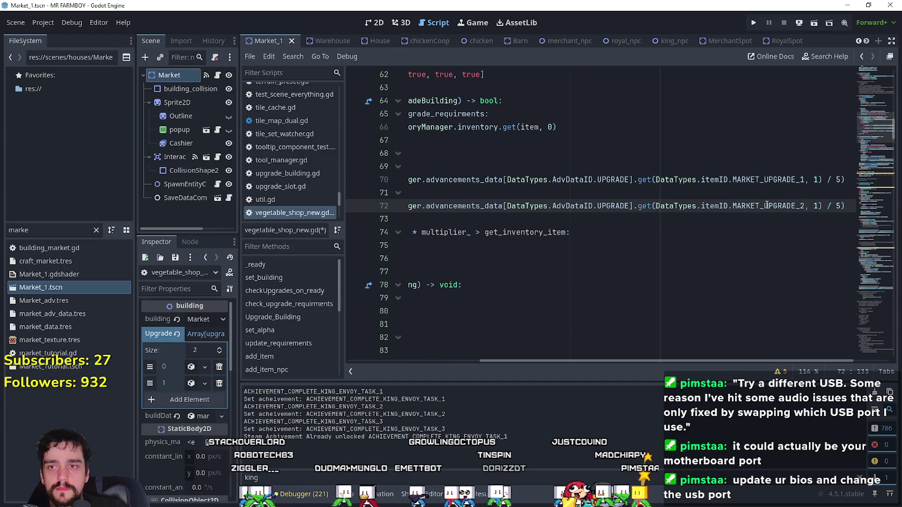
pyautogui.click(636, 263)
pyautogui.scroll(-6, 636, 263)
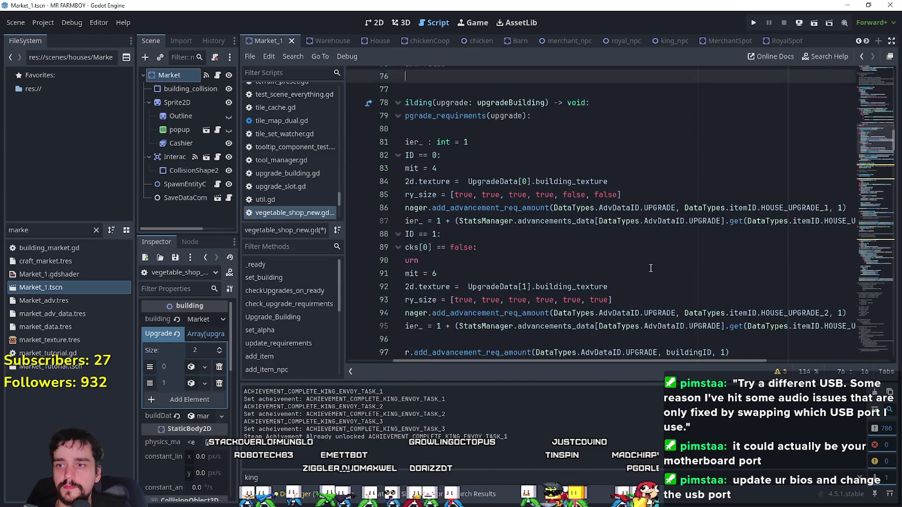
pyautogui.hscroll(5, 707, 362)
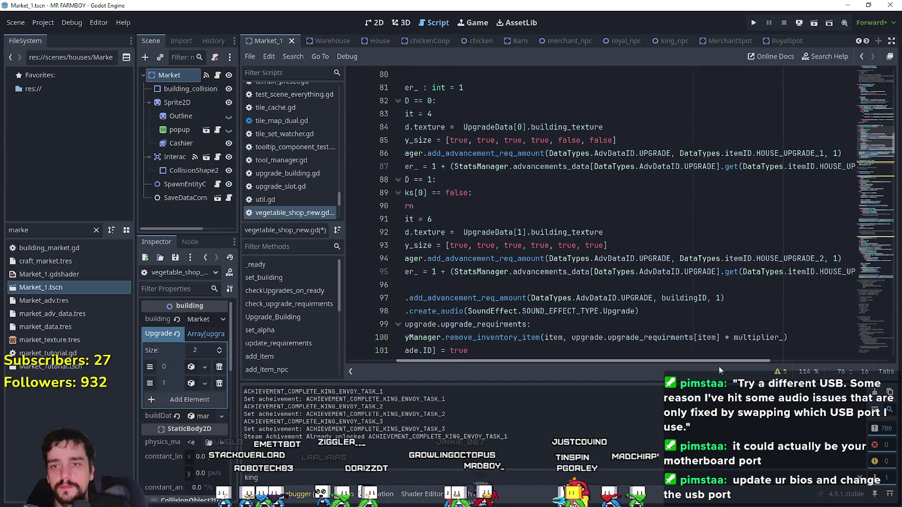
pyautogui.doubleClick(705, 166)
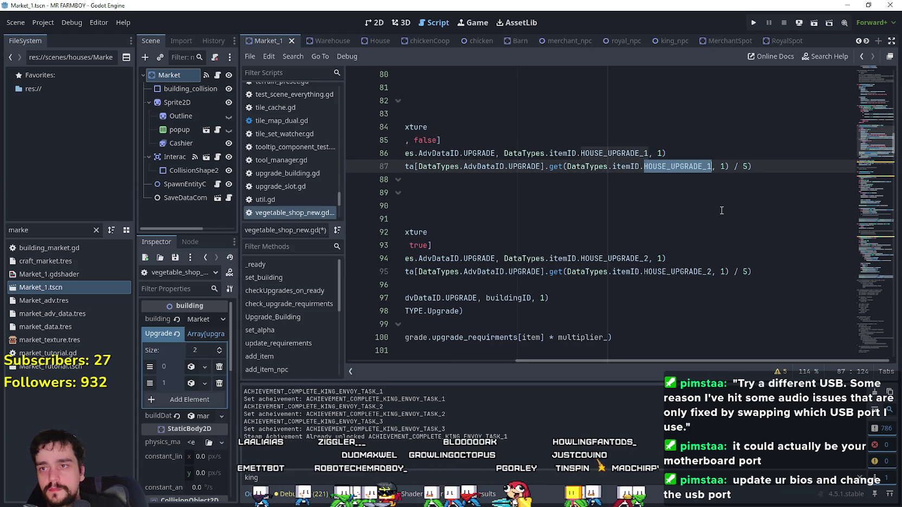
pyautogui.scroll(7, 721, 211)
pyautogui.scroll(-5, 614, 254)
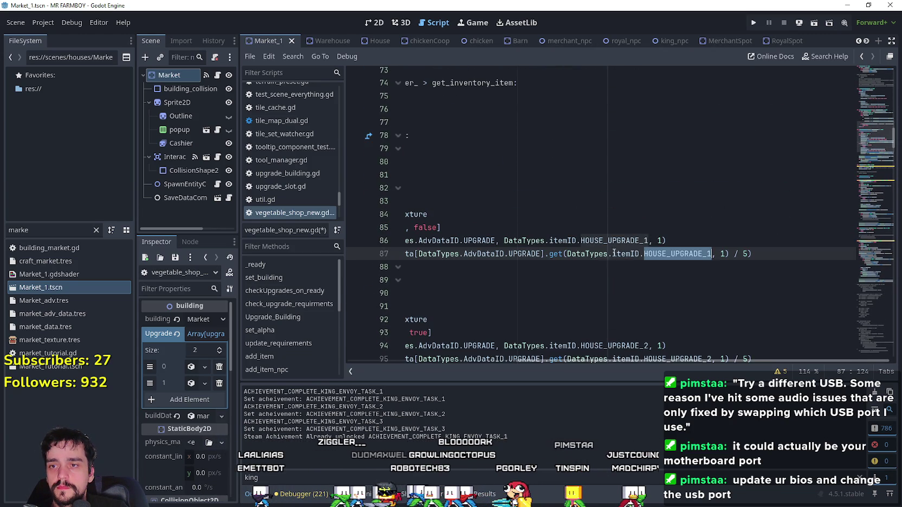
pyautogui.doubleClick(609, 241)
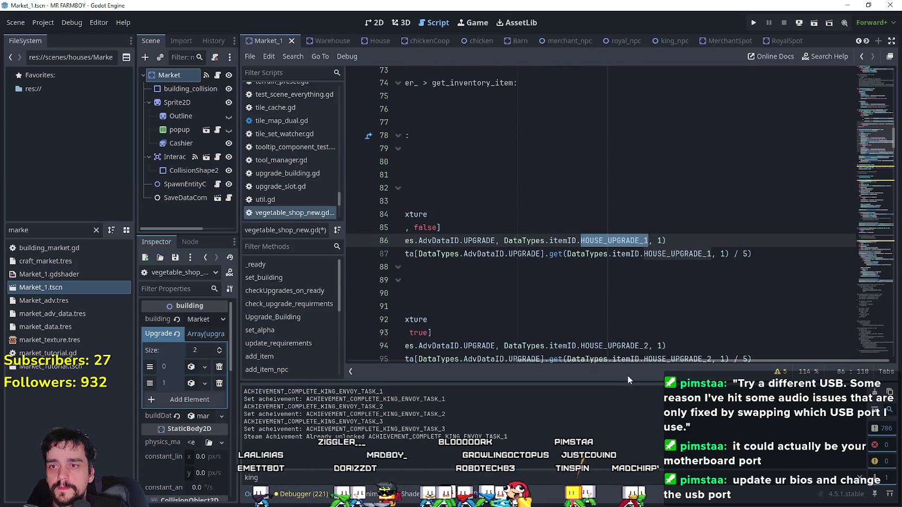
pyautogui.moveTo(567, 358)
pyautogui.mouseDown()
pyautogui.moveTo(560, 359)
pyautogui.moveTo(574, 358)
pyautogui.mouseUp()
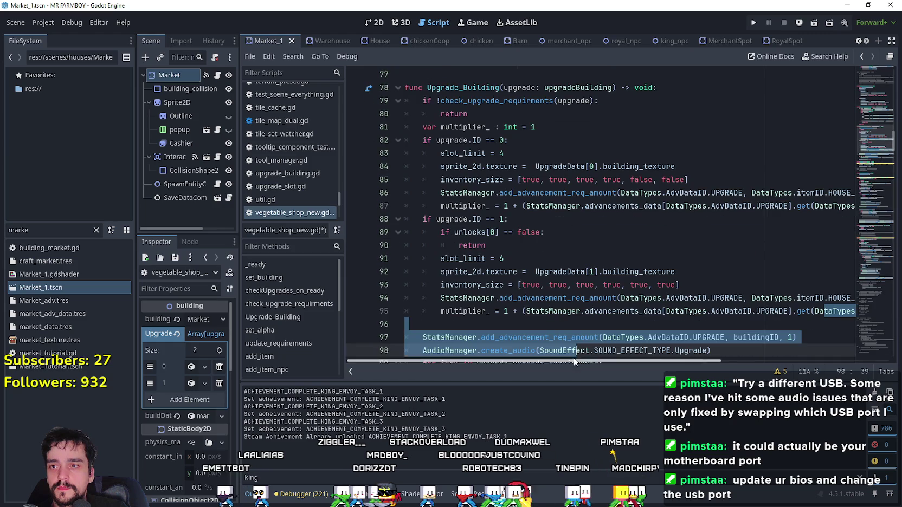
# Step: Change HOUSE_UPGRADE_1 to MARKET_UPGRADE_1 on lines 86 and 87
pyautogui.moveTo(768, 206)
pyautogui.mouseDown()
pyautogui.moveTo(854, 206)
pyautogui.moveTo(843, 207)
pyautogui.mouseUp()
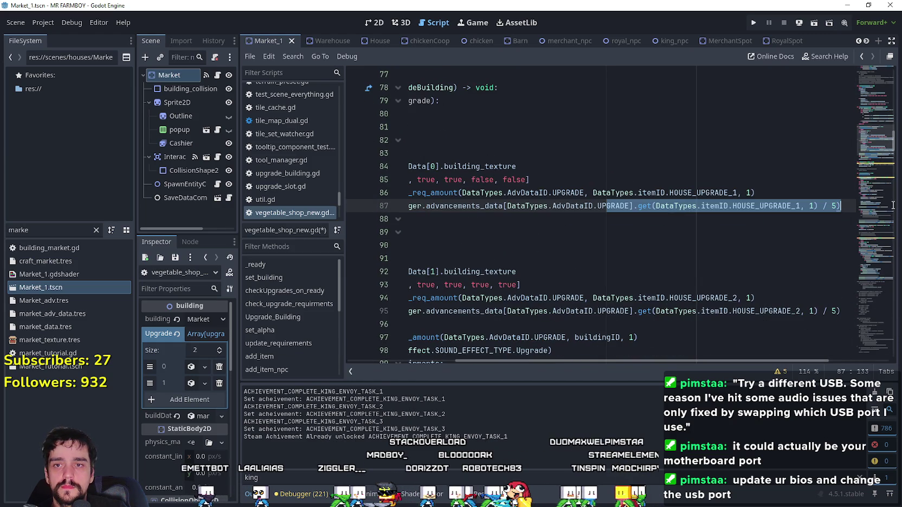
pyautogui.doubleClick(725, 196)
pyautogui.write('MARKET_')
pyautogui.press('Return')
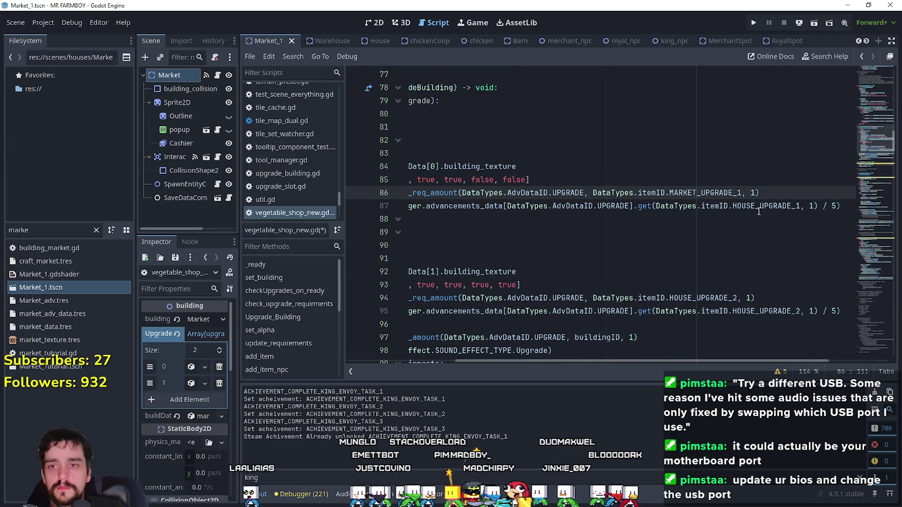
pyautogui.doubleClick(753, 206)
pyautogui.write('MARK')
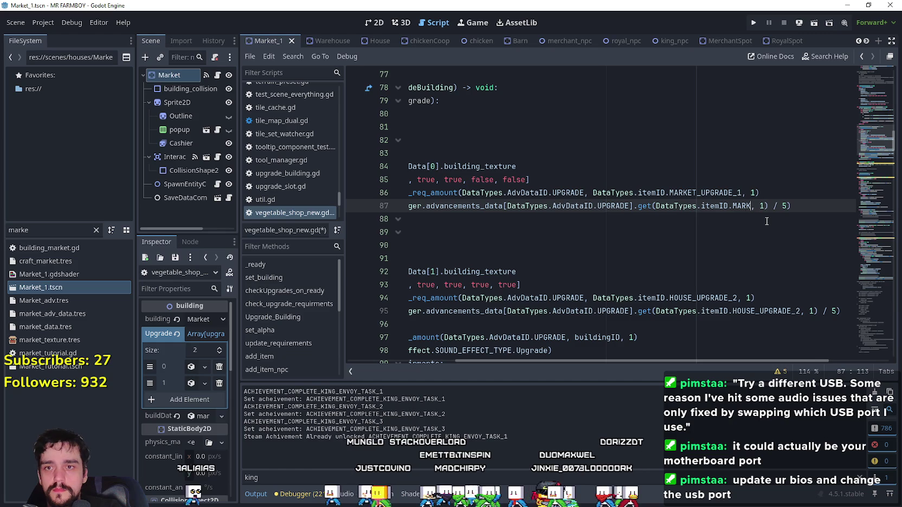
pyautogui.press('Down')
pyautogui.press('Return')
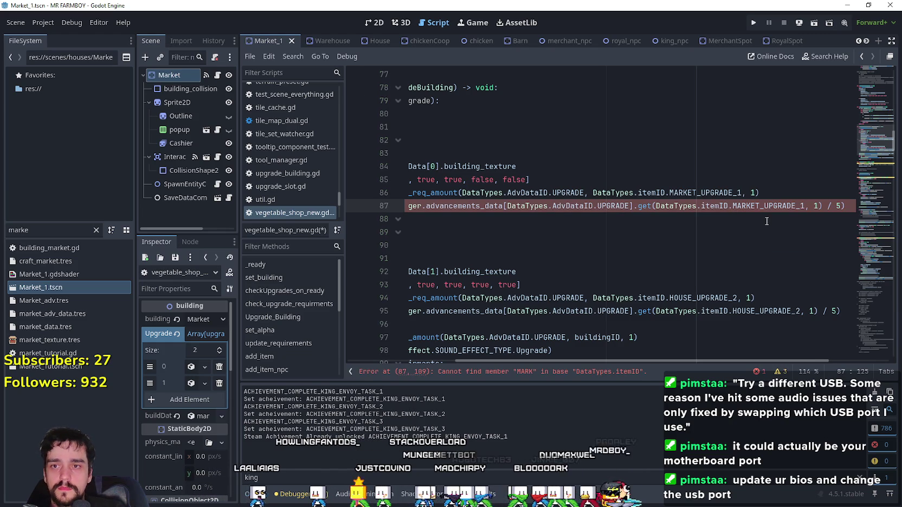
# Step: Change HOUSE_UPGRADE_2 to MARKET_UPGRADE_2 on lines 94 and 95
pyautogui.doubleClick(732, 299)
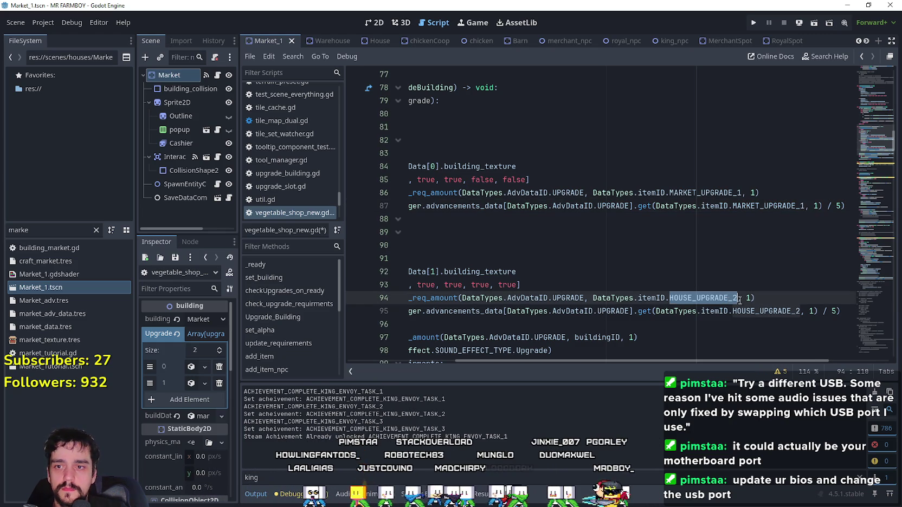
pyautogui.write('MARK')
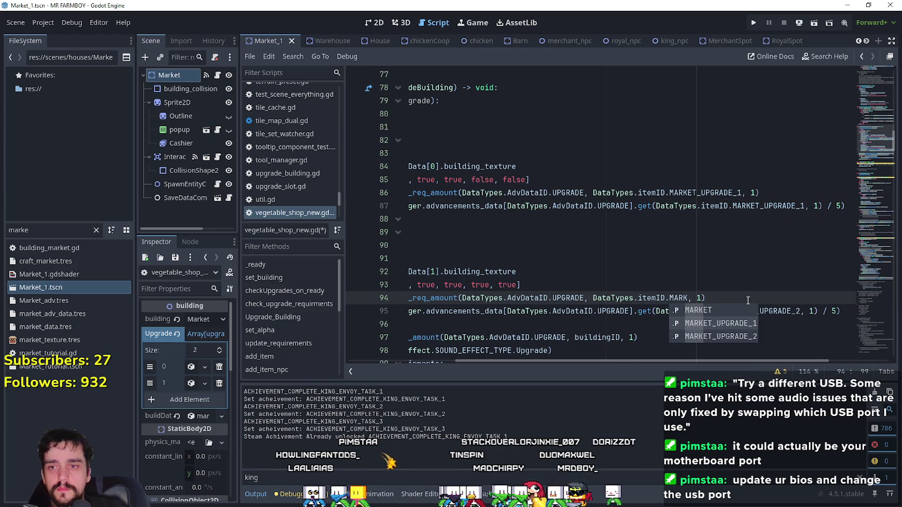
pyautogui.click(738, 336)
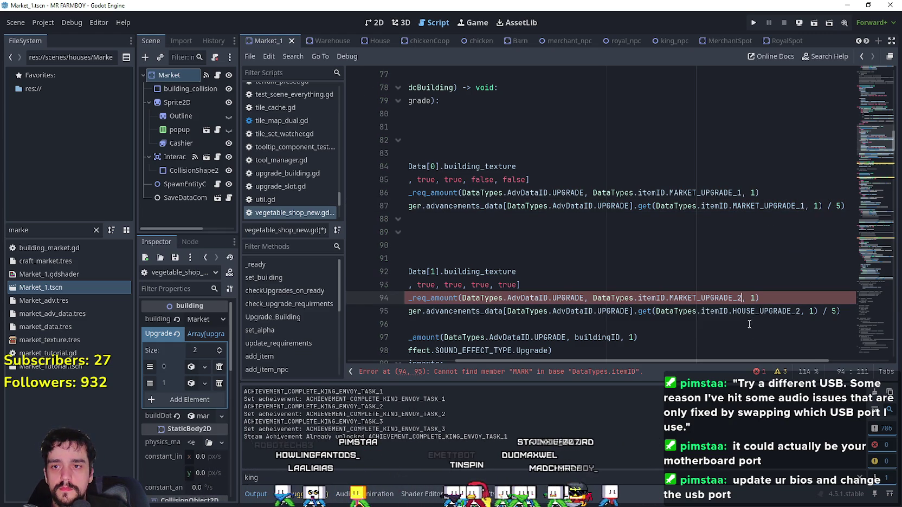
pyautogui.doubleClick(786, 314)
pyautogui.write('MARK')
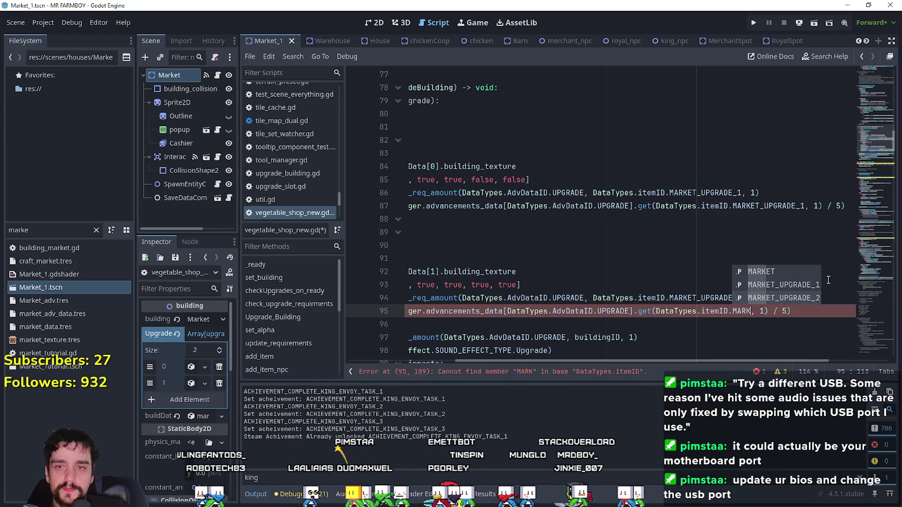
pyautogui.click(800, 299)
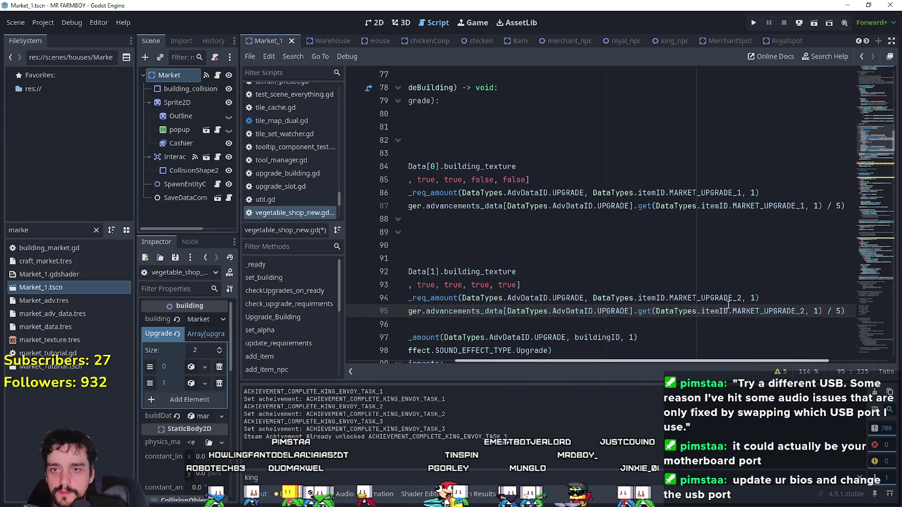
# Step: Save vegetable_shop_new.gd and review the updated Upgrade_Building code
pyautogui.scroll(-3, 728, 304)
pyautogui.scroll(1, 727, 303)
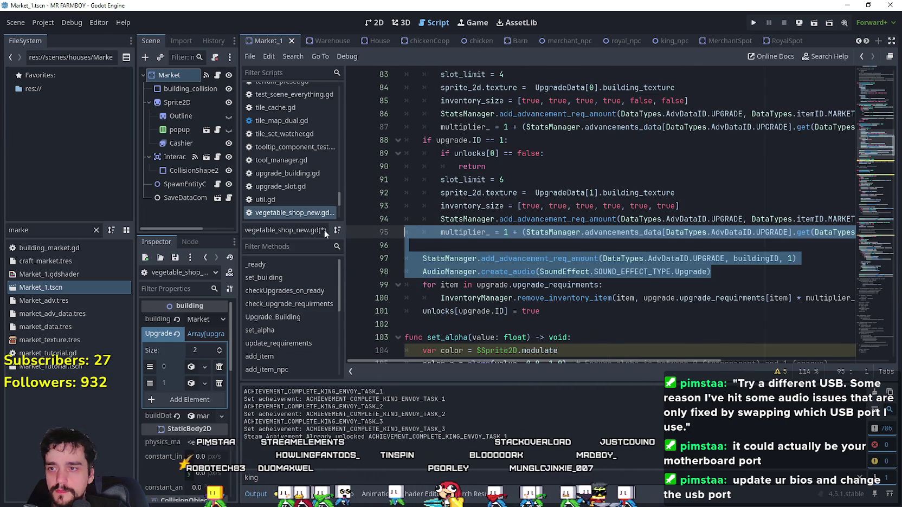
pyautogui.click(547, 287)
pyautogui.moveTo(661, 361)
pyautogui.mouseDown()
pyautogui.moveTo(820, 352)
pyautogui.moveTo(699, 359)
pyautogui.mouseUp()
pyautogui.scroll(4, 622, 238)
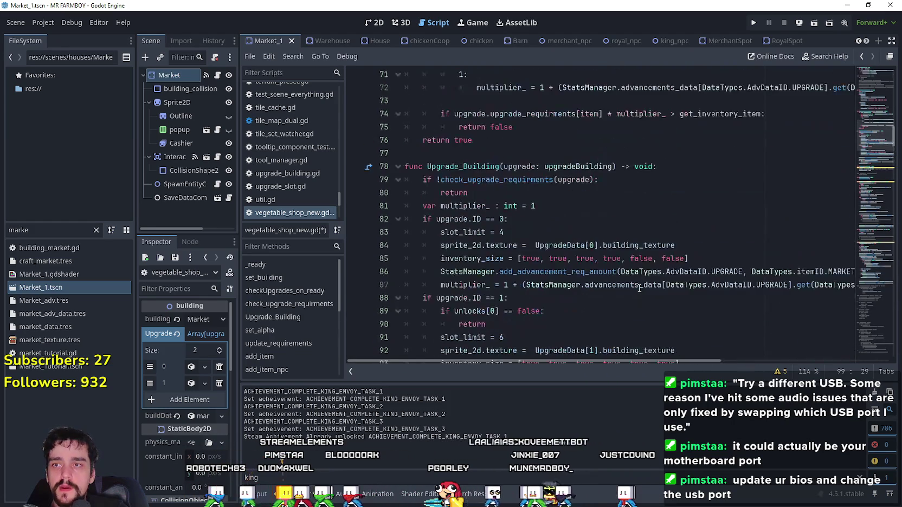
pyautogui.click(622, 237)
pyautogui.hotkey('ctrl', 's')
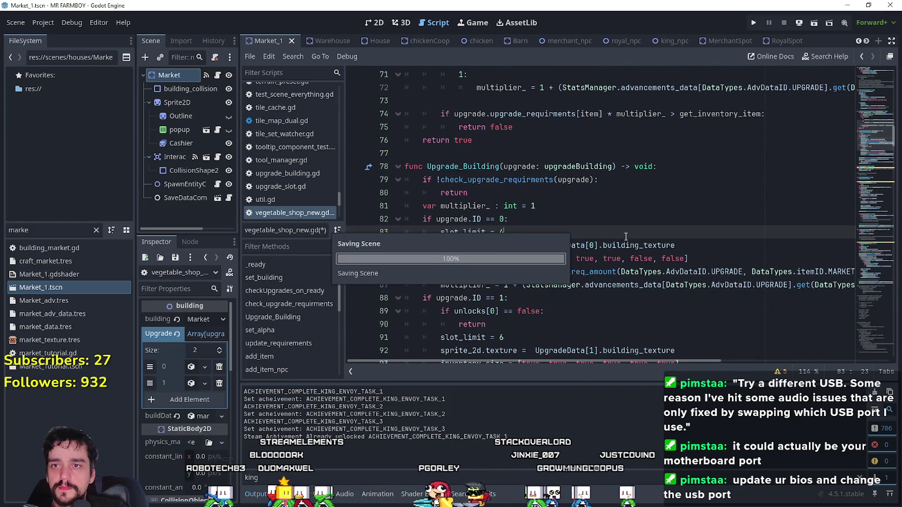
pyautogui.scroll(3, 712, 265)
pyautogui.moveTo(663, 362)
pyautogui.mouseDown()
pyautogui.moveTo(814, 361)
pyautogui.moveTo(613, 342)
pyautogui.moveTo(863, 342)
pyautogui.moveTo(664, 330)
pyautogui.moveTo(840, 324)
pyautogui.moveTo(827, 313)
pyautogui.moveTo(577, 307)
pyautogui.moveTo(883, 316)
pyautogui.moveTo(531, 294)
pyautogui.moveTo(867, 315)
pyautogui.moveTo(752, 326)
pyautogui.moveTo(724, 292)
pyautogui.mouseUp()
pyautogui.scroll(-7, 724, 289)
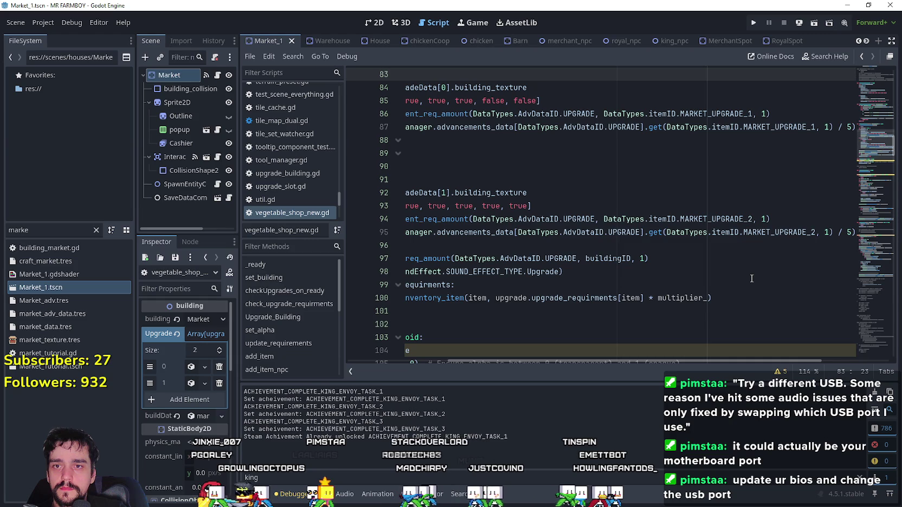
pyautogui.click(34, 228)
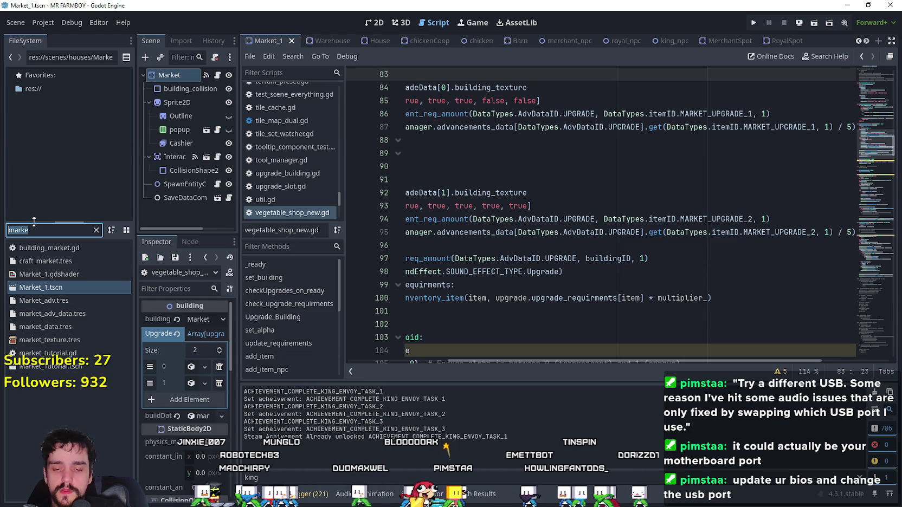
# Step: Filter for 'warehou', open Warehouse.tscn and its warehouse.gd script
pyautogui.write('warehou')
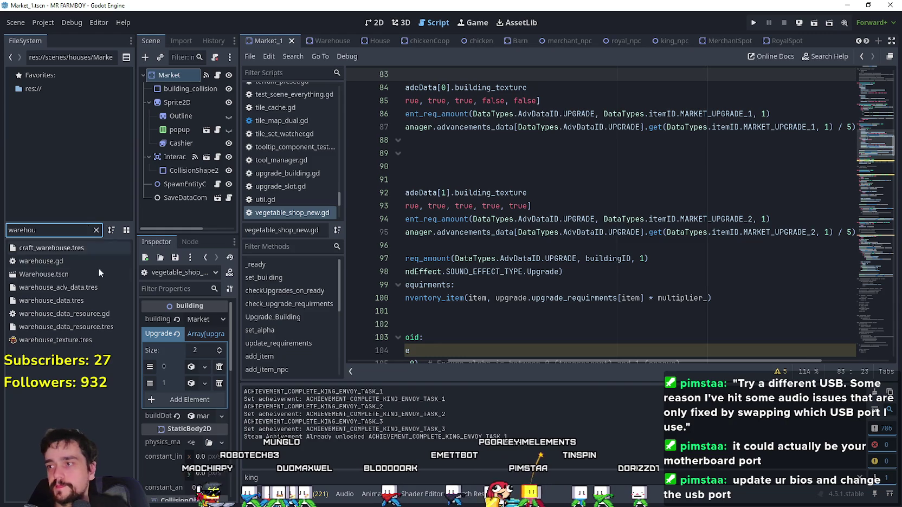
pyautogui.doubleClick(72, 272)
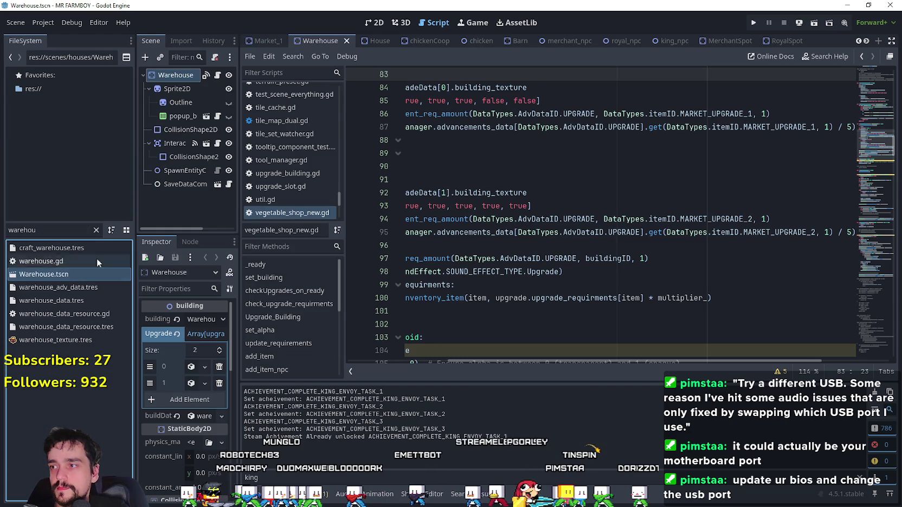
pyautogui.click(217, 76)
pyautogui.click(677, 222)
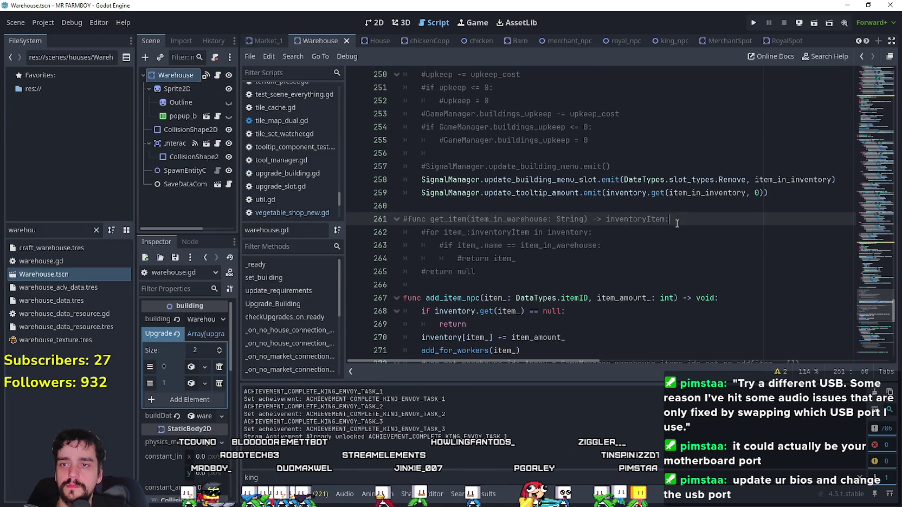
pyautogui.click(671, 209)
# Step: Paste the requirement-check and multiplier code over warehouse.gd's old upgrade block
pyautogui.scroll(1, 671, 208)
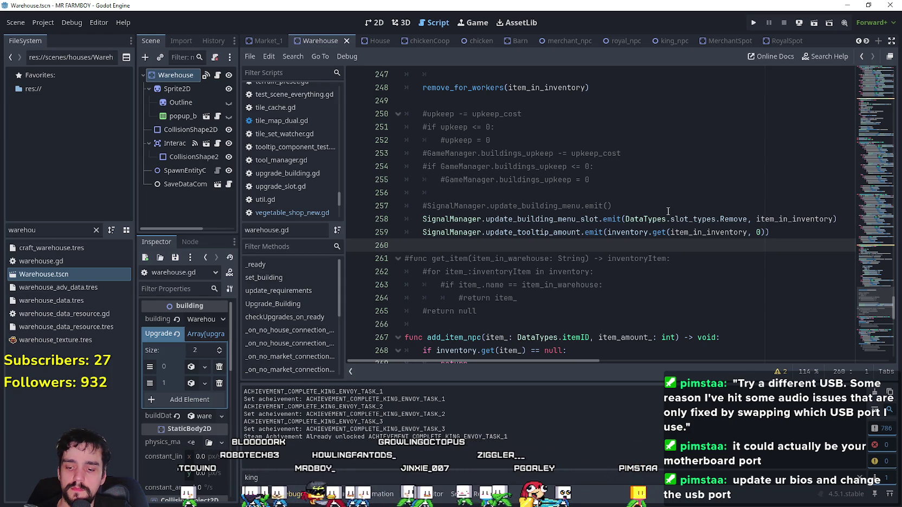
pyautogui.scroll(6, 759, 234)
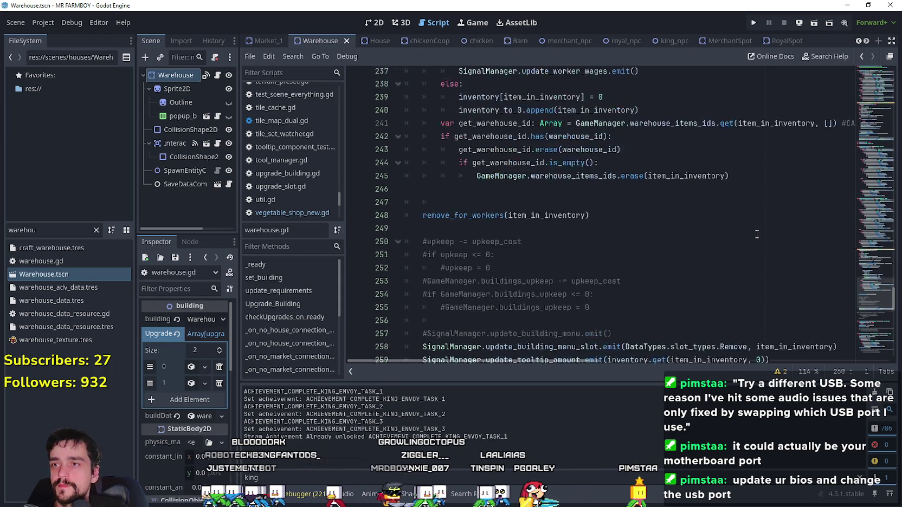
pyautogui.scroll(20, 863, 200)
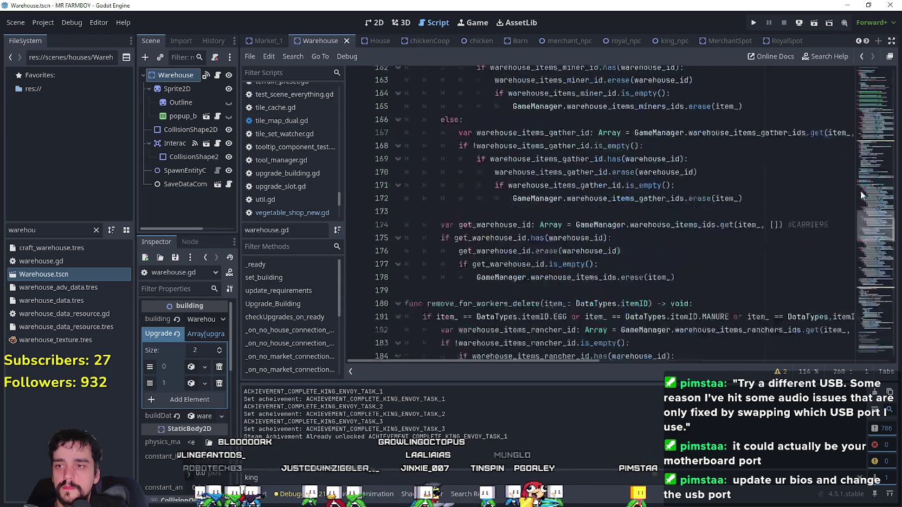
pyautogui.moveTo(858, 151); pyautogui.dragTo(863, 105)
pyautogui.scroll(-1, 597, 217)
pyautogui.moveTo(615, 323)
pyautogui.mouseDown()
pyautogui.moveTo(542, 296)
pyautogui.moveTo(498, 256)
pyautogui.moveTo(434, 268)
pyautogui.moveTo(407, 194)
pyautogui.moveTo(363, 148)
pyautogui.mouseUp()
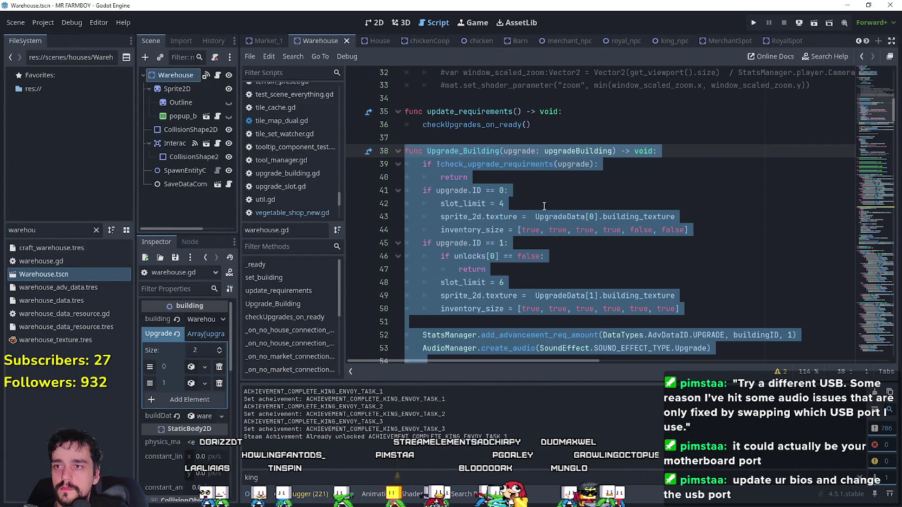
pyautogui.hotkey('ctrl', 'v')
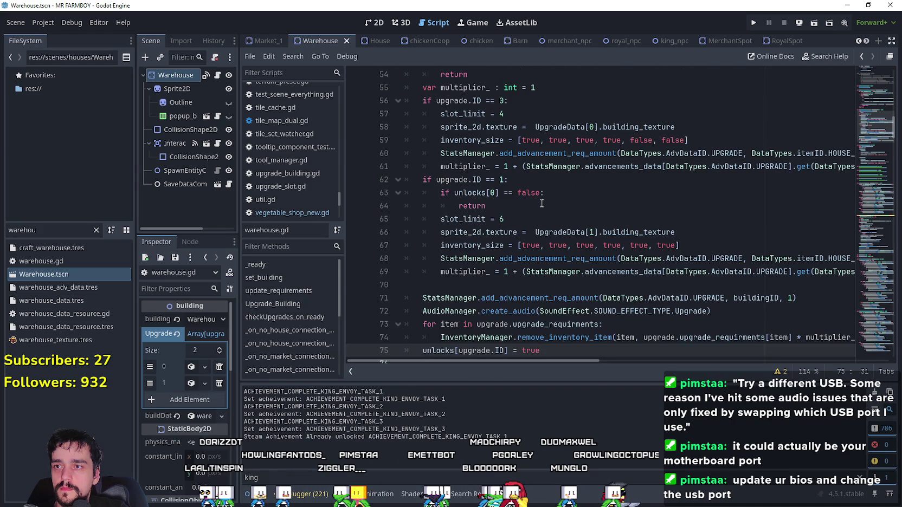
pyautogui.scroll(-2, 545, 200)
pyautogui.scroll(2, 546, 198)
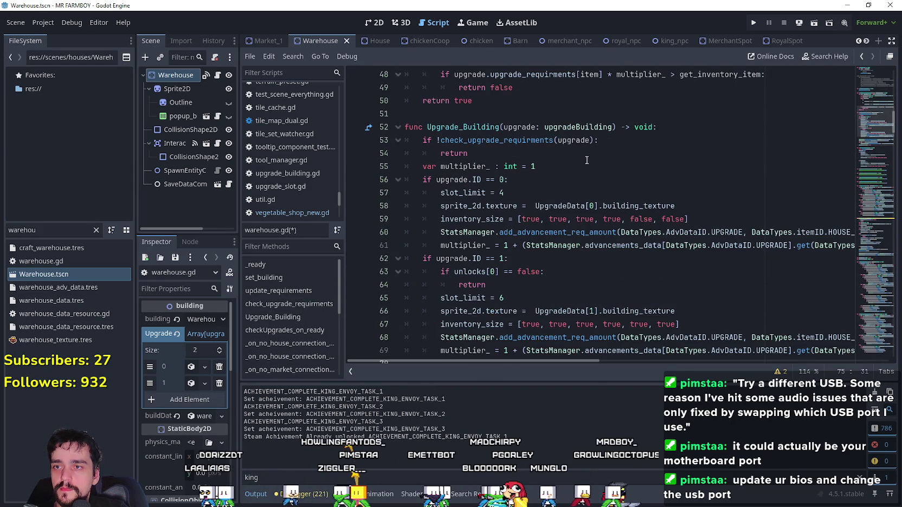
pyautogui.scroll(4, 583, 163)
# Step: Replace the house IDs on lines 44 and 46 with WAREHOUSE_UPGRADE_1 and WAREHOUSE_UPGRADE_2
pyautogui.moveTo(810, 148); pyautogui.dragTo(848, 146)
pyautogui.doubleClick(787, 147)
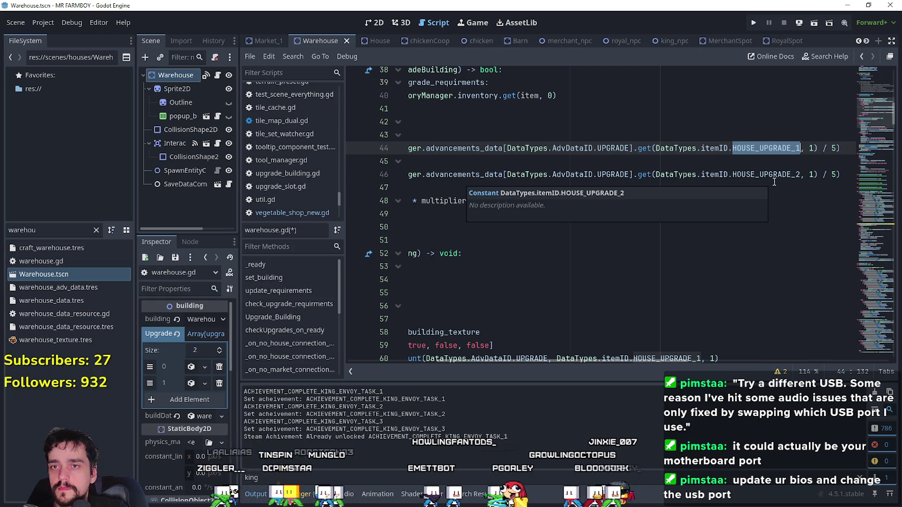
pyautogui.write('WAREHOU')
pyautogui.press('Down')
pyautogui.press('Return')
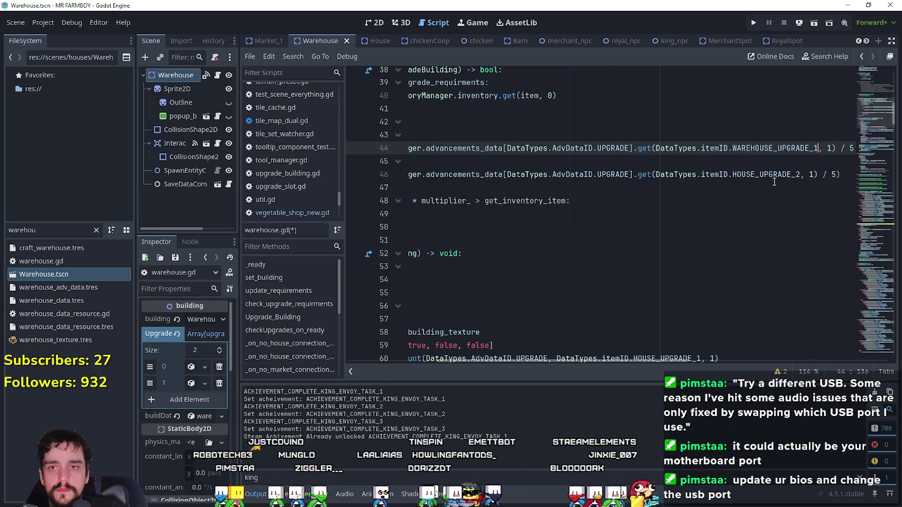
pyautogui.doubleClick(774, 178)
pyautogui.write('WARE')
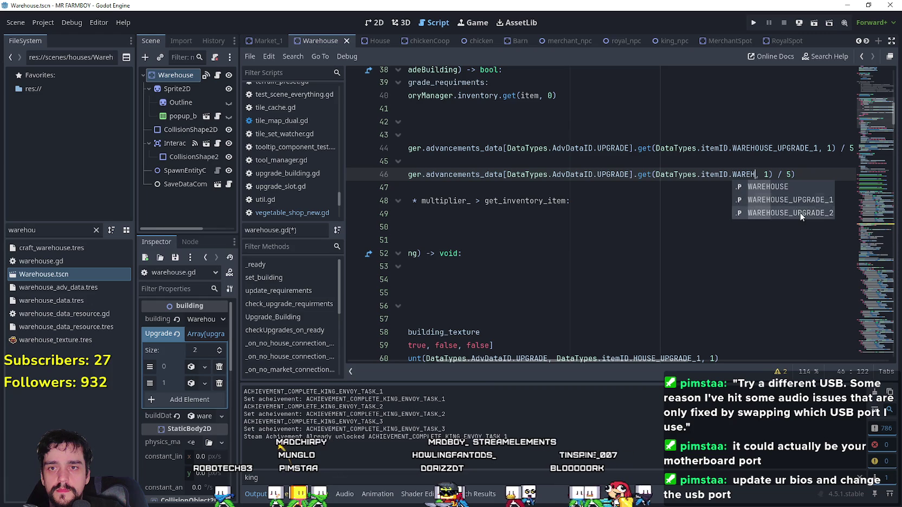
pyautogui.click(800, 212)
# Step: Swap the HOUSE_UPGRADE IDs on lines 60 and 61 for warehouse upgrade IDs
pyautogui.scroll(-4, 802, 217)
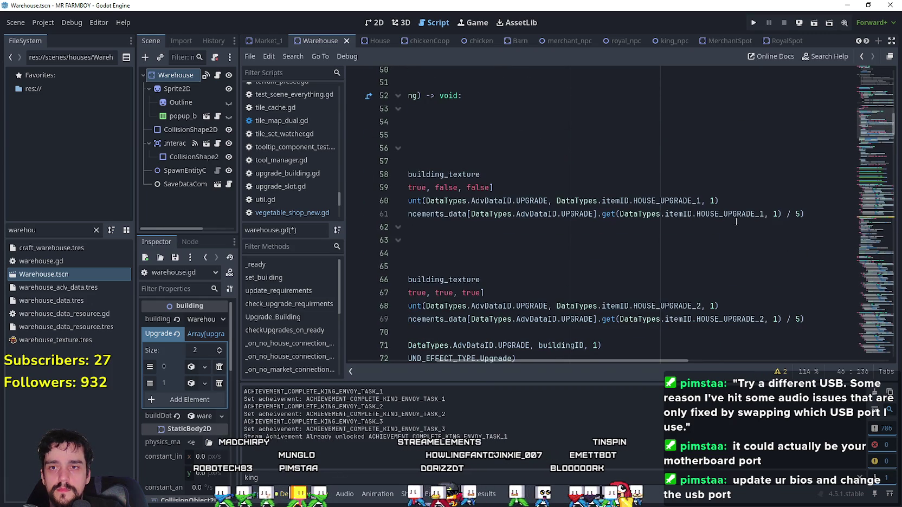
pyautogui.click(666, 202)
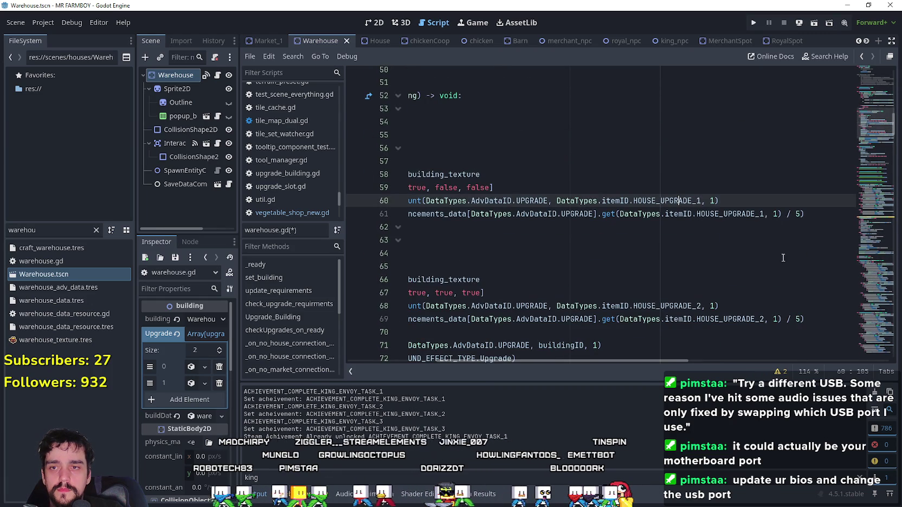
pyautogui.doubleClick(666, 202)
pyautogui.write('WAREHOU')
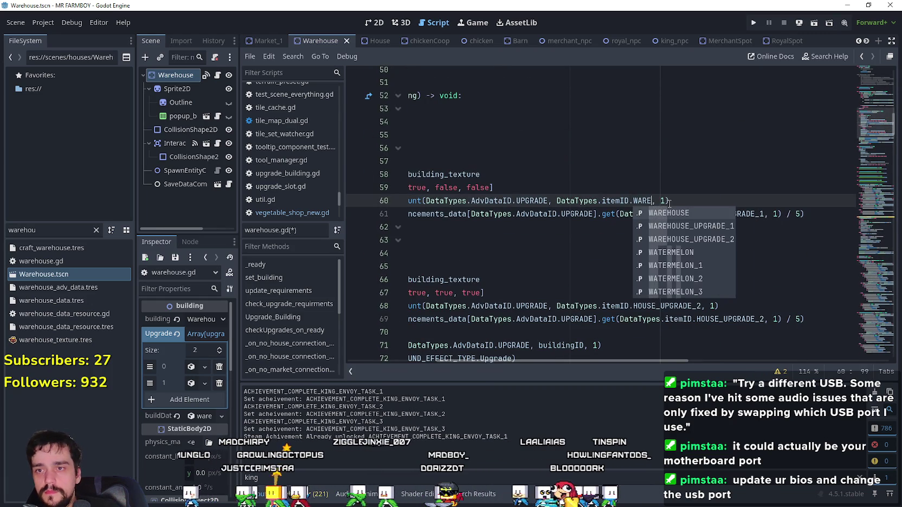
pyautogui.press('Down')
pyautogui.press('Return')
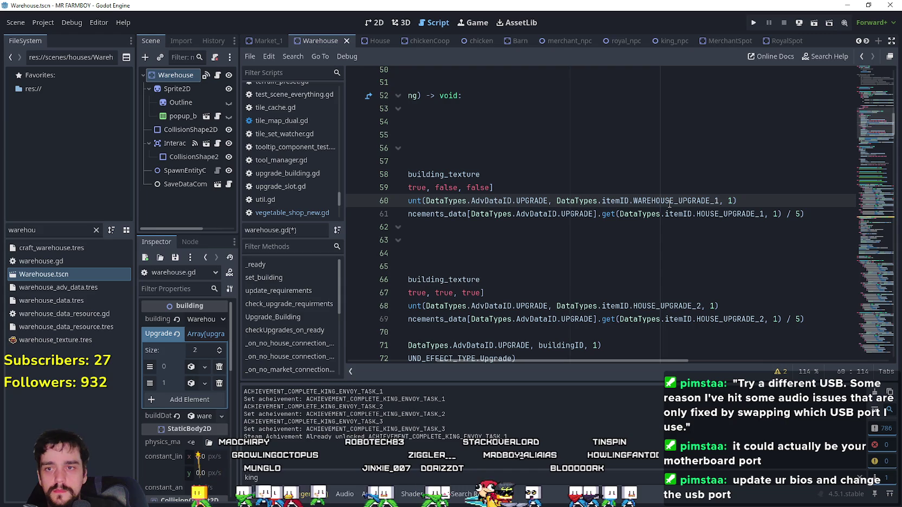
pyautogui.doubleClick(723, 214)
pyautogui.write('WARE')
pyautogui.press('Down')
pyautogui.press('Down')
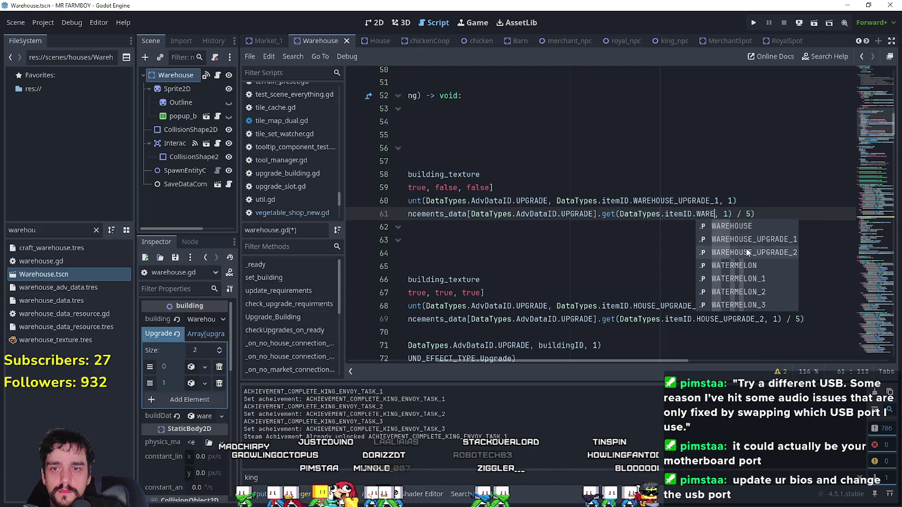
pyautogui.press('Return')
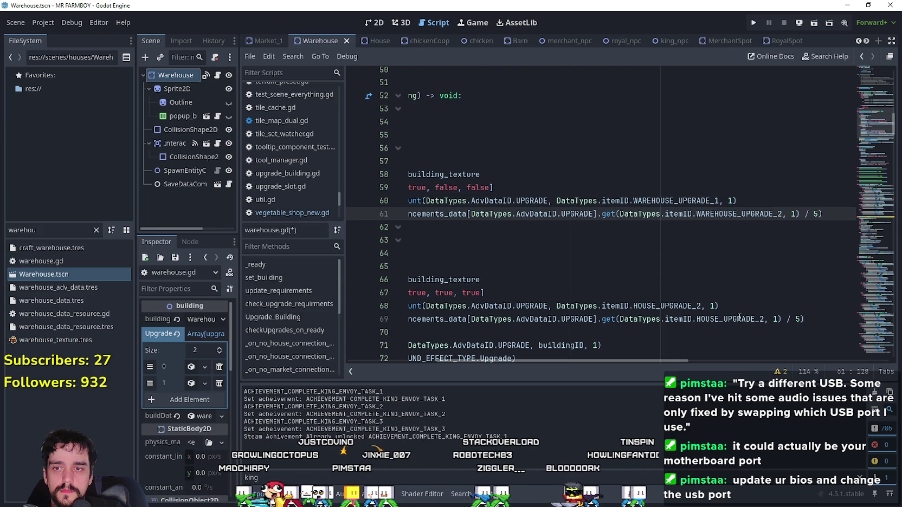
# Step: Set lines 68 and 69 to WAREHOUSE_UPGRADE_2, correcting line 68's tier to 2
pyautogui.doubleClick(672, 306)
pyautogui.write('WAR')
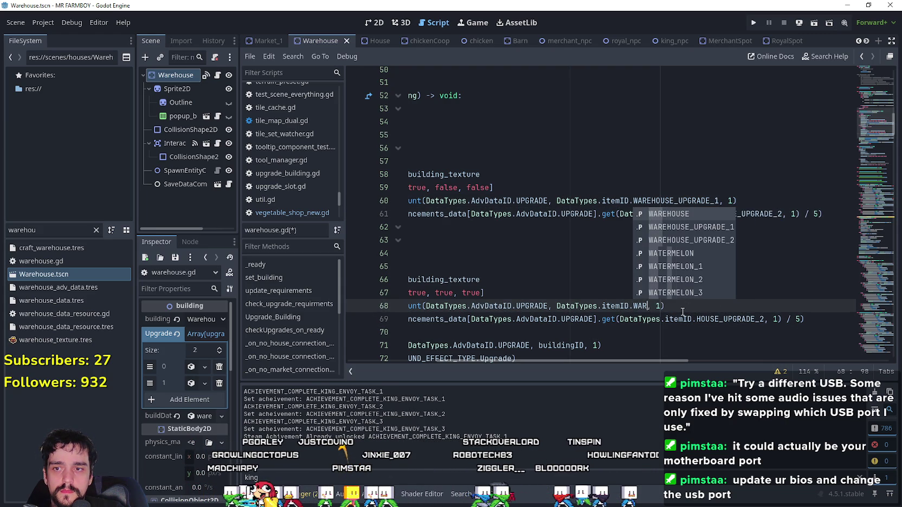
pyautogui.click(704, 227)
pyautogui.press('Return')
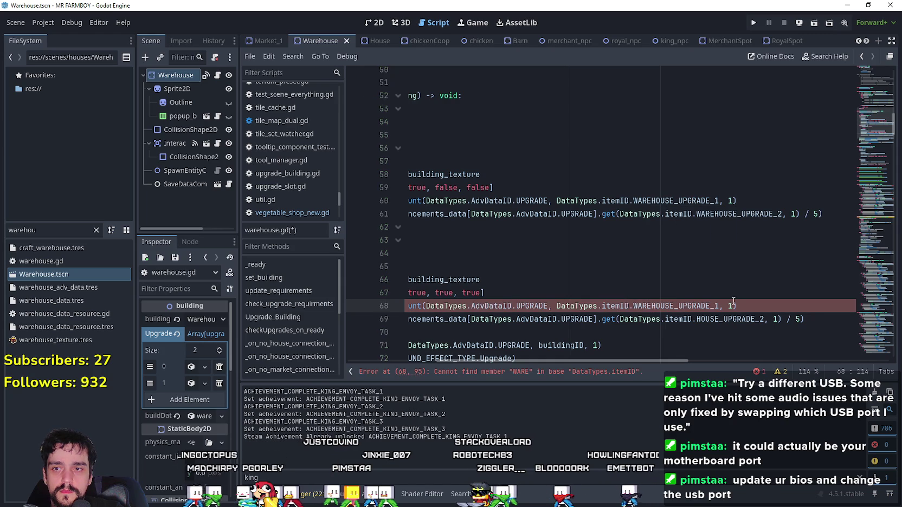
pyautogui.doubleClick(740, 320)
pyautogui.write('WARE')
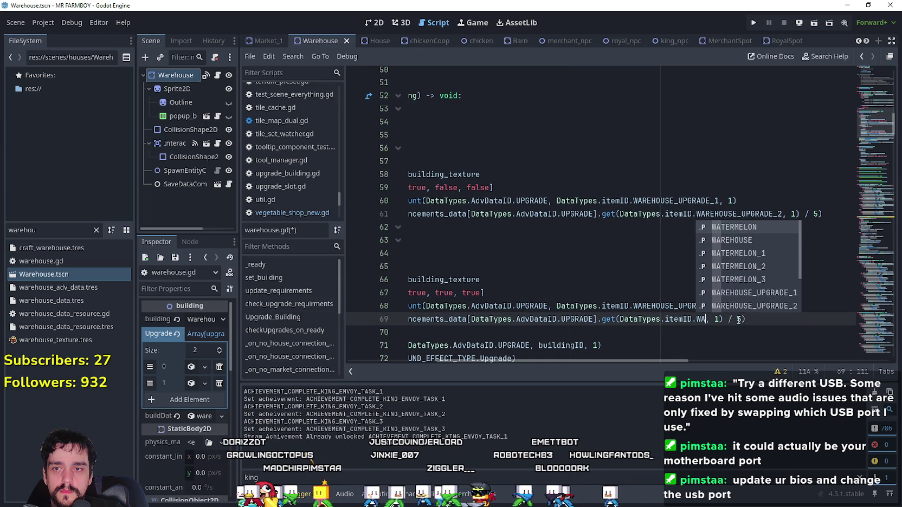
pyautogui.doubleClick(747, 253)
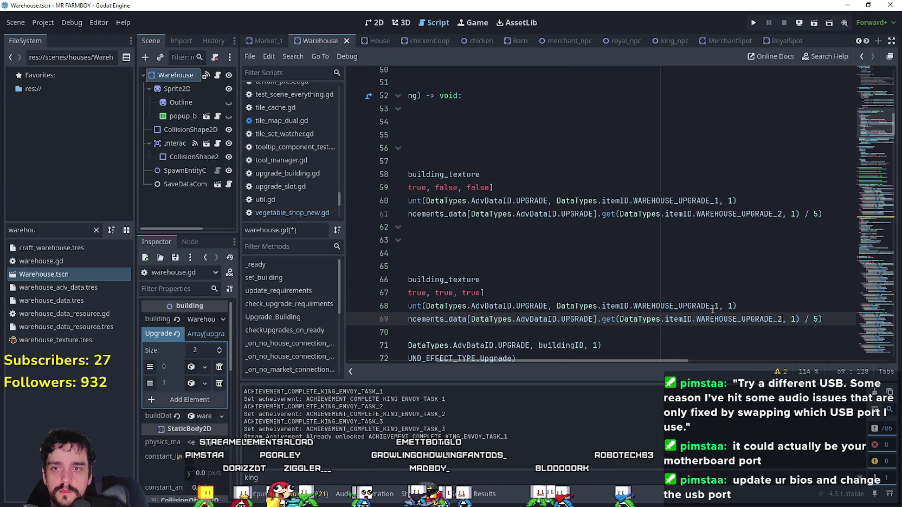
pyautogui.click(717, 307)
pyautogui.press('BackSpace')
pyautogui.write('2')
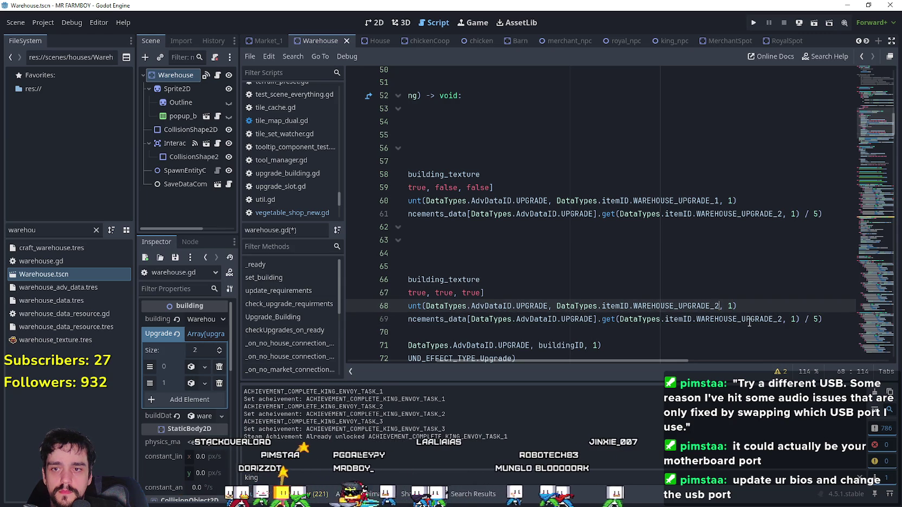
# Step: Check the upgrade tiers on lines 61 and 69 and save warehouse.gd
pyautogui.click(746, 320)
pyautogui.scroll(-2, 748, 319)
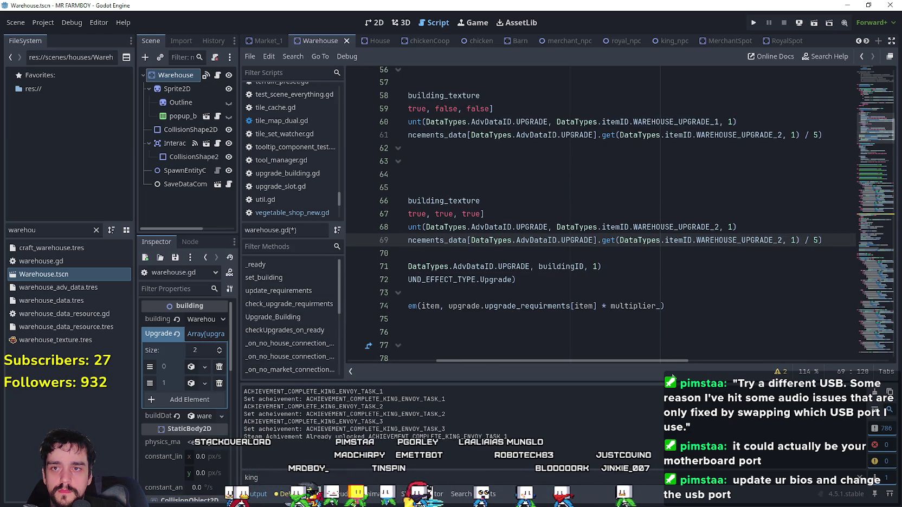
pyautogui.click(784, 137)
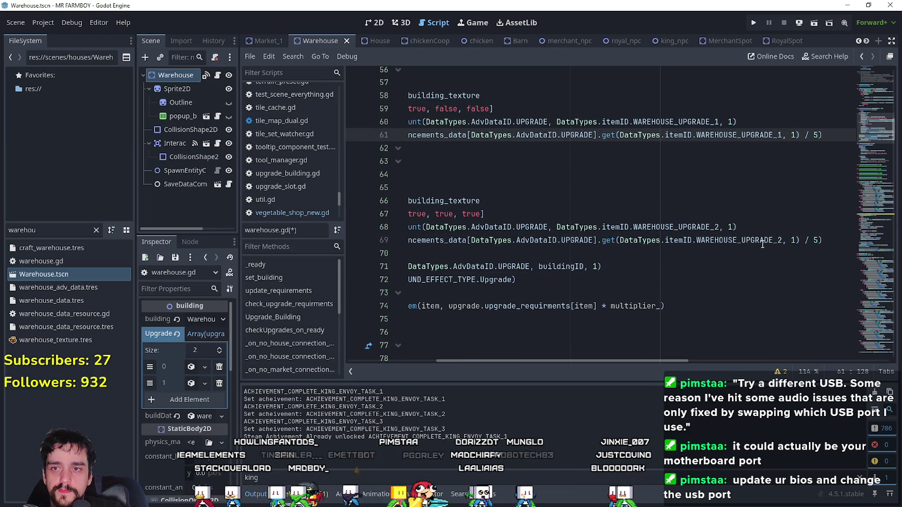
pyautogui.click(744, 241)
pyautogui.moveTo(623, 360); pyautogui.dragTo(493, 349)
pyautogui.click(535, 293)
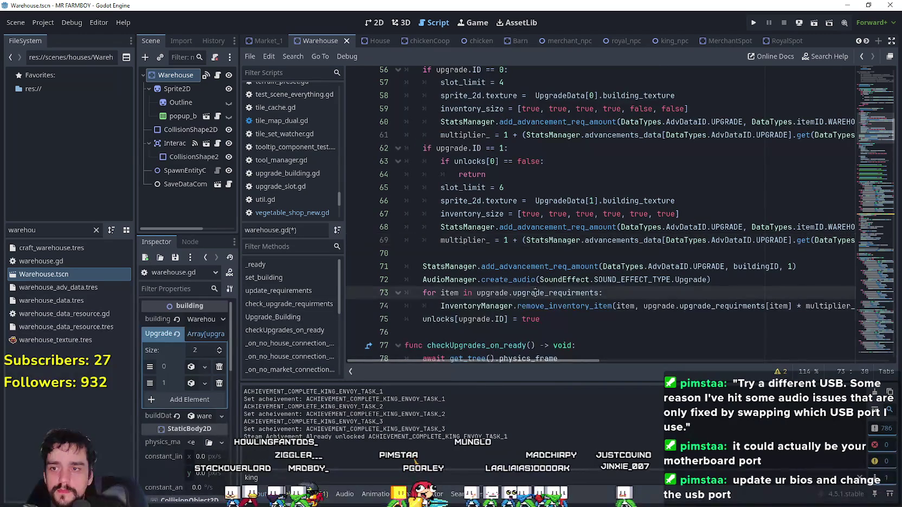
pyautogui.hotkey('ctrl', 's')
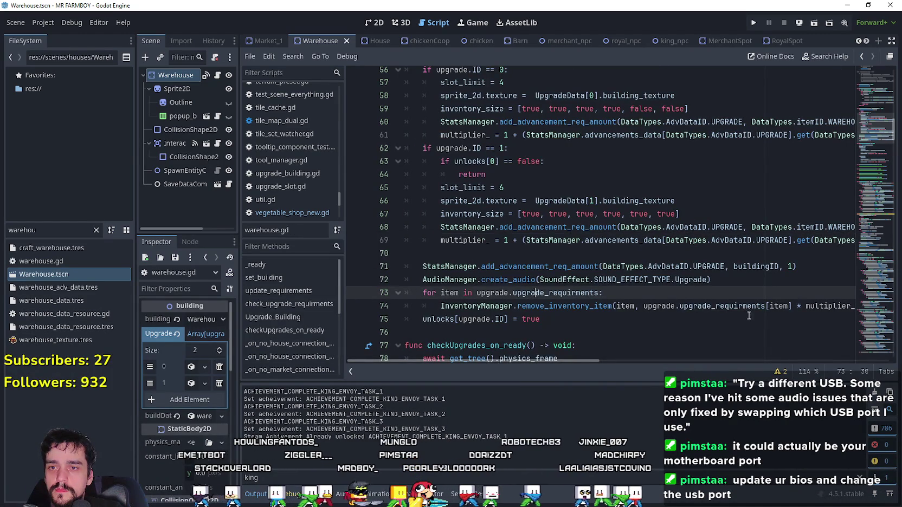
pyautogui.click(729, 318)
pyautogui.scroll(6, 729, 315)
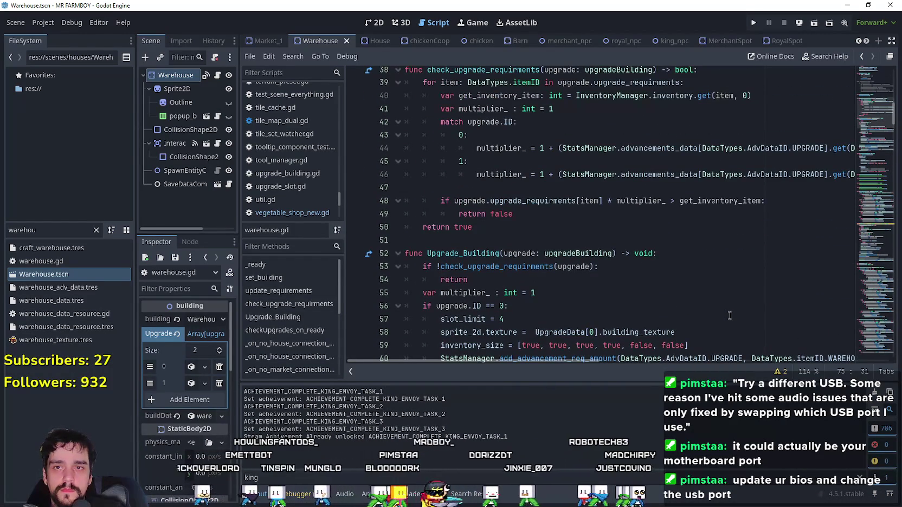
pyautogui.moveTo(597, 361)
pyautogui.mouseDown()
pyautogui.moveTo(703, 359)
pyautogui.moveTo(596, 360)
pyautogui.mouseUp()
# Step: Filter for 'coop', open chickenCoop.tscn and select Upgrade_Building in chicken_coop.gd
pyautogui.doubleClick(49, 230)
pyautogui.write('coop')
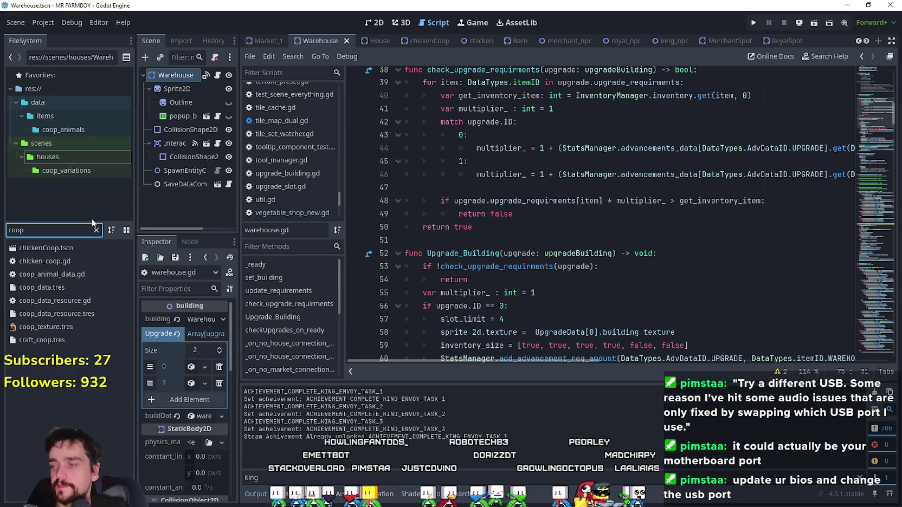
pyautogui.doubleClick(83, 248)
pyautogui.click(218, 78)
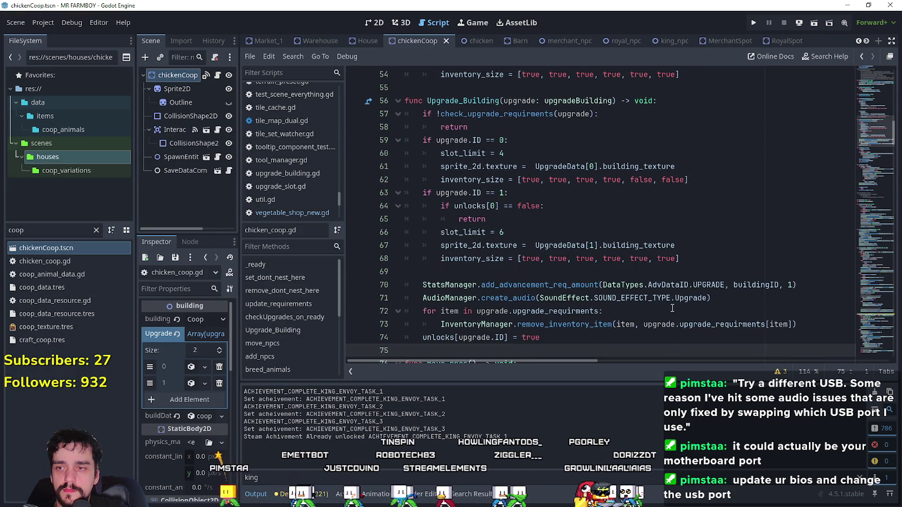
pyautogui.scroll(-1, 671, 307)
pyautogui.moveTo(554, 299)
pyautogui.mouseDown()
pyautogui.moveTo(515, 287)
pyautogui.moveTo(433, 209)
pyautogui.moveTo(303, 203)
pyautogui.moveTo(429, 284)
pyautogui.moveTo(404, 211)
pyautogui.moveTo(407, 244)
pyautogui.moveTo(554, 301)
pyautogui.moveTo(451, 274)
pyautogui.moveTo(446, 221)
pyautogui.moveTo(404, 182)
pyautogui.mouseUp()
pyautogui.scroll(2, 404, 218)
pyautogui.scroll(-2, 405, 212)
pyautogui.scroll(3, 448, 257)
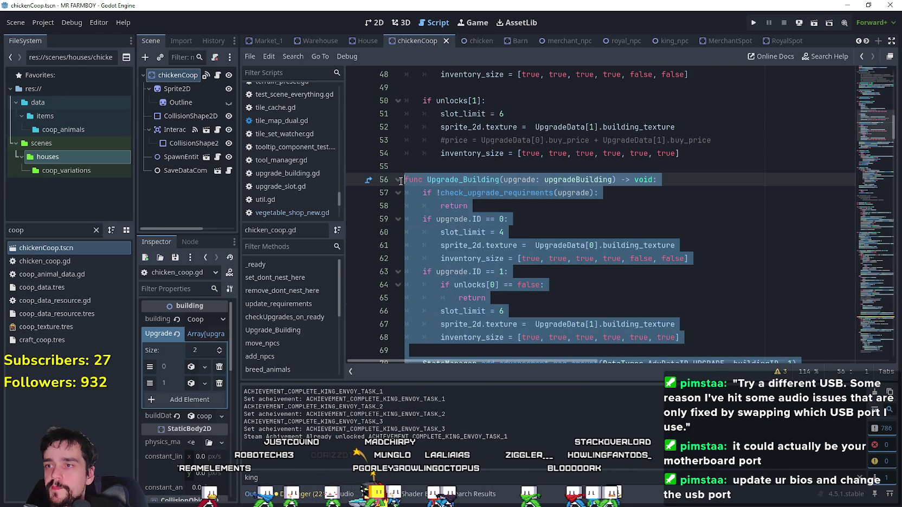
# Step: Paste the new multiplier-based Upgrade_Building code into chicken_coop.gd
pyautogui.hotkey('ctrl', 'v')
pyautogui.scroll(4, 596, 215)
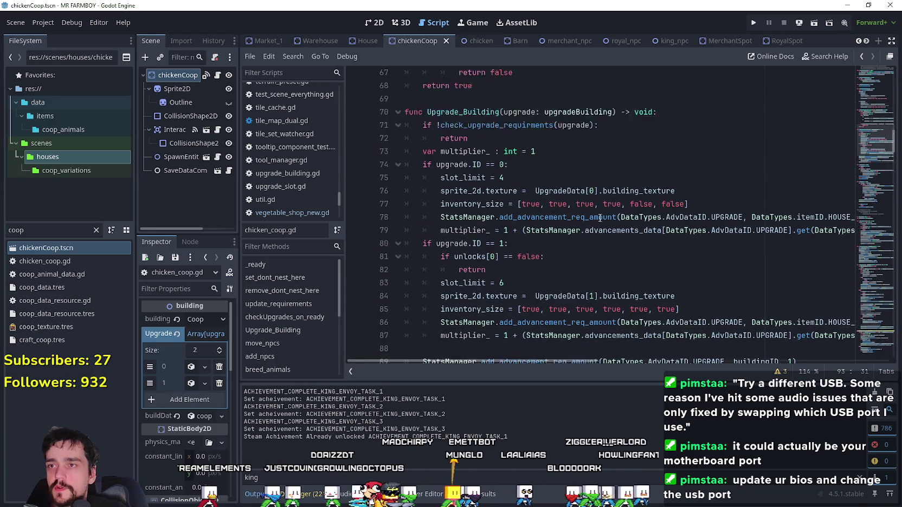
pyautogui.scroll(-2, 609, 206)
pyautogui.hotkey('ctrl', 'z')
pyautogui.scroll(5, 603, 198)
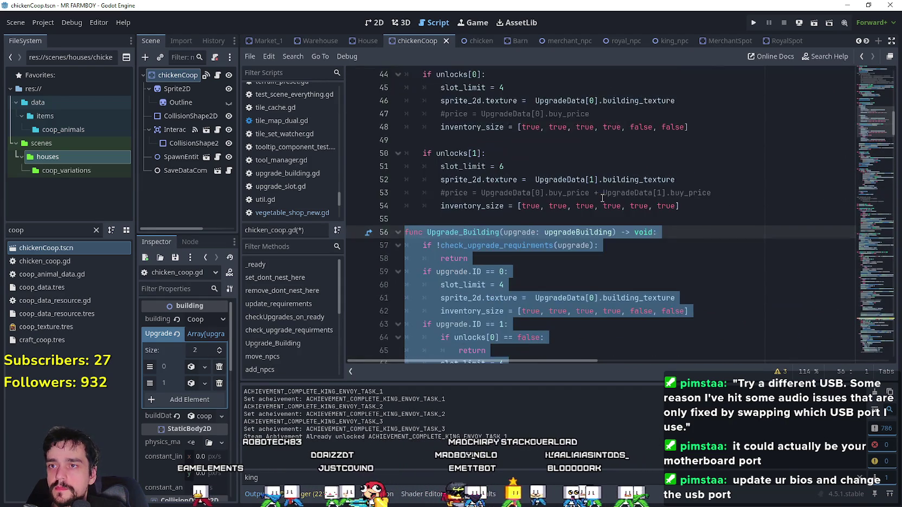
pyautogui.scroll(-2, 604, 198)
pyautogui.hotkey('ctrl', 'v')
pyautogui.scroll(3, 604, 197)
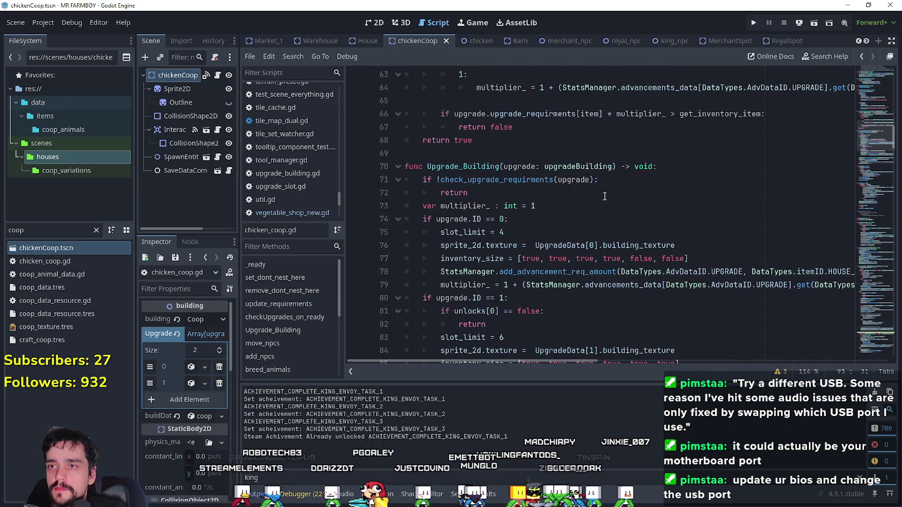
pyautogui.click(601, 194)
pyautogui.scroll(-4, 600, 195)
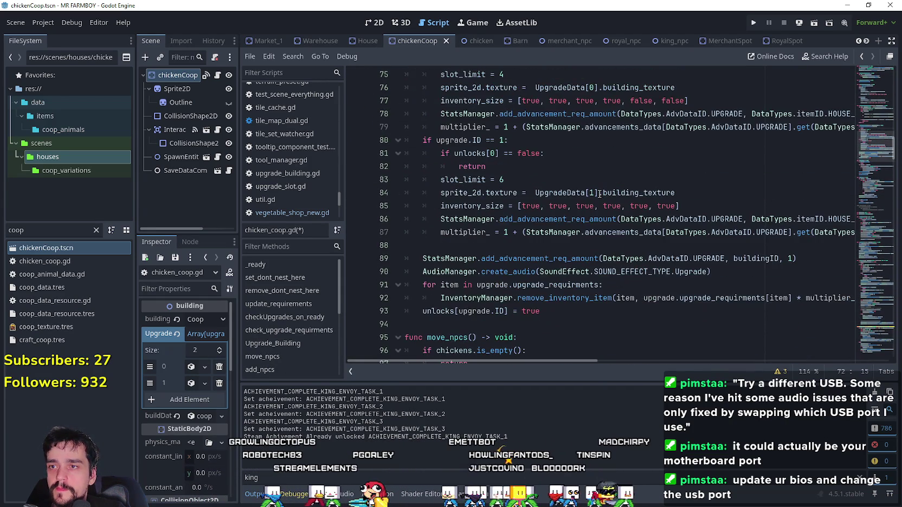
pyautogui.scroll(-1, 668, 152)
pyautogui.scroll(4, 669, 198)
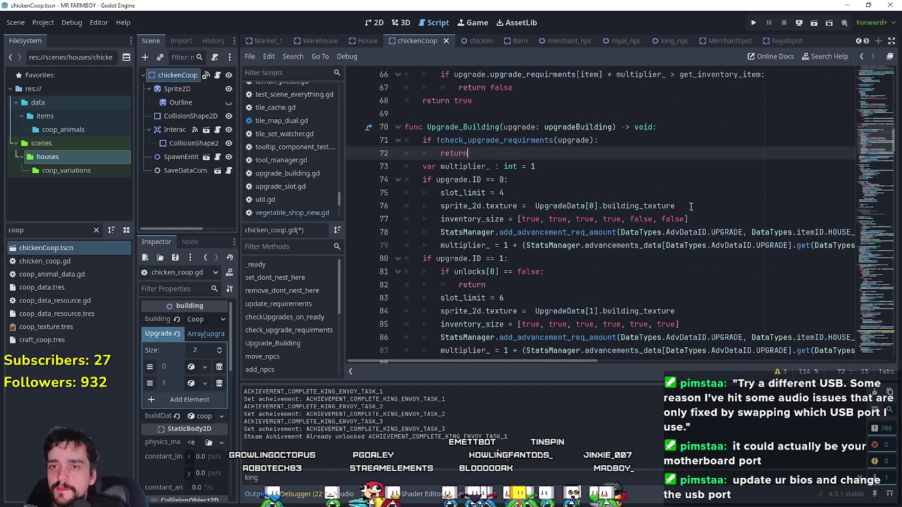
pyautogui.moveTo(751, 232); pyautogui.dragTo(858, 239)
pyautogui.click(743, 235)
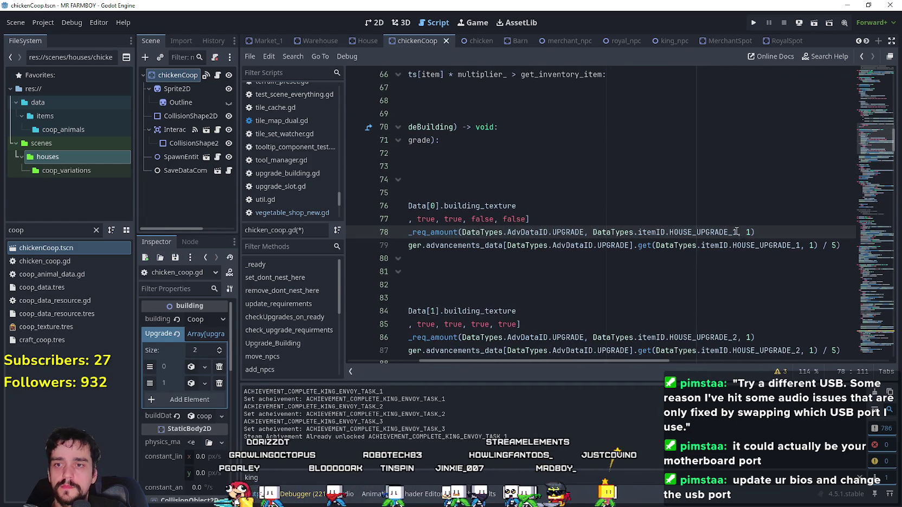
# Step: Replace HOUSE_UPGRADE_1 with COOP_UPGRADE_1 on lines 78 and 79 via autocomplete
pyautogui.doubleClick(739, 234)
pyautogui.write('C')
pyautogui.write('OOP')
pyautogui.press('Return')
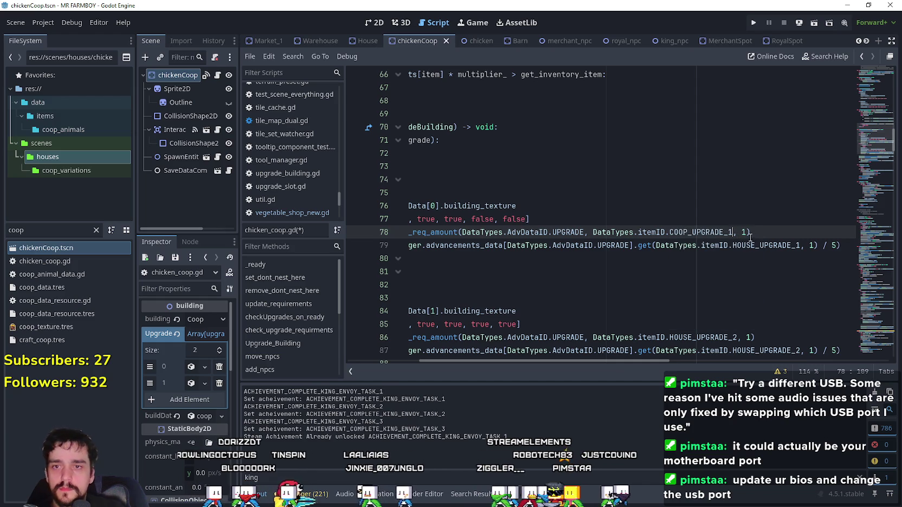
pyautogui.click(758, 245)
pyautogui.doubleClick(748, 244)
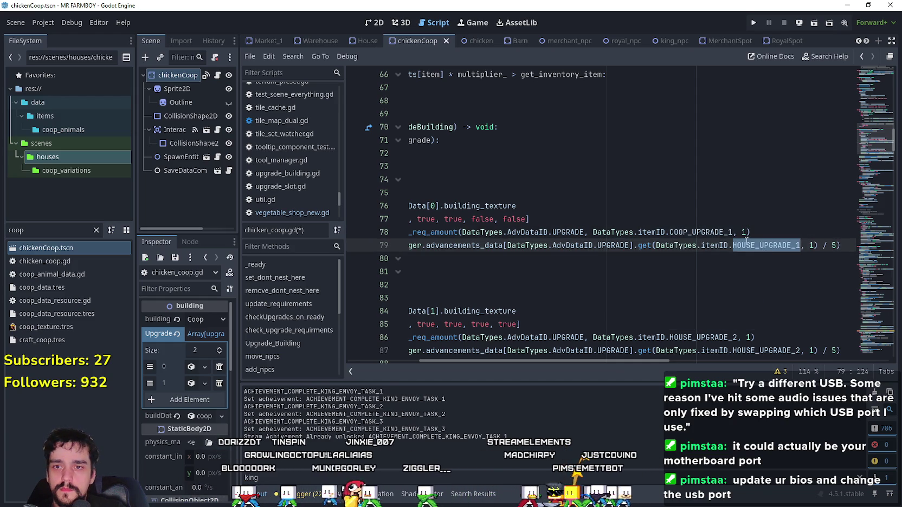
pyautogui.write('COOP')
pyautogui.press('Down')
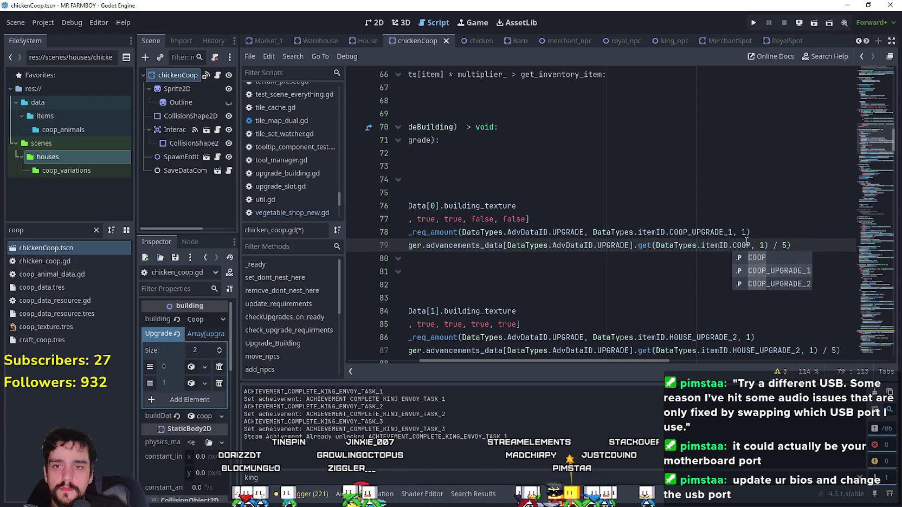
pyautogui.press('Return')
pyautogui.scroll(-1, 737, 282)
# Step: Replace HOUSE_UPGRADE_2 with COOP_UPGRADE_2 on lines 86 and 87
pyautogui.click(733, 298)
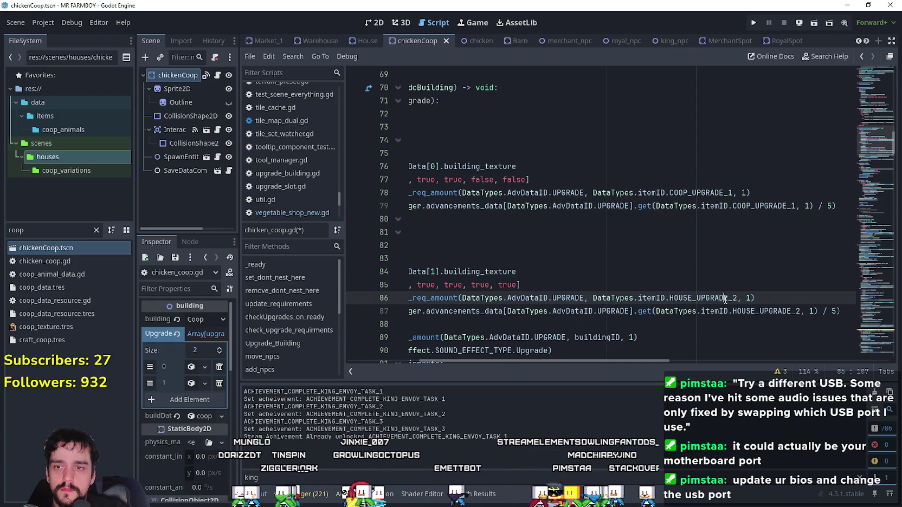
pyautogui.doubleClick(732, 298)
pyautogui.write('C')
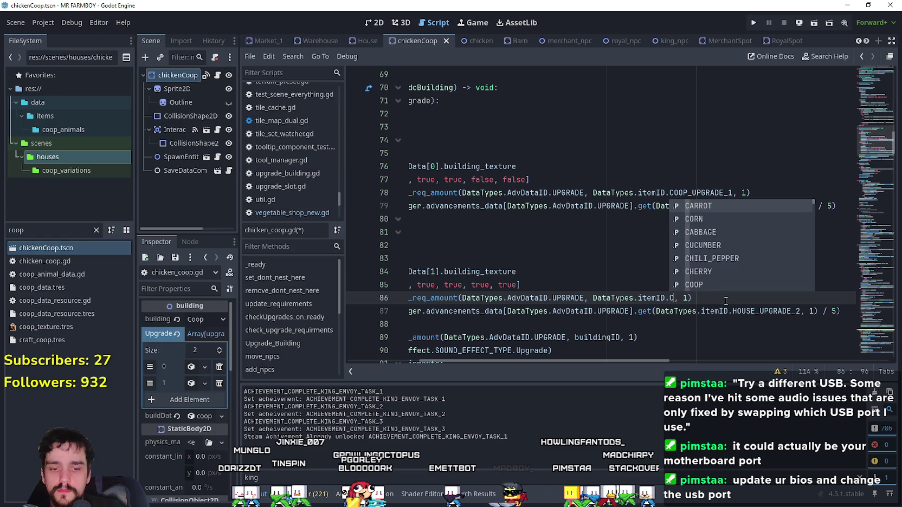
pyautogui.write('OOP')
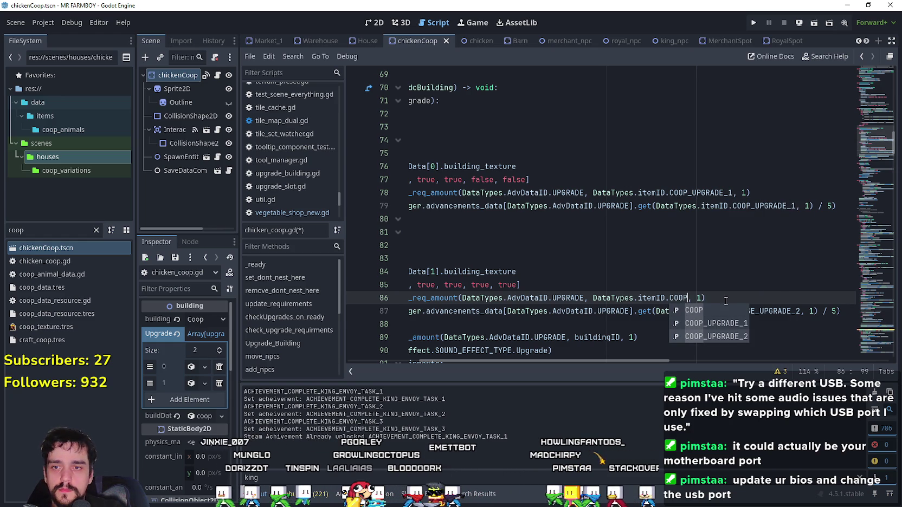
pyautogui.press('Down')
pyautogui.press('Down')
pyautogui.press('Return')
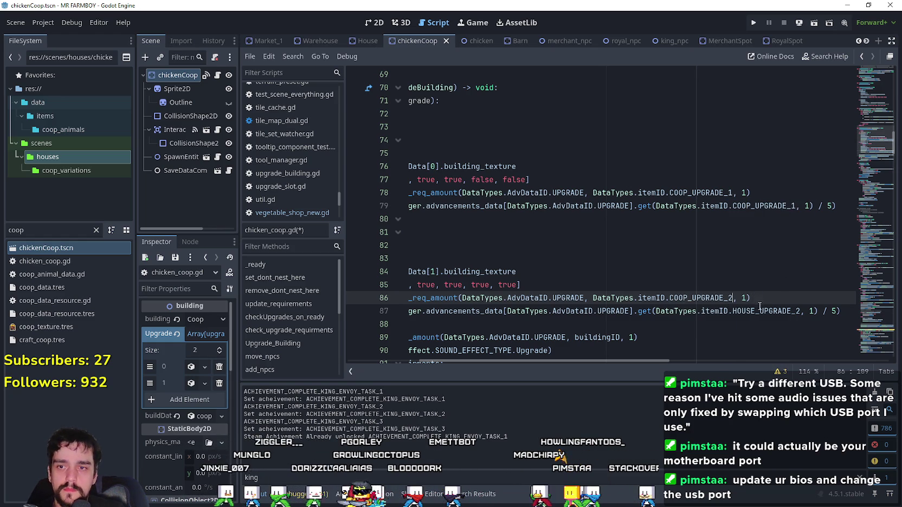
pyautogui.doubleClick(760, 310)
pyautogui.write('COOP')
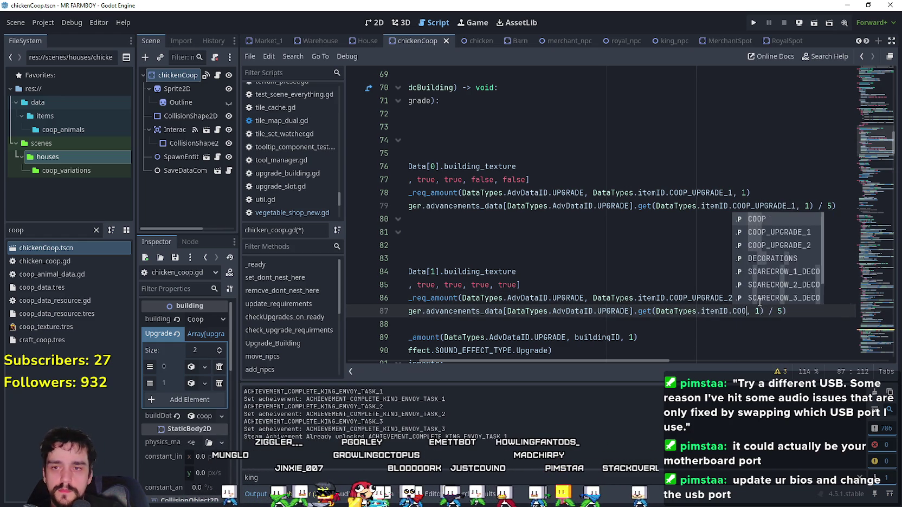
pyautogui.write(',')
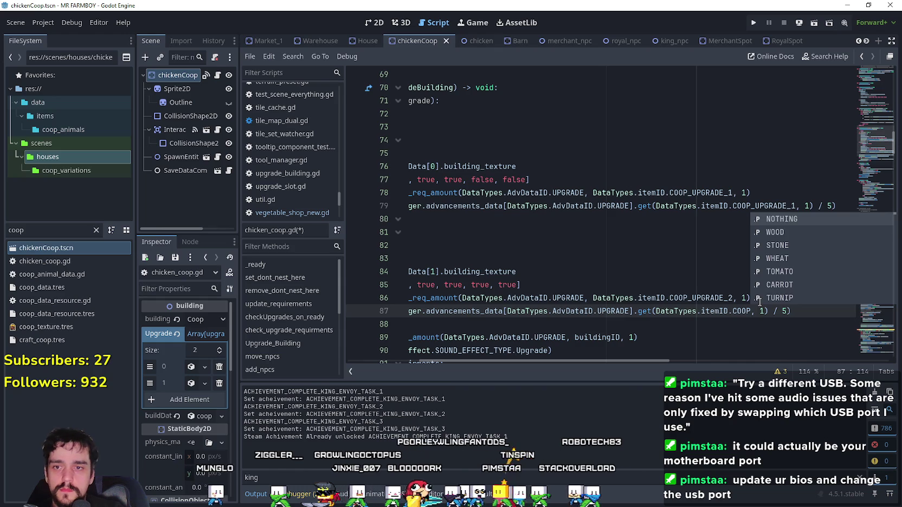
pyautogui.press('BackSpace')
pyautogui.press('Down')
pyautogui.press('Down')
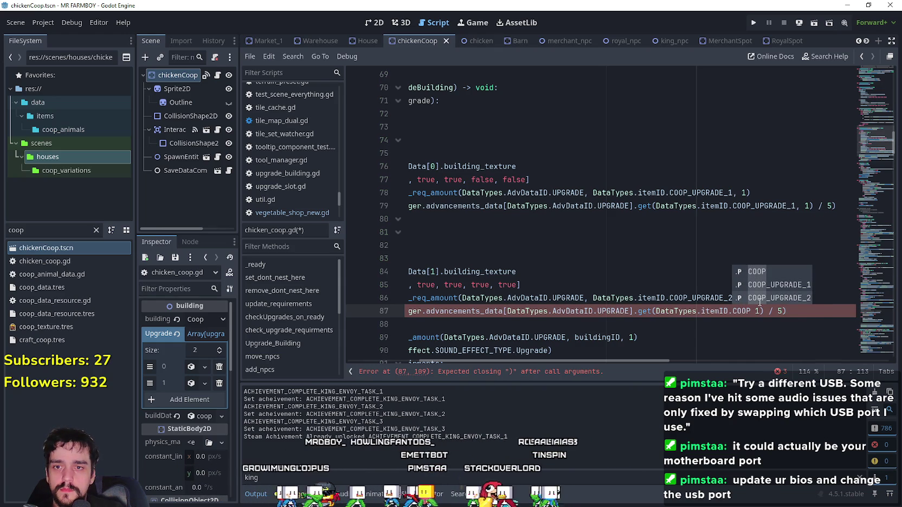
pyautogui.press('Return')
pyautogui.write(',')
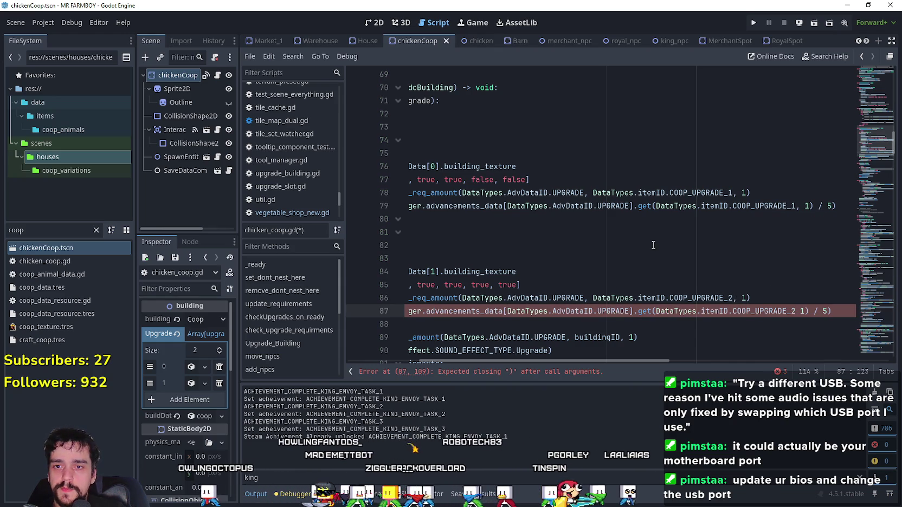
# Step: Use COOP_UPGRADE_1 and COOP_UPGRADE_2 in the tier multipliers on lines 62 and 64
pyautogui.moveTo(406, 271)
pyautogui.mouseDown()
pyautogui.moveTo(402, 213)
pyautogui.moveTo(375, 198)
pyautogui.mouseUp()
pyautogui.scroll(2, 543, 256)
pyautogui.click(554, 245)
pyautogui.scroll(3, 590, 198)
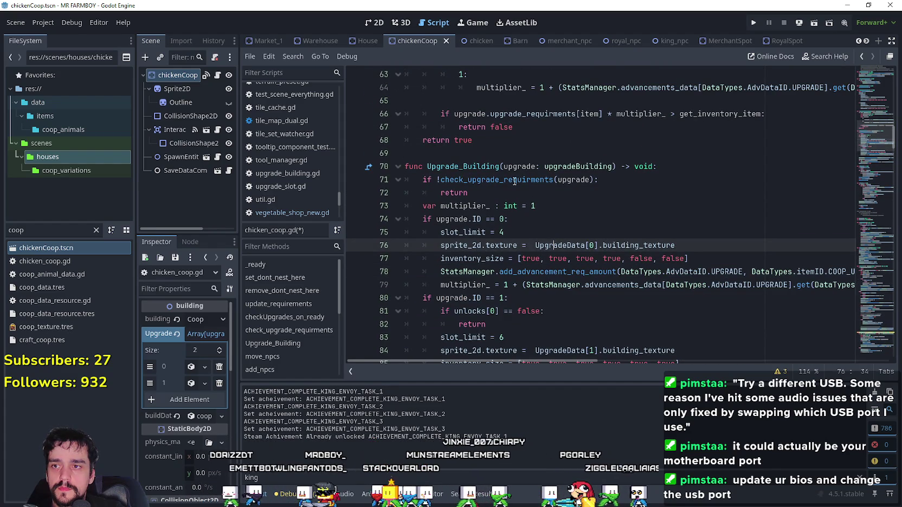
pyautogui.moveTo(834, 181); pyautogui.dragTo(883, 183)
pyautogui.doubleClick(770, 179)
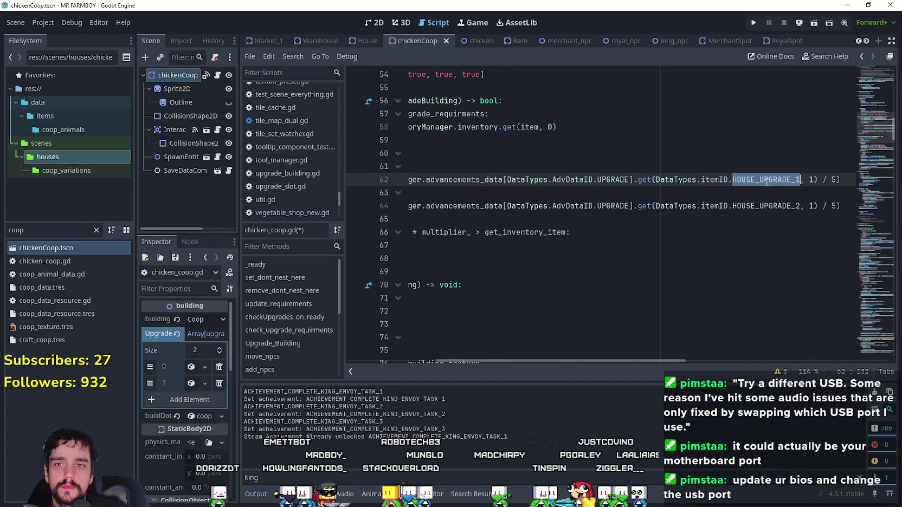
pyautogui.write('COOP')
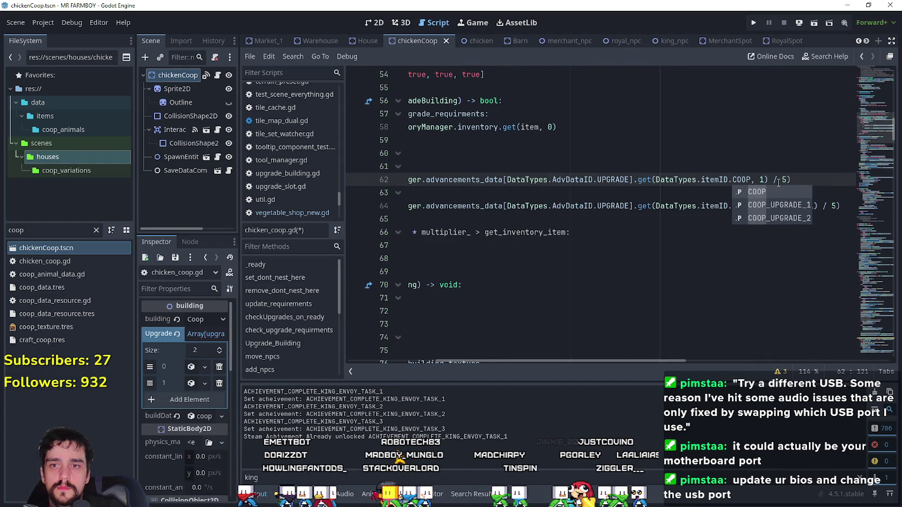
pyautogui.press('Down')
pyautogui.press('Return')
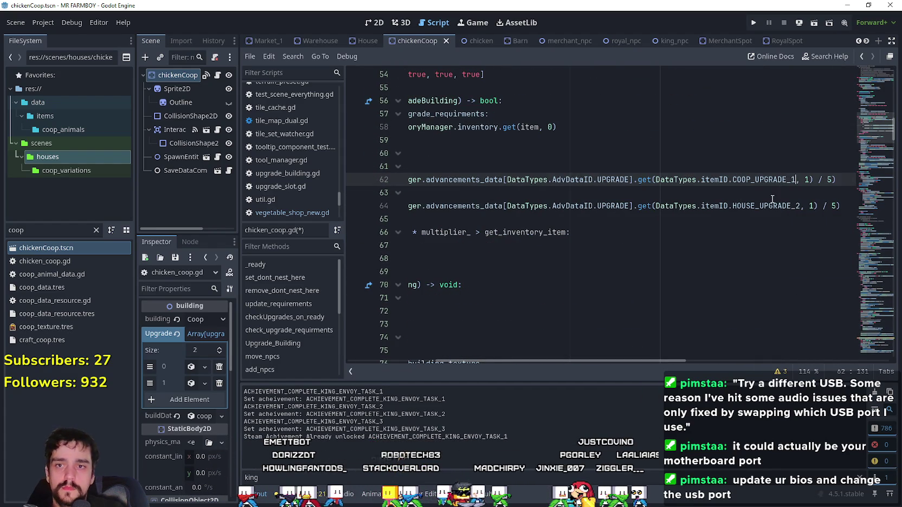
pyautogui.doubleClick(764, 207)
pyautogui.write('COOP')
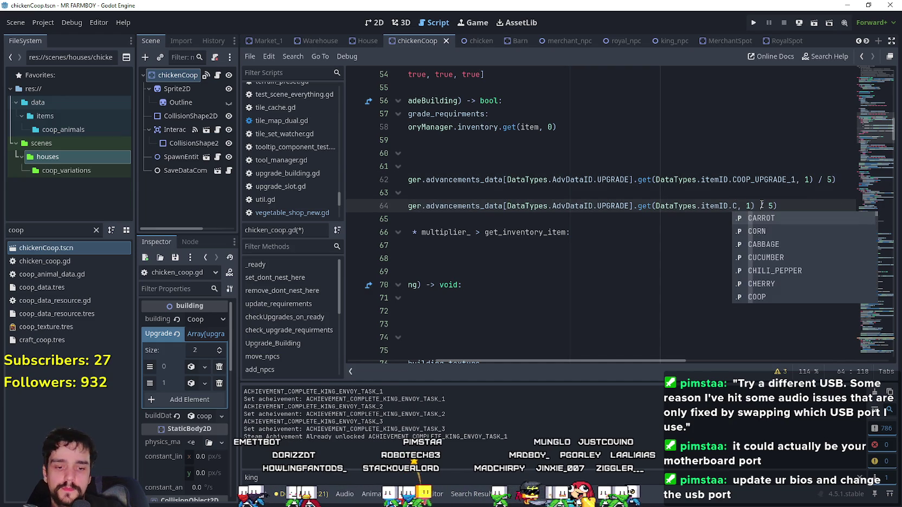
pyautogui.press('Down')
pyautogui.press('Down')
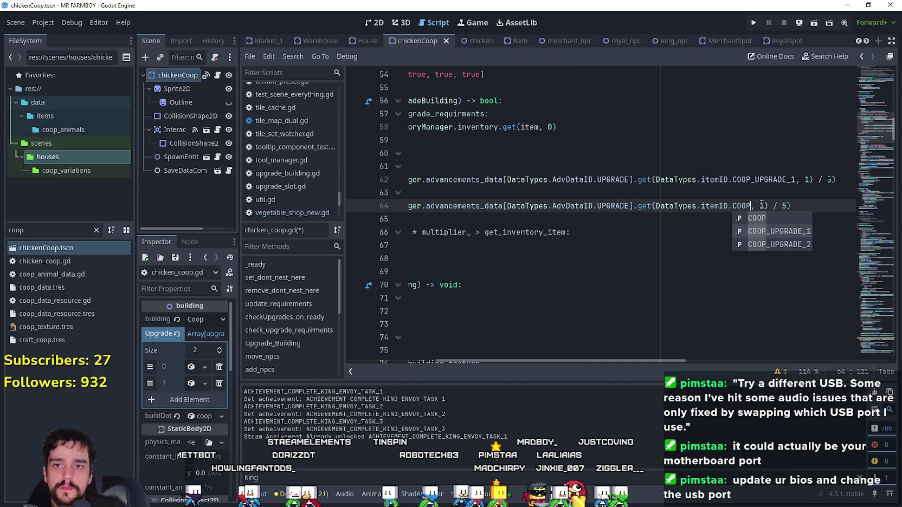
pyautogui.press('Return')
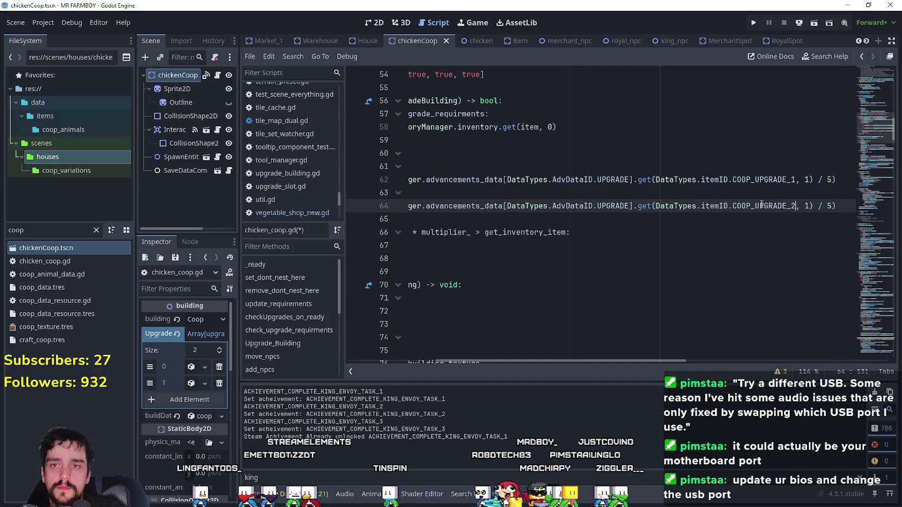
pyautogui.click(825, 179)
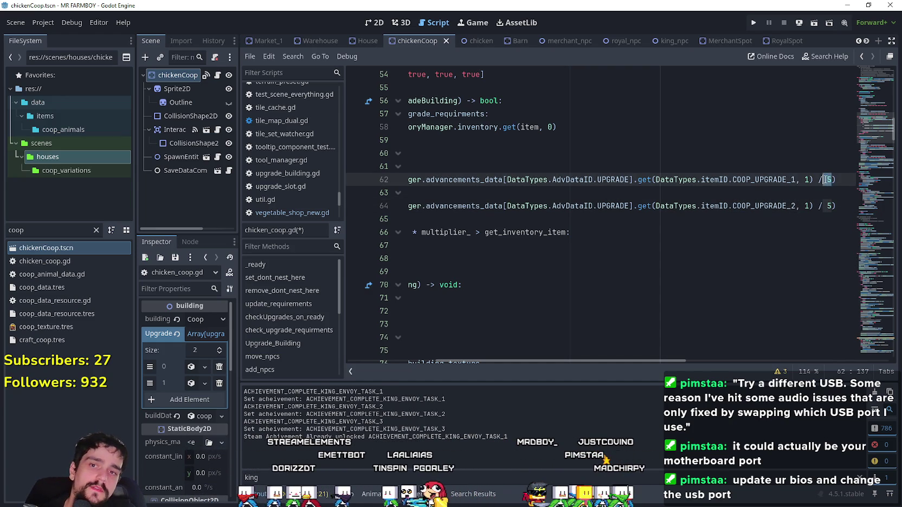
pyautogui.click(829, 180)
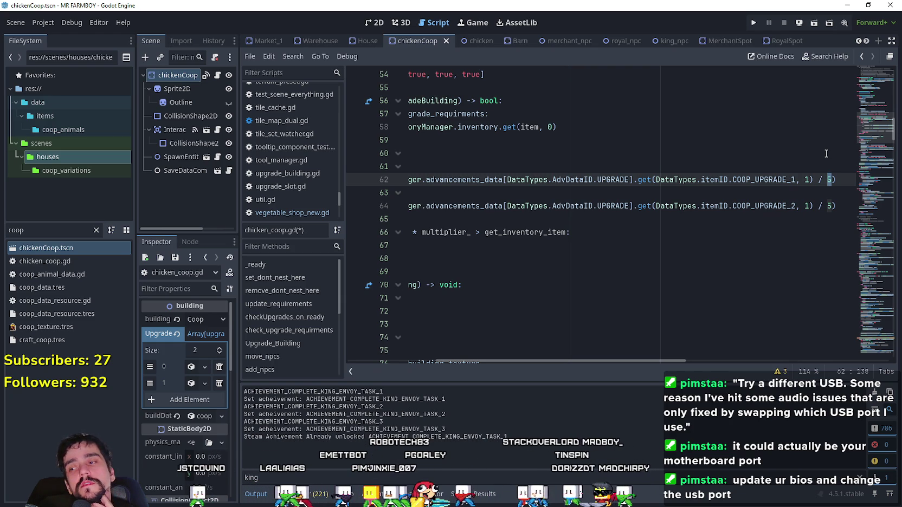
# Step: Change the multiplier divisor from 5 to 2 on lines 62, 64, 79 and 87
pyautogui.write('2')
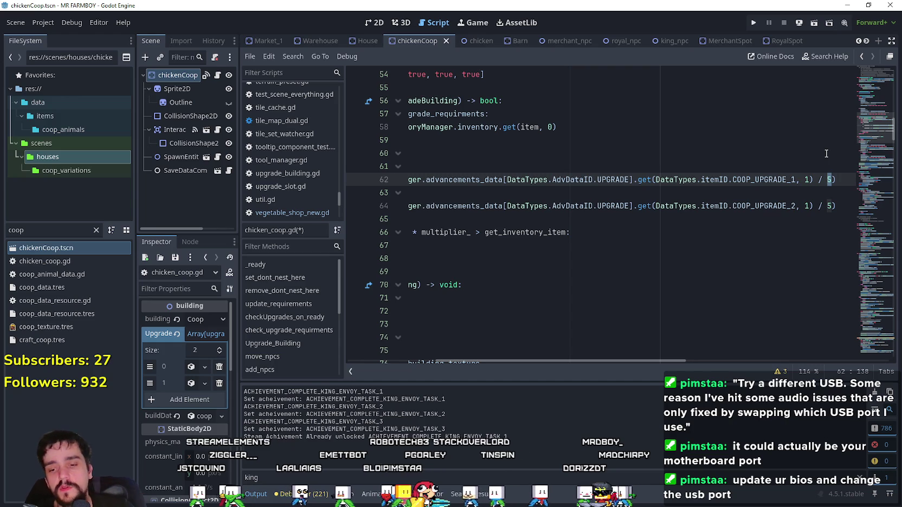
pyautogui.click(832, 206)
pyautogui.scroll(-4, 818, 222)
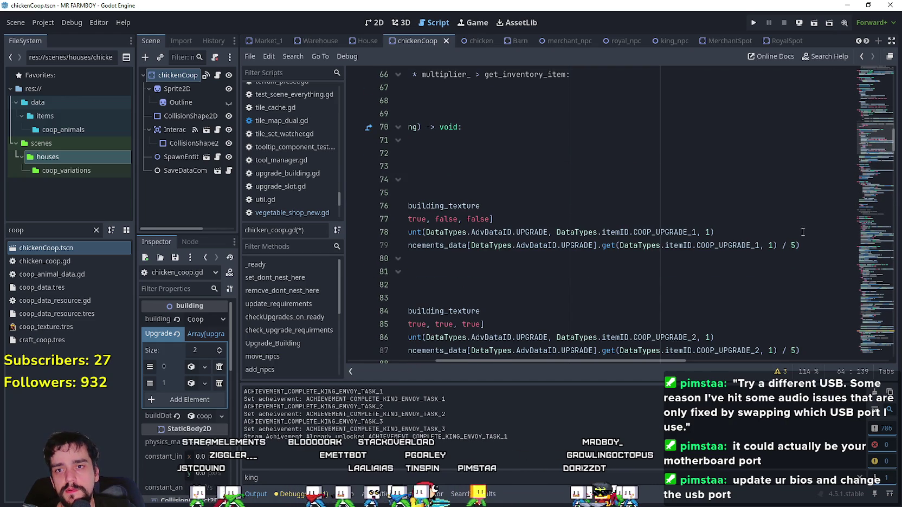
pyautogui.doubleClick(795, 245)
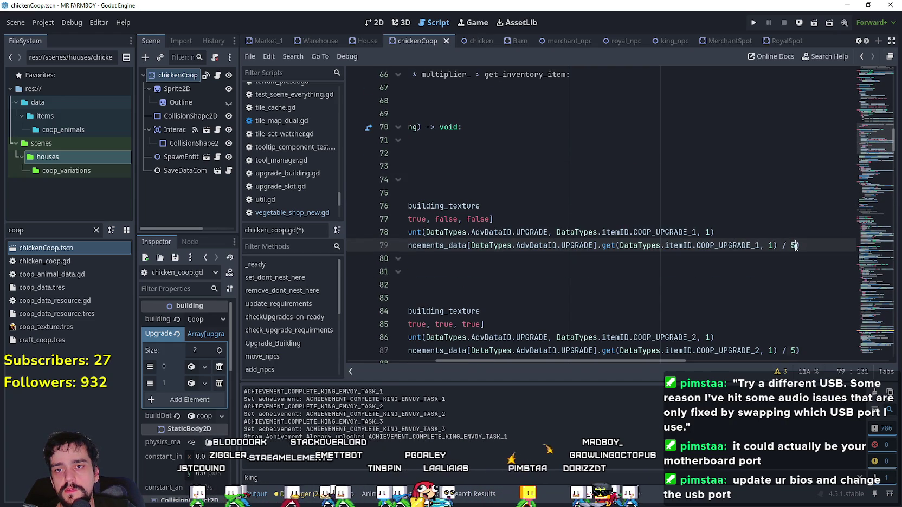
pyautogui.write('2')
pyautogui.scroll(-2, 794, 246)
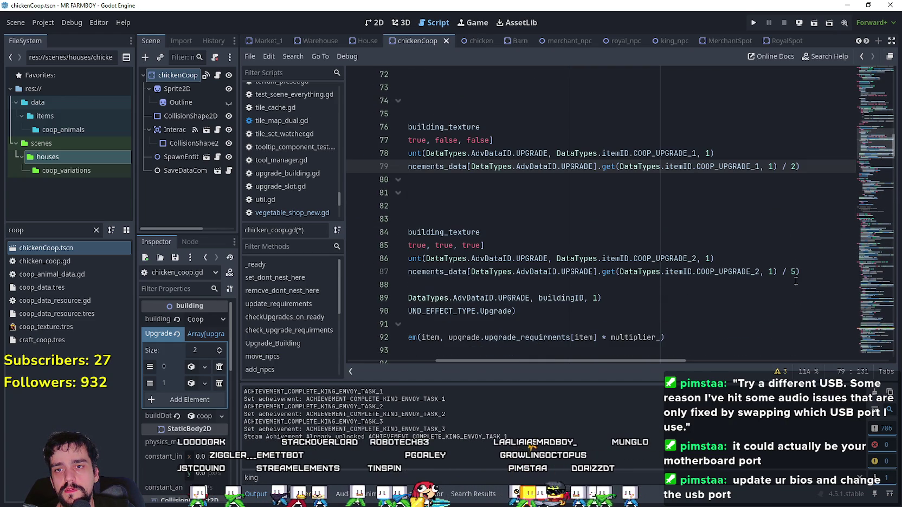
pyautogui.doubleClick(794, 272)
pyautogui.click(743, 258)
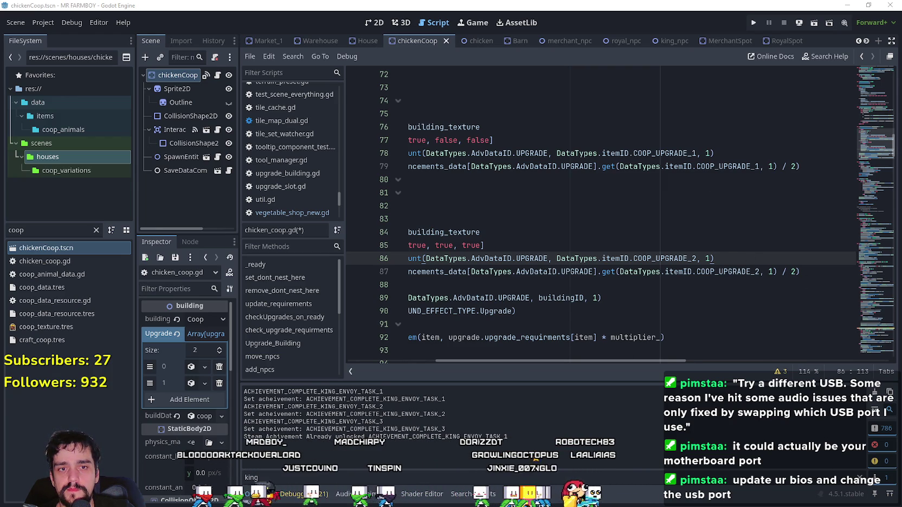
# Step: Work out 5 ÷ 2 in Windows Calculator, then close it
pyautogui.press('XF86Calculator')
pyautogui.write('5')
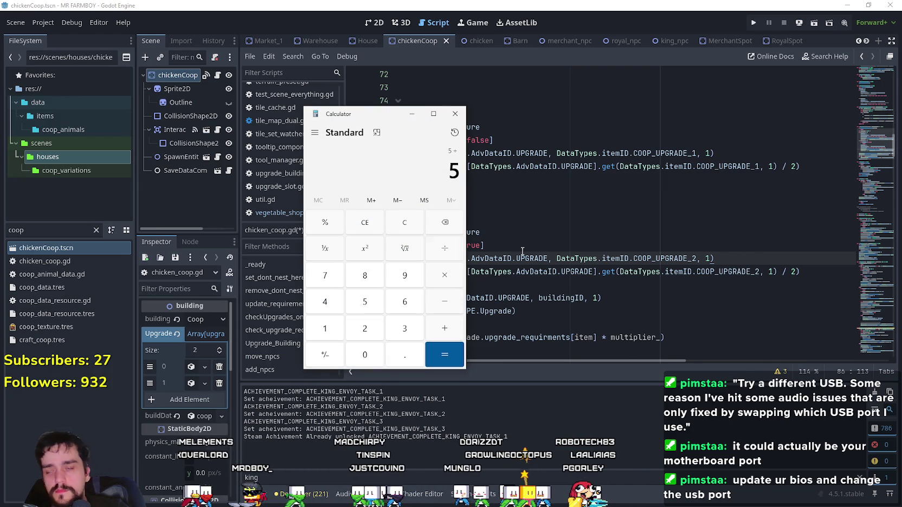
pyautogui.press('Return')
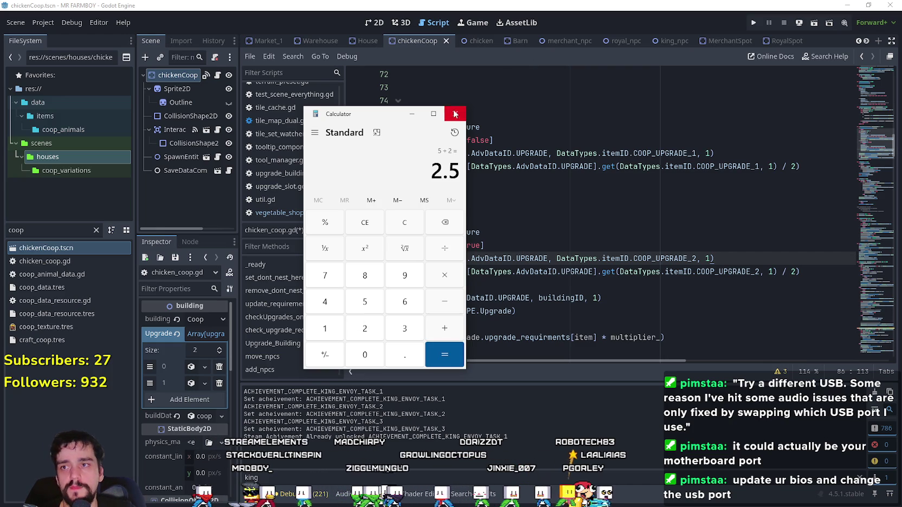
pyautogui.click(455, 112)
pyautogui.hotkey('ctrl', 'z')
pyautogui.hotkey('ctrl', 'z')
pyautogui.hotkey('ctrl', 'z')
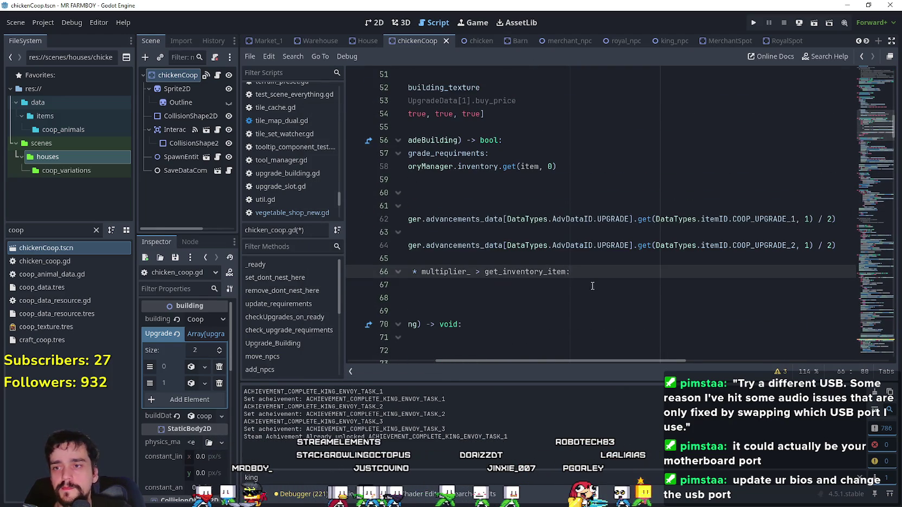
# Step: Undo the accidental change to lines 66–68, save chicken_coop.gd, and focus the FileSystem filter
pyautogui.hotkey('ctrl', 'z')
pyautogui.hotkey('ctrl', 'z')
pyautogui.click(759, 247)
pyautogui.hotkey('shift', 'End')
pyautogui.click(810, 256)
pyautogui.scroll(-1, 810, 259)
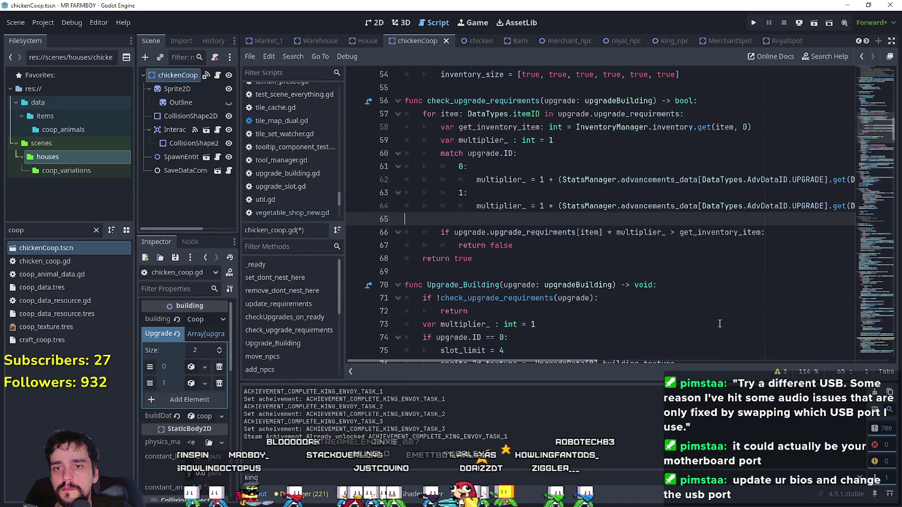
pyautogui.moveTo(590, 361); pyautogui.dragTo(700, 362)
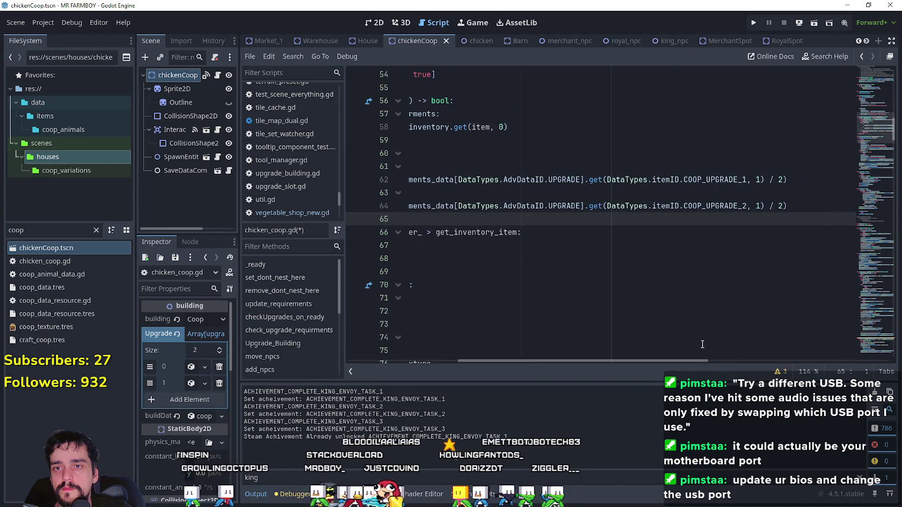
pyautogui.scroll(-5, 708, 331)
pyautogui.click(739, 284)
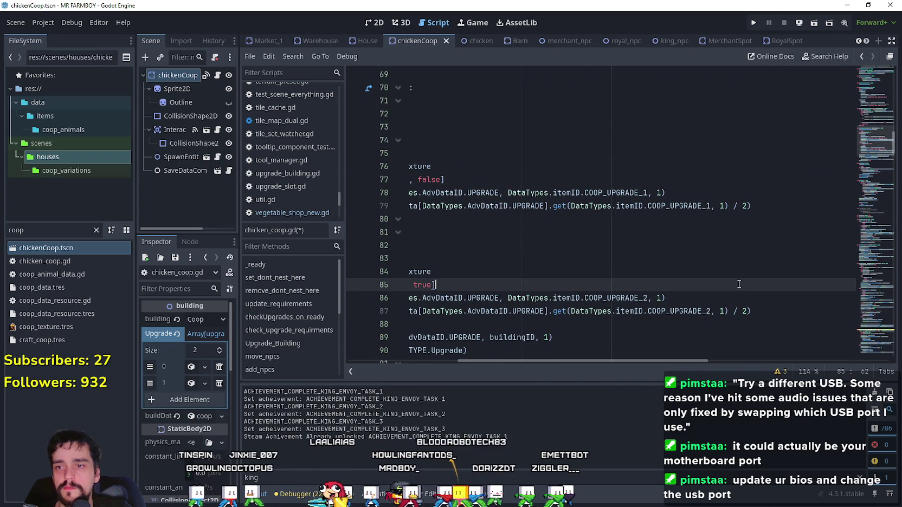
pyautogui.hotkey('ctrl', 's')
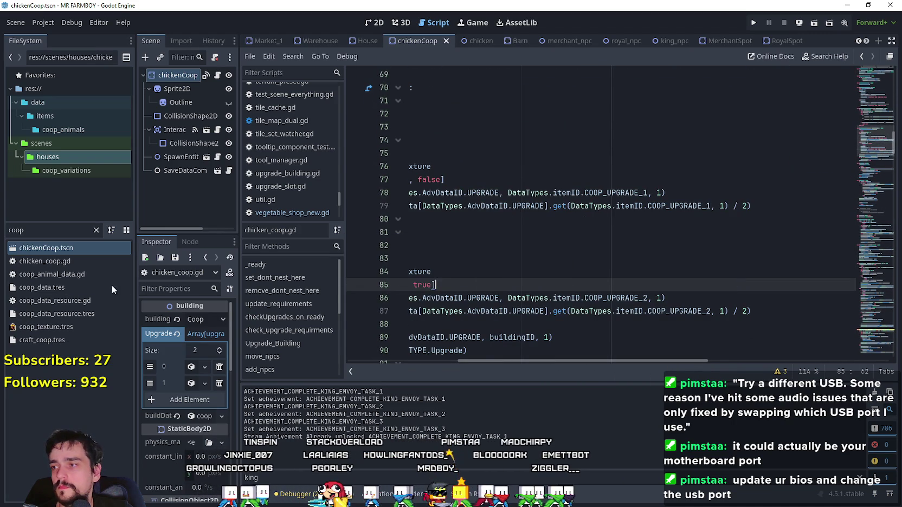
pyautogui.click(6, 231)
# Step: Filter files for 'barn', open the Barn scene, and paste the multiplier upgrade code into barn.gd
pyautogui.write('barn')
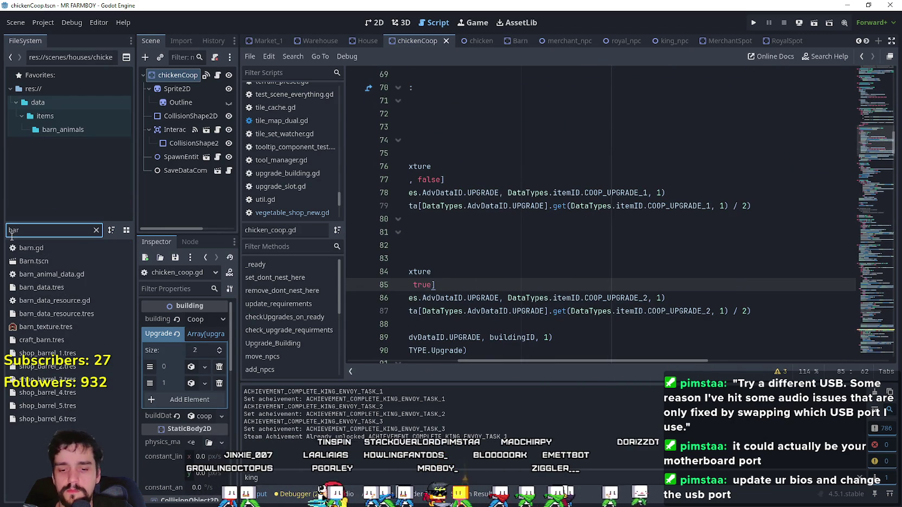
pyautogui.doubleClick(64, 262)
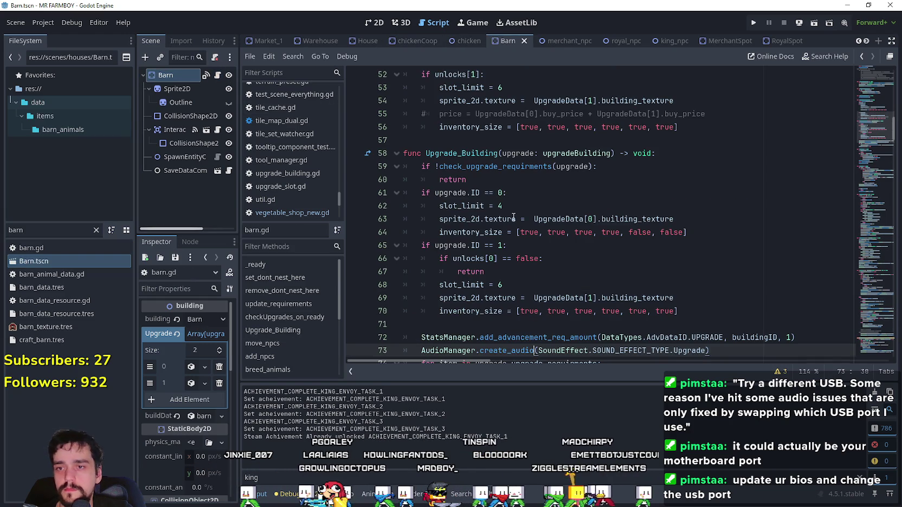
pyautogui.moveTo(540, 311); pyautogui.dragTo(477, 260)
pyautogui.scroll(-3, 477, 259)
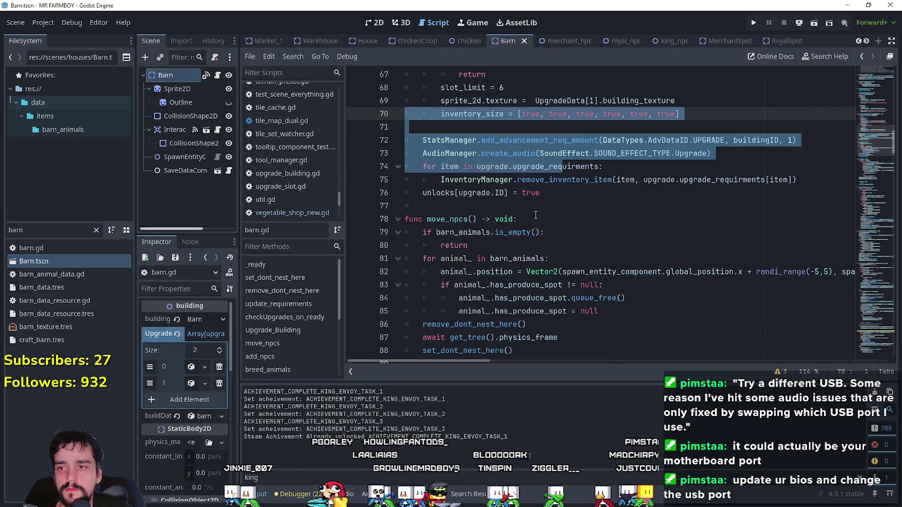
pyautogui.moveTo(539, 192)
pyautogui.mouseDown()
pyautogui.moveTo(417, 133)
pyautogui.moveTo(412, 146)
pyautogui.moveTo(405, 114)
pyautogui.mouseUp()
pyautogui.hotkey('ctrl', 'v')
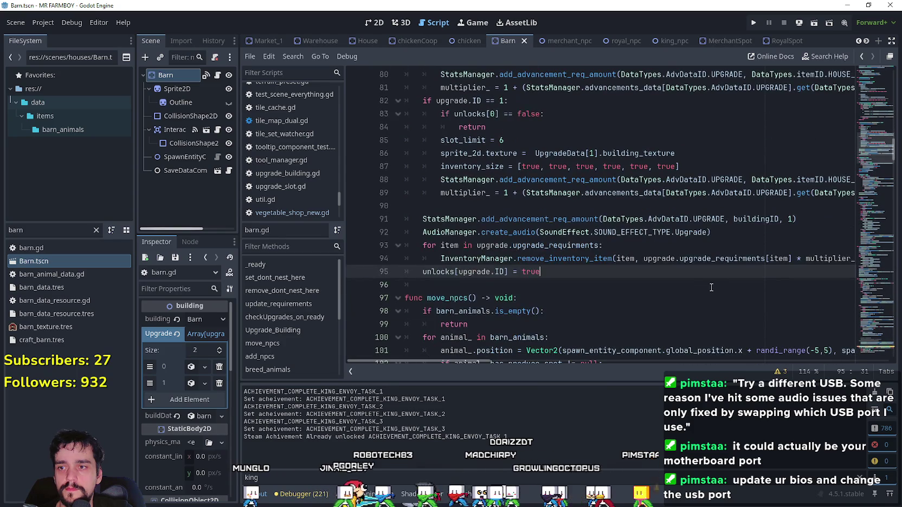
pyautogui.scroll(3, 727, 209)
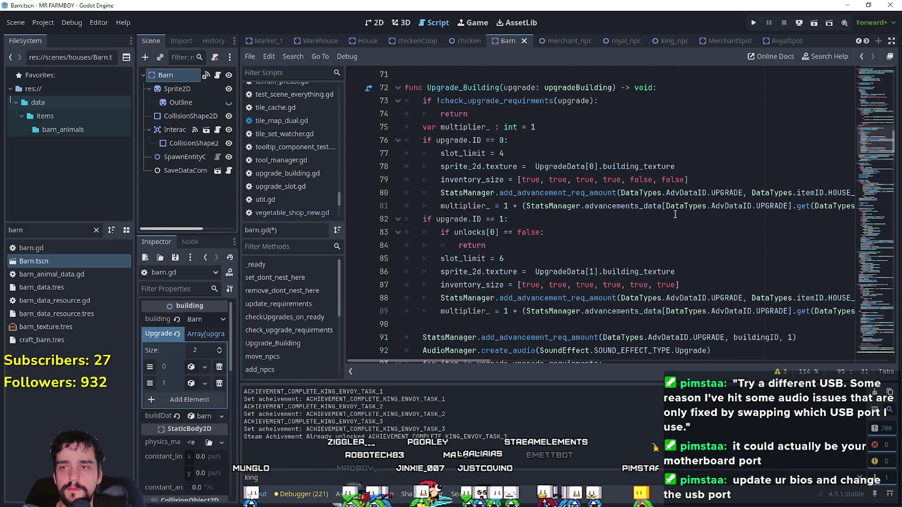
# Step: Look over the pasted tier multiplier lines and their divisors in barn.gd
pyautogui.click(591, 187)
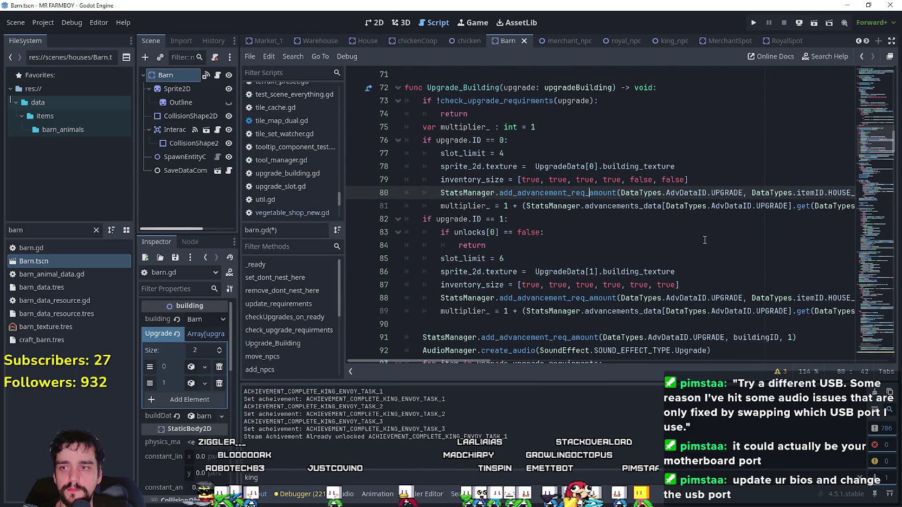
pyautogui.click(646, 248)
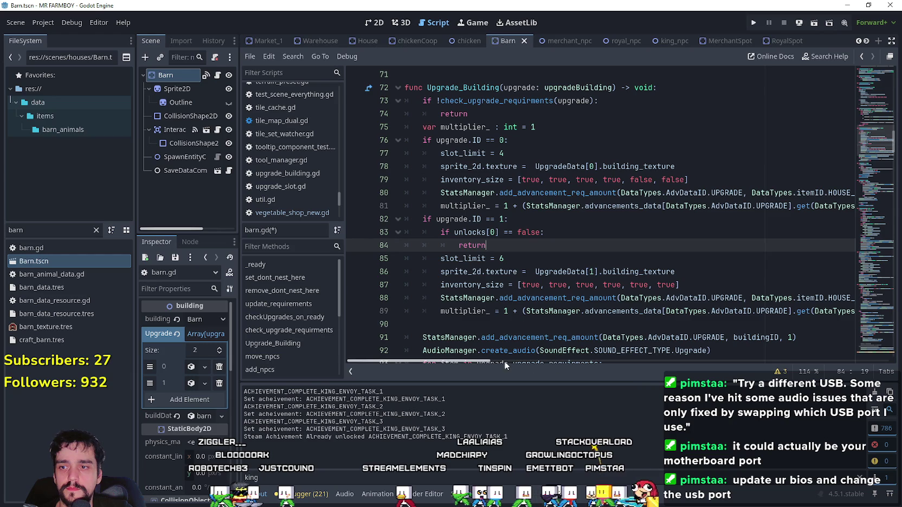
pyautogui.moveTo(487, 359)
pyautogui.mouseDown()
pyautogui.moveTo(525, 355)
pyautogui.moveTo(512, 349)
pyautogui.mouseUp()
pyautogui.scroll(3, 776, 214)
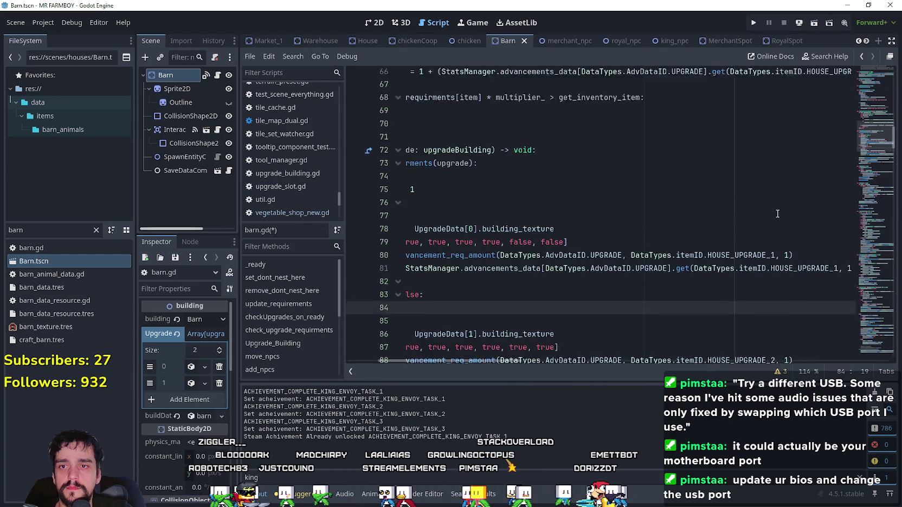
pyautogui.scroll(5, 776, 213)
pyautogui.hscroll(-2, 797, 216)
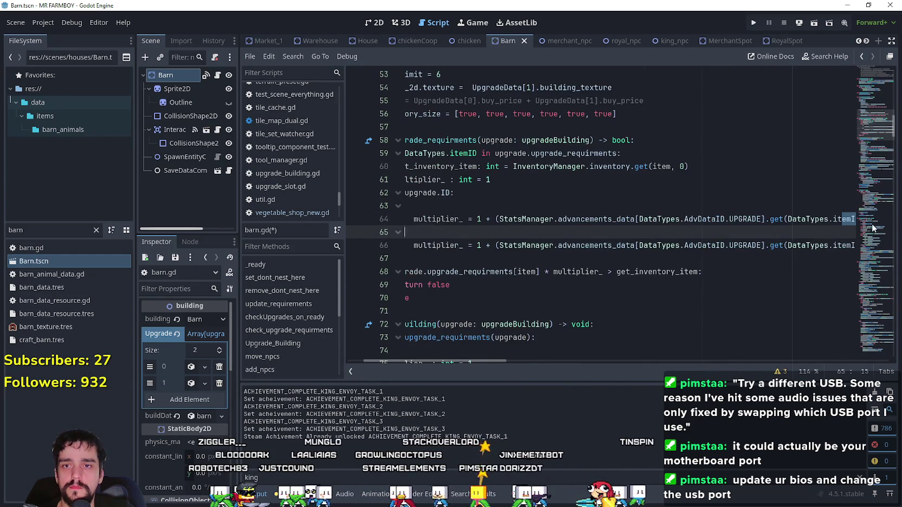
pyautogui.click(818, 219)
pyautogui.hotkey('shift', 'End')
pyautogui.click(814, 221)
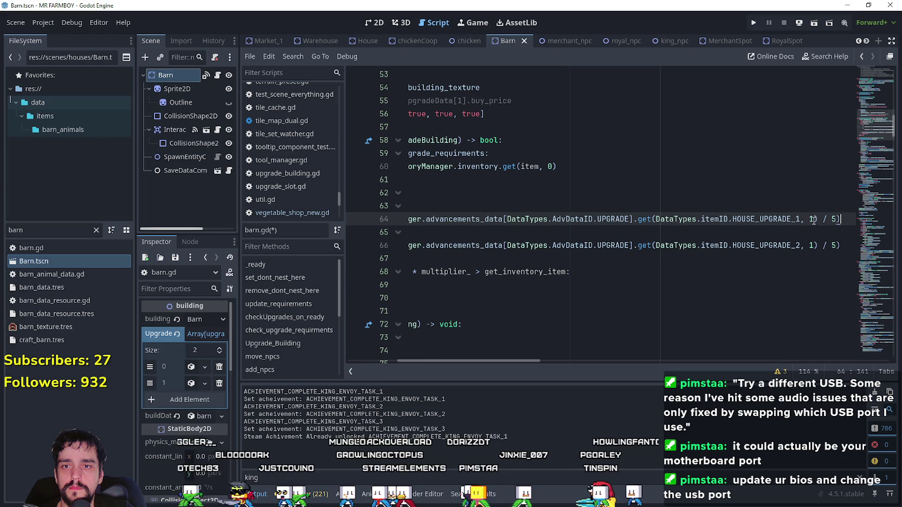
pyautogui.click(833, 219)
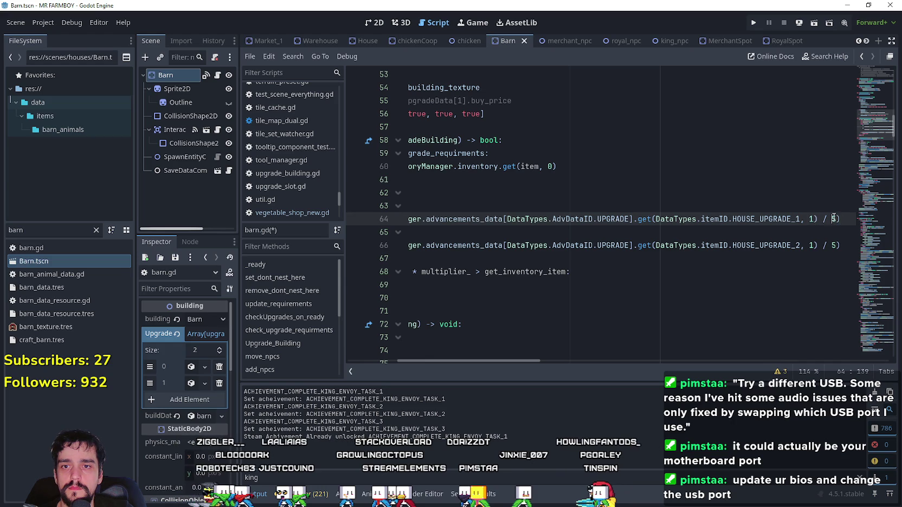
pyautogui.click(834, 246)
# Step: Switch the multiplier ids on lines 64 and 66 to BARN_UPGRADE_1 and BARN_UPGRADE_2
pyautogui.doubleClick(778, 220)
pyautogui.write('COO')
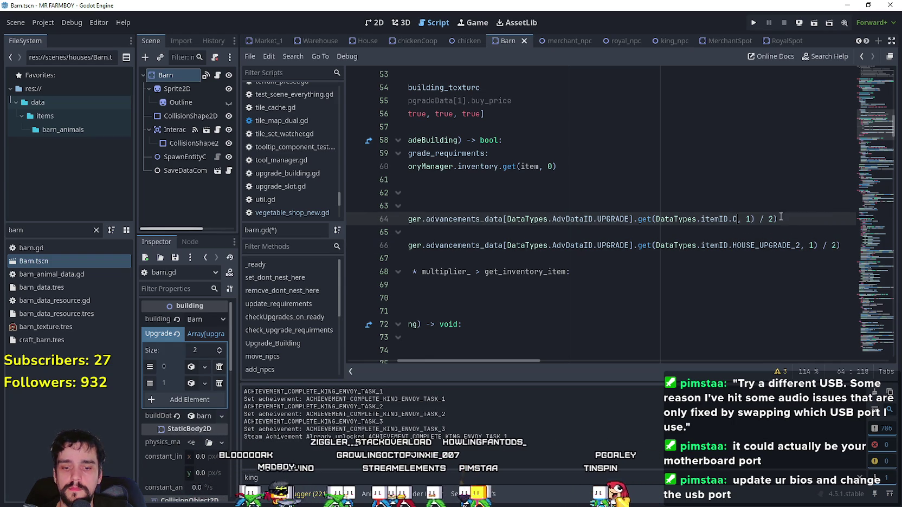
pyautogui.write('P')
pyautogui.press('Down')
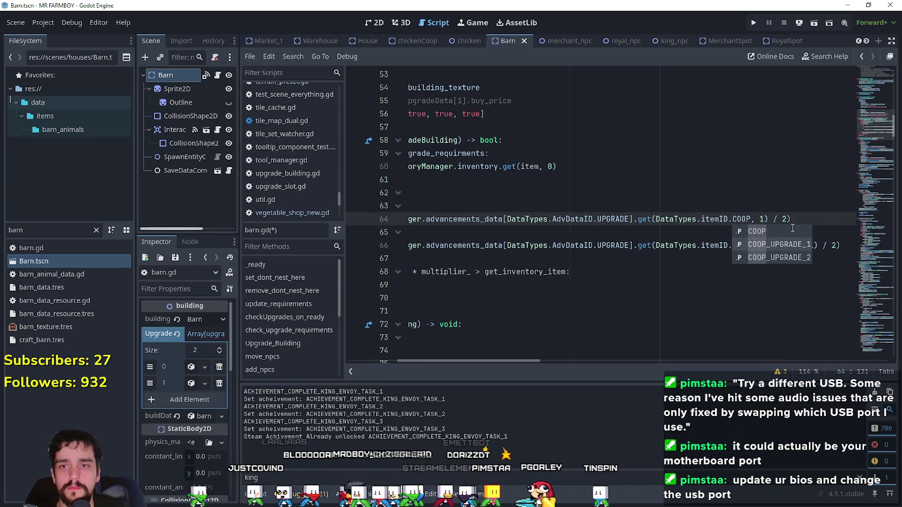
pyautogui.press('BackSpace')
pyautogui.press('BackSpace')
pyautogui.press('BackSpace')
pyautogui.write('BARN')
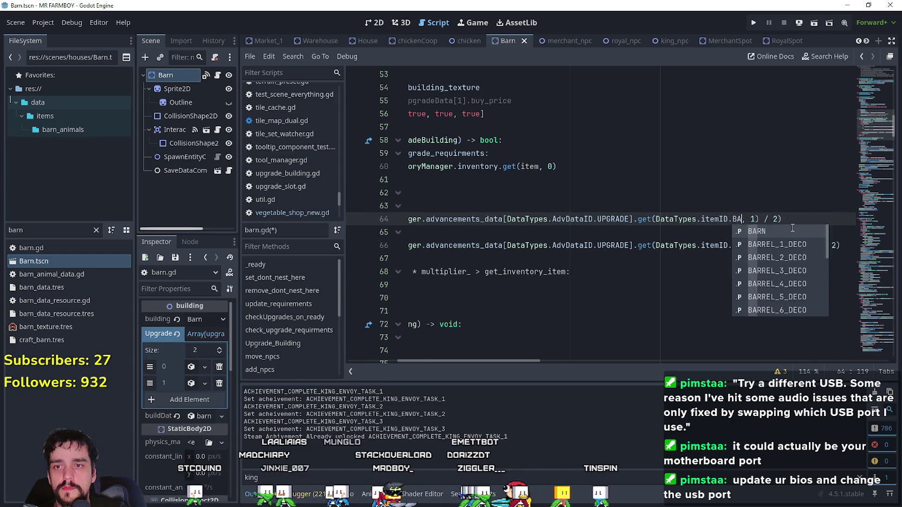
pyautogui.press('Down')
pyautogui.press('Return')
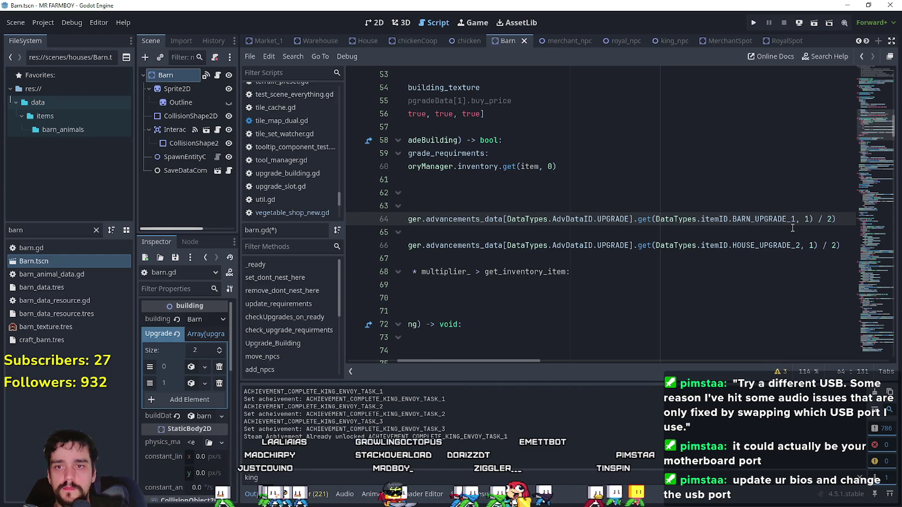
pyautogui.click(773, 245)
pyautogui.doubleClick(773, 245)
pyautogui.write('BARN')
pyautogui.press('Down')
pyautogui.press('Down')
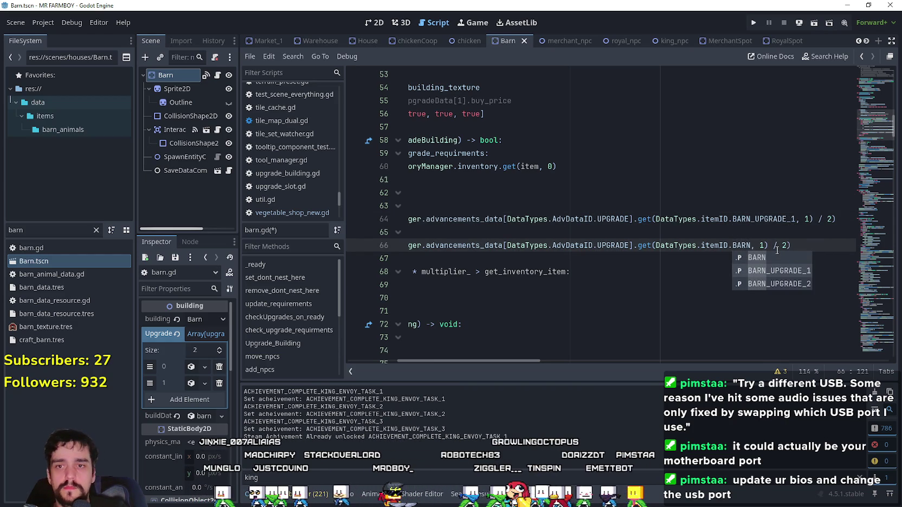
pyautogui.scroll(-5, 777, 251)
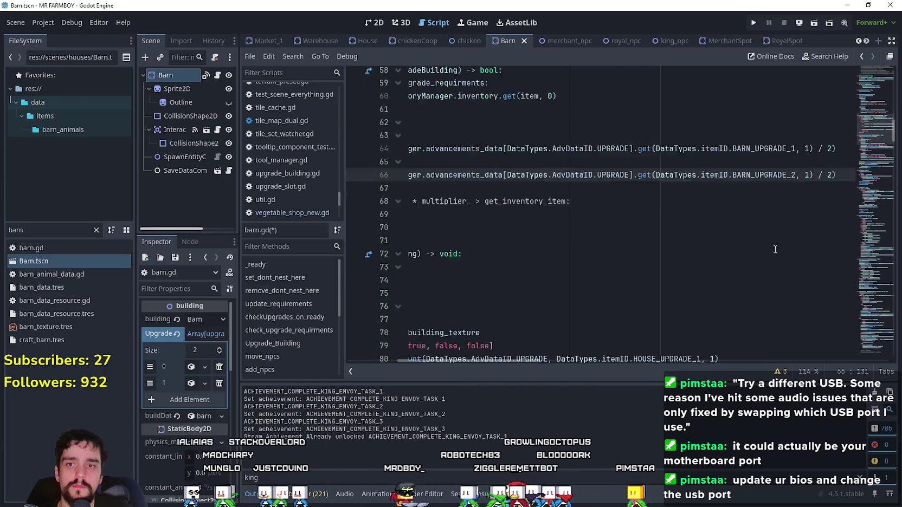
# Step: Replace HOUSE_UPGRADE_1 with BARN_UPGRADE_1 on lines 80 and 81
pyautogui.doubleClick(685, 232)
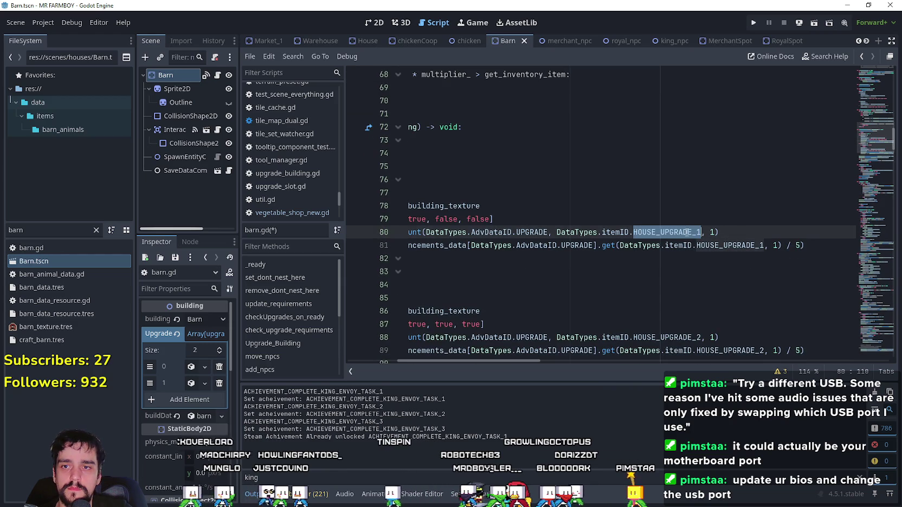
pyautogui.write('BARN')
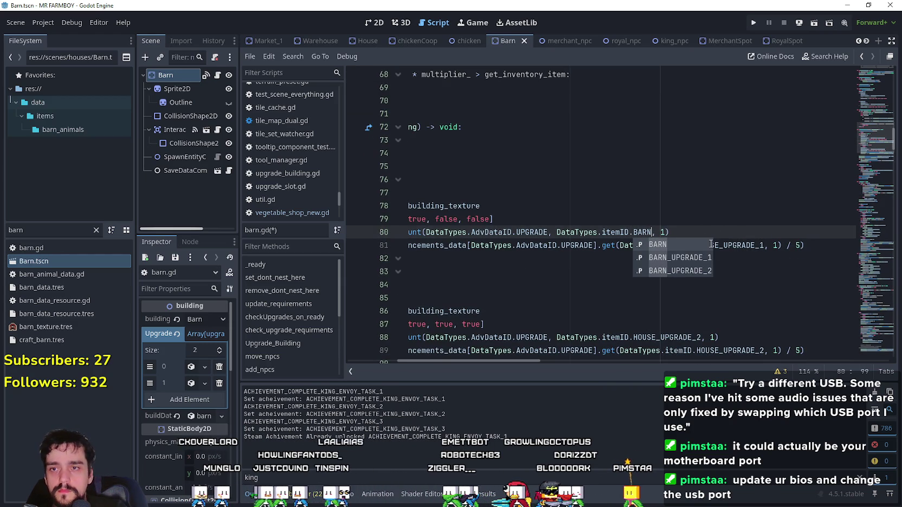
pyautogui.press('Down')
pyautogui.press('Return')
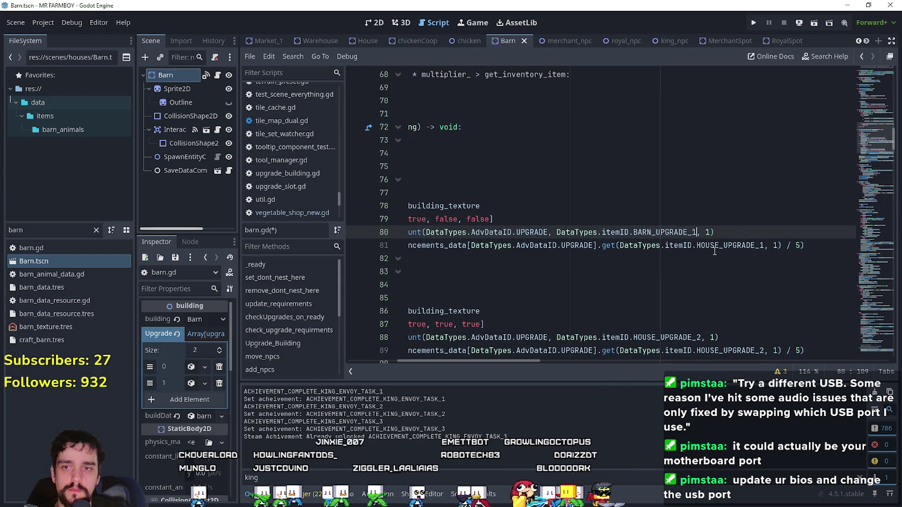
pyautogui.doubleClick(714, 251)
pyautogui.write('BARN')
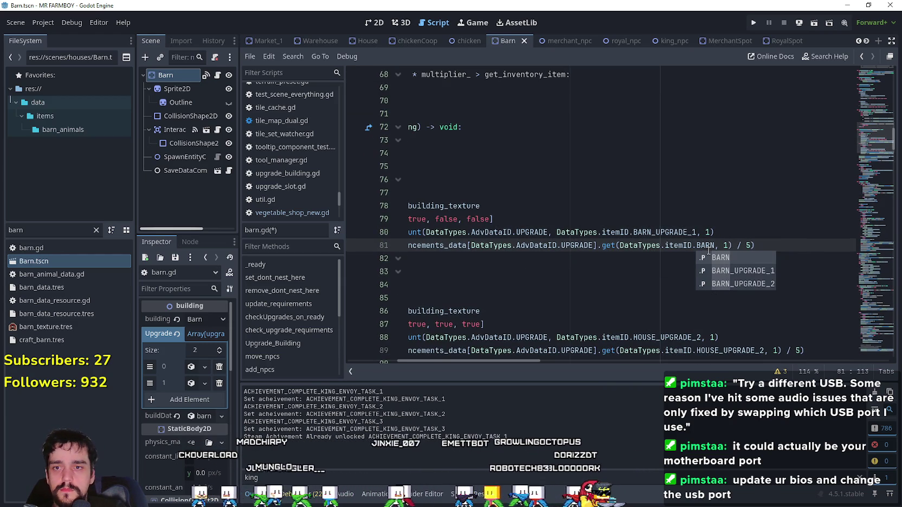
pyautogui.press('Up')
pyautogui.press('Return')
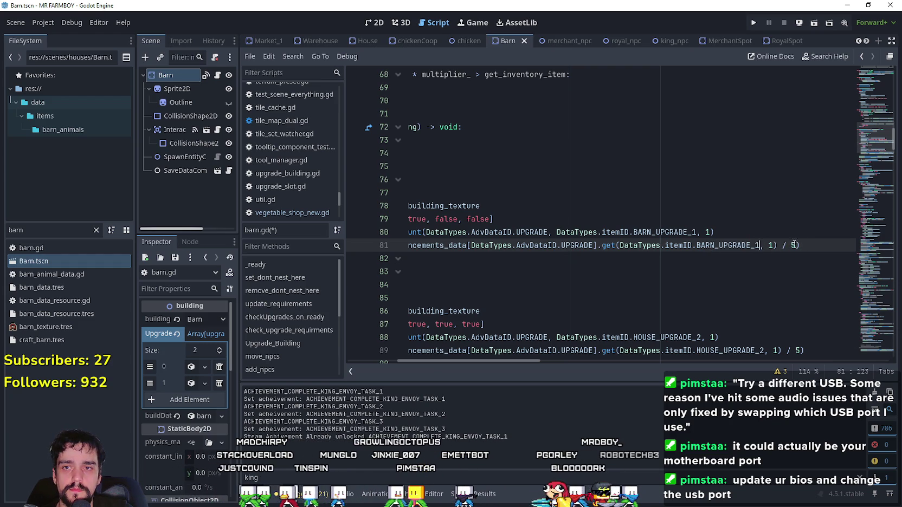
pyautogui.write('2')
# Step: Replace HOUSE_UPGRADE_2 with BARN_UPGRADE_2 on lines 88 and 89, and save barn.gd
pyautogui.scroll(-3, 792, 271)
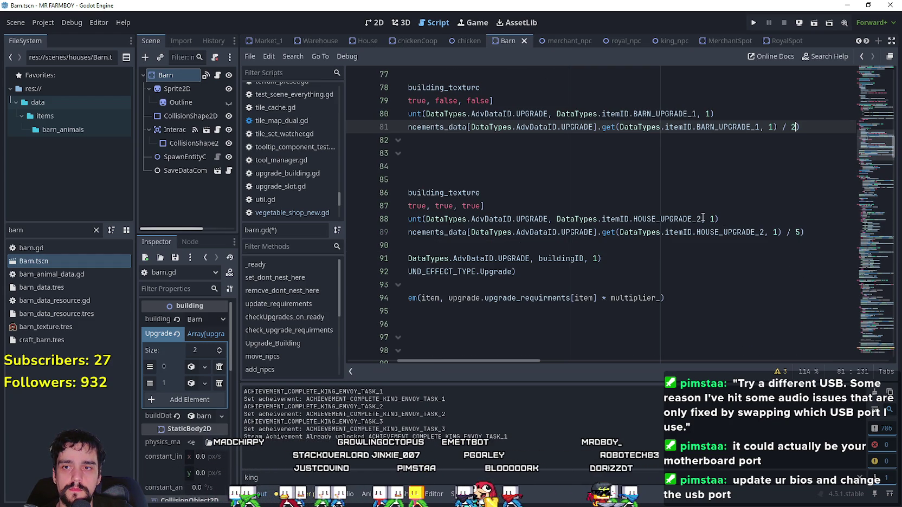
pyautogui.click(705, 218)
pyautogui.doubleClick(689, 219)
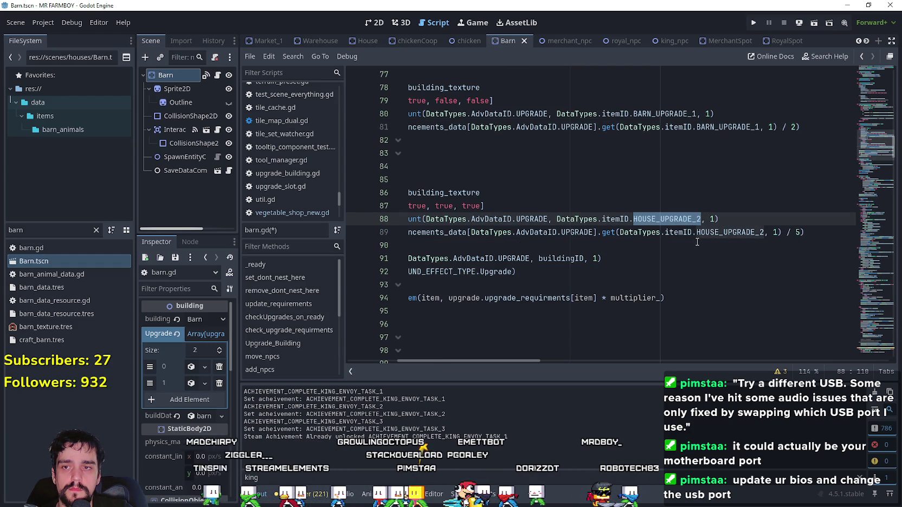
pyautogui.write('BARN')
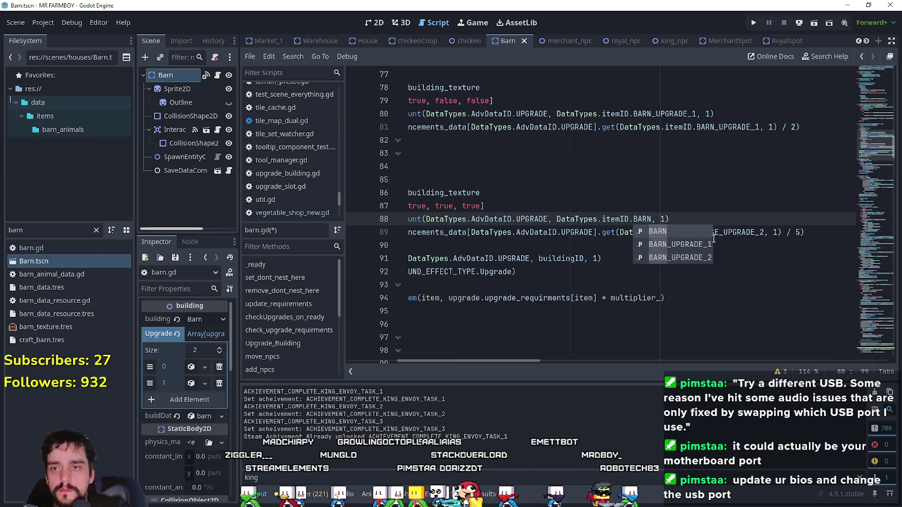
pyautogui.press('Down')
pyautogui.press('Return')
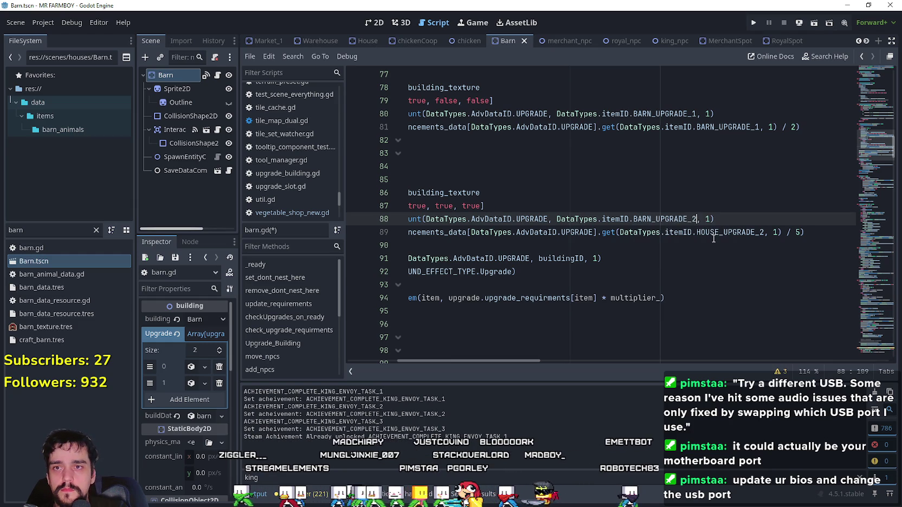
pyautogui.doubleClick(746, 232)
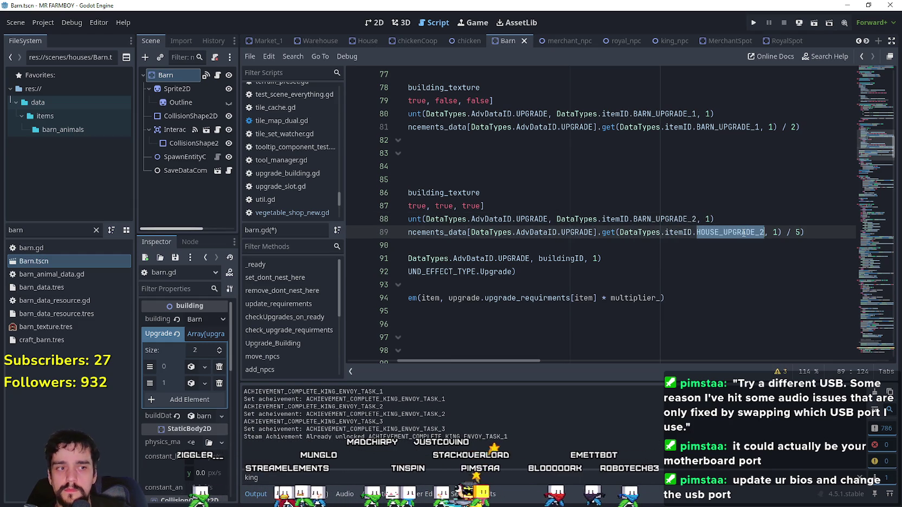
pyautogui.write('BARN')
pyautogui.press('Down')
pyautogui.press('Down')
pyautogui.press('Return')
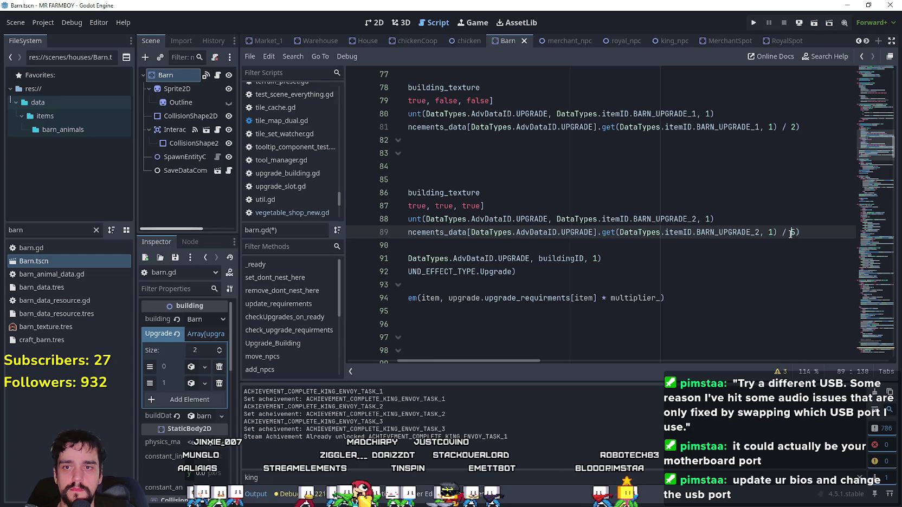
pyautogui.click(763, 215)
pyautogui.hotkey('ctrl', 's')
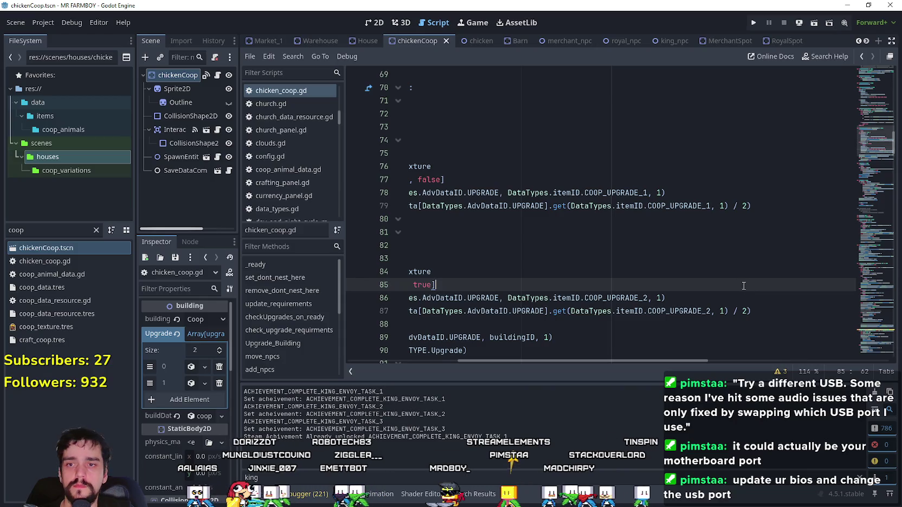
# Step: Review barn.gd, then reopen Barn.tscn and its barn.gd script through the 'barn' filter
pyautogui.scroll(-4, 740, 282)
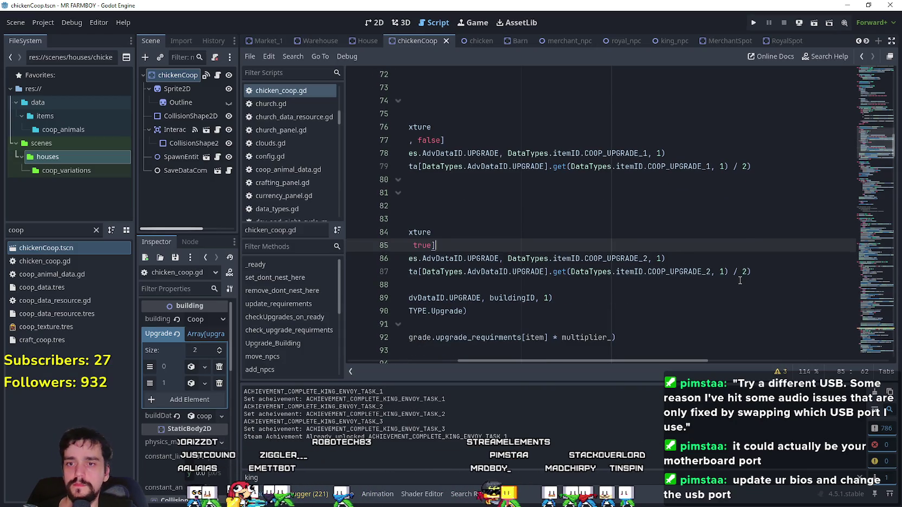
pyautogui.click(718, 259)
pyautogui.scroll(-2, 719, 259)
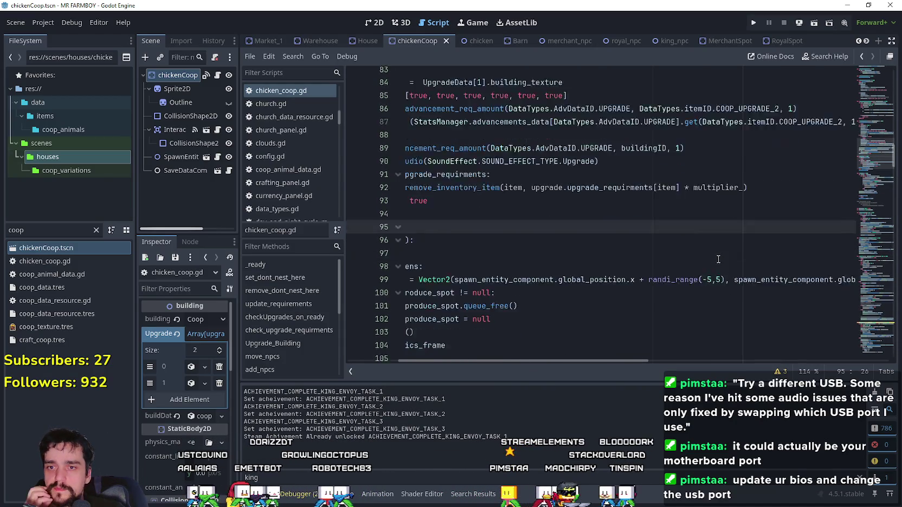
pyautogui.moveTo(634, 361); pyautogui.dragTo(733, 362)
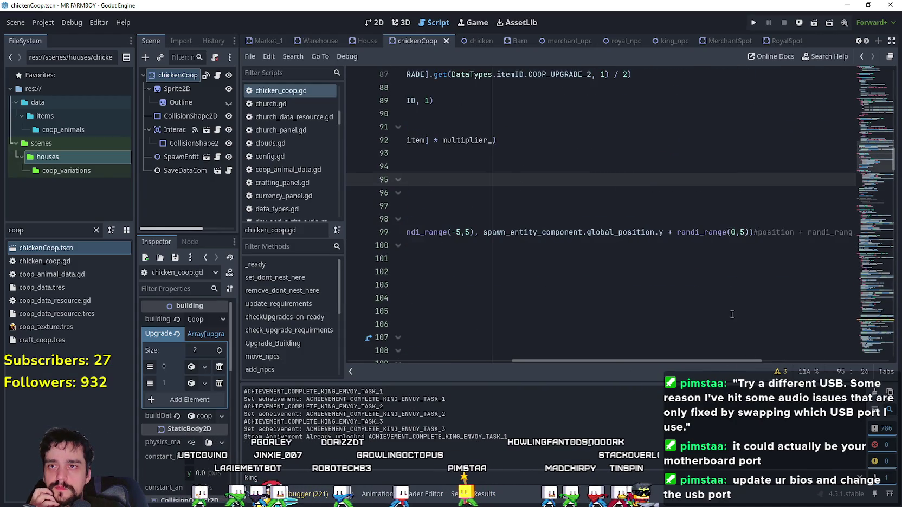
pyautogui.scroll(6, 731, 315)
pyautogui.scroll(1, 731, 315)
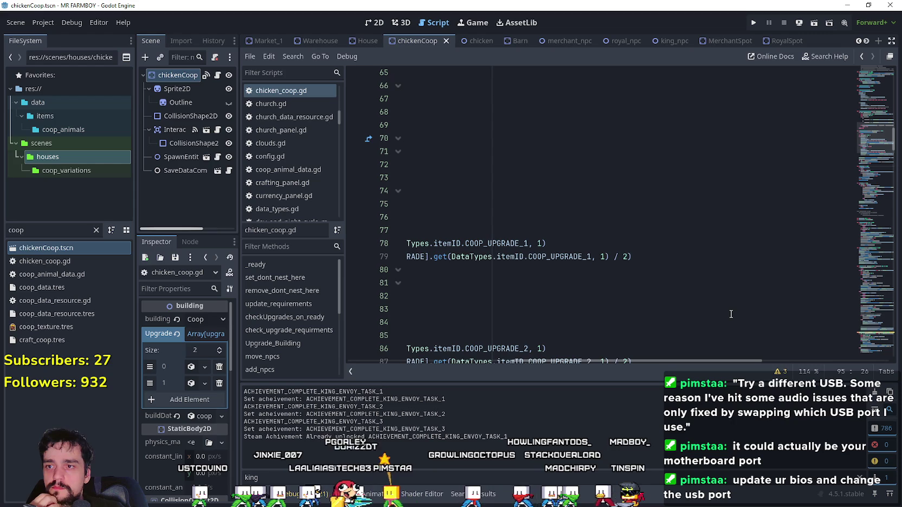
pyautogui.scroll(2, 729, 312)
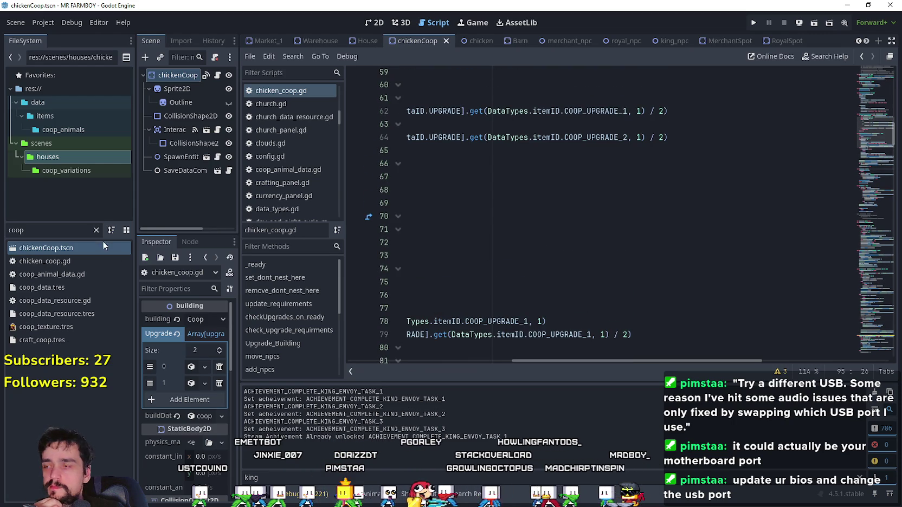
pyautogui.click(34, 230)
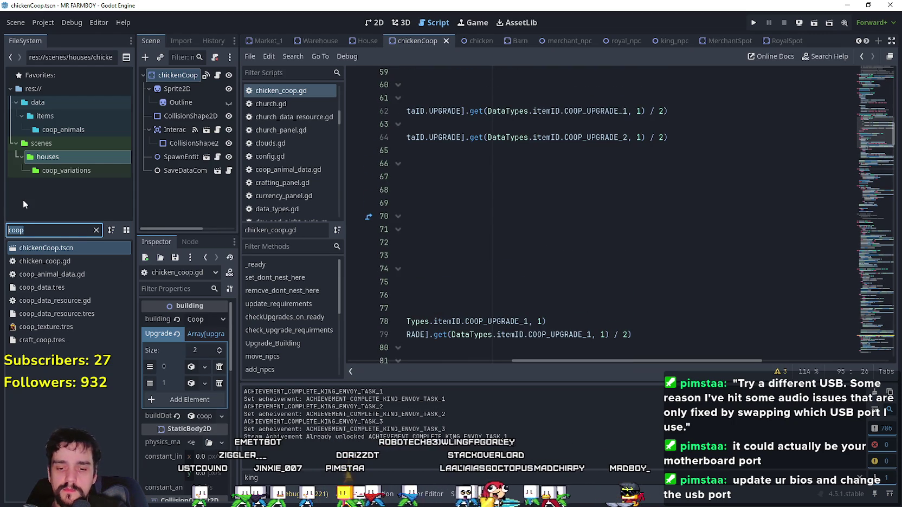
pyautogui.write('barn')
pyautogui.doubleClick(55, 261)
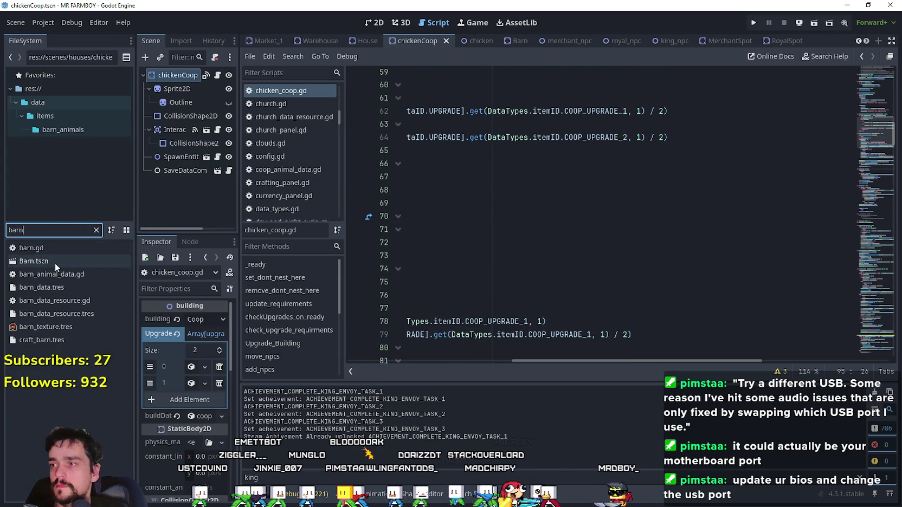
pyautogui.click(217, 75)
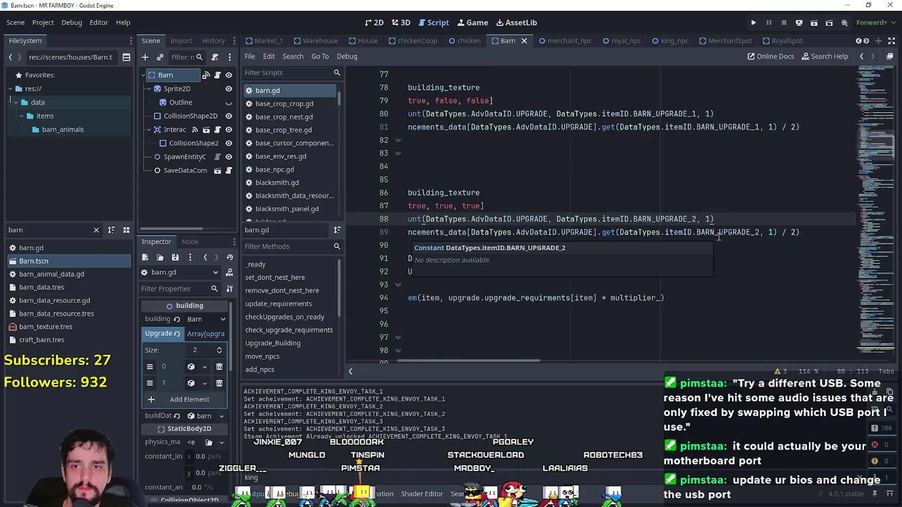
# Step: Filter the FileSystem for 'inn' and pick the Inn scene
pyautogui.click(52, 230)
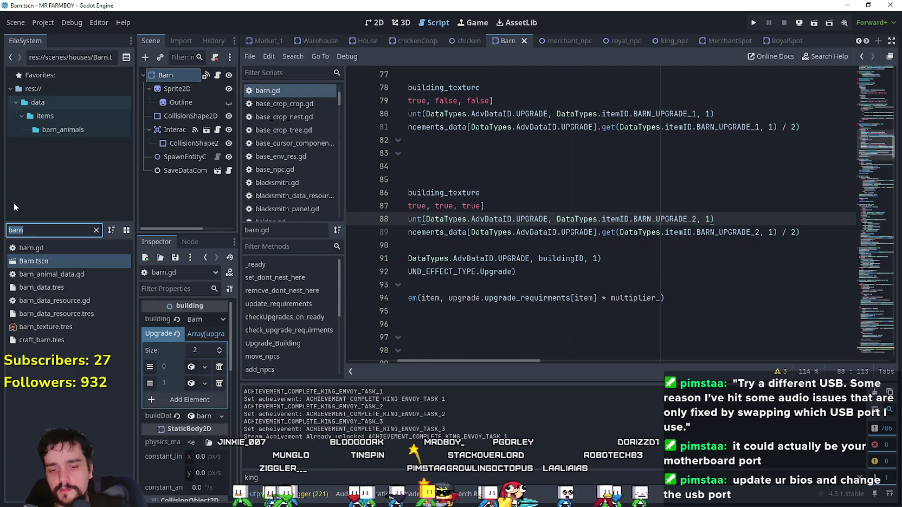
pyautogui.write('inn')
pyautogui.click(54, 276)
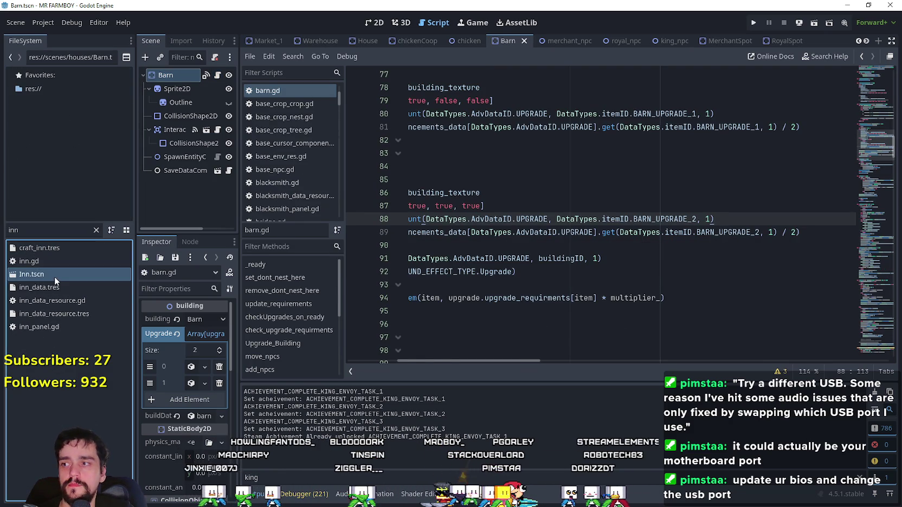
# Step: Open Inn.tscn and its inn.gd script around lines 42–44, save the scene, and select the file filter
pyautogui.doubleClick(54, 274)
pyautogui.click(220, 73)
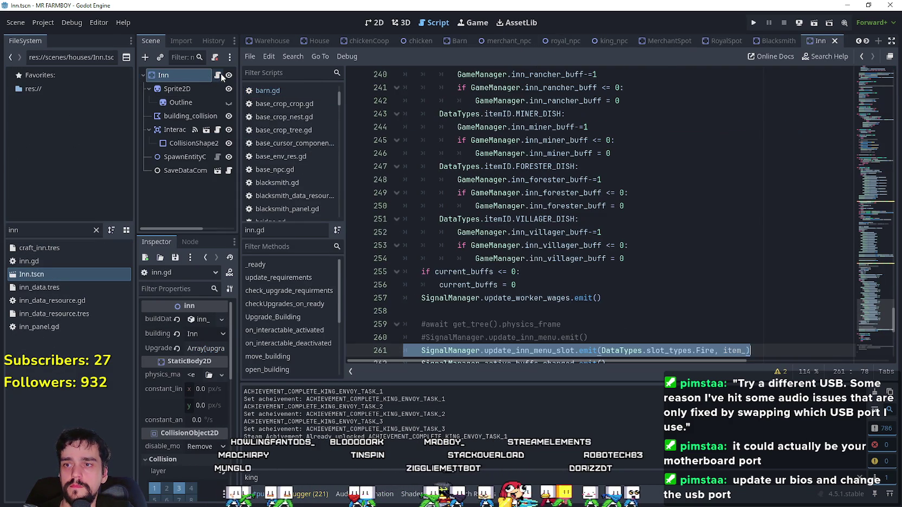
pyautogui.moveTo(870, 322); pyautogui.dragTo(867, 120)
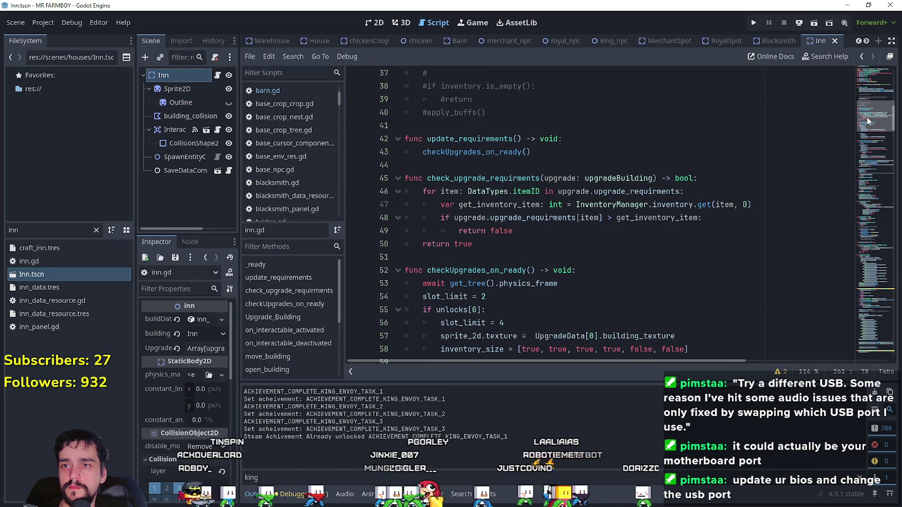
pyautogui.click(623, 162)
pyautogui.hotkey('ctrl', 's')
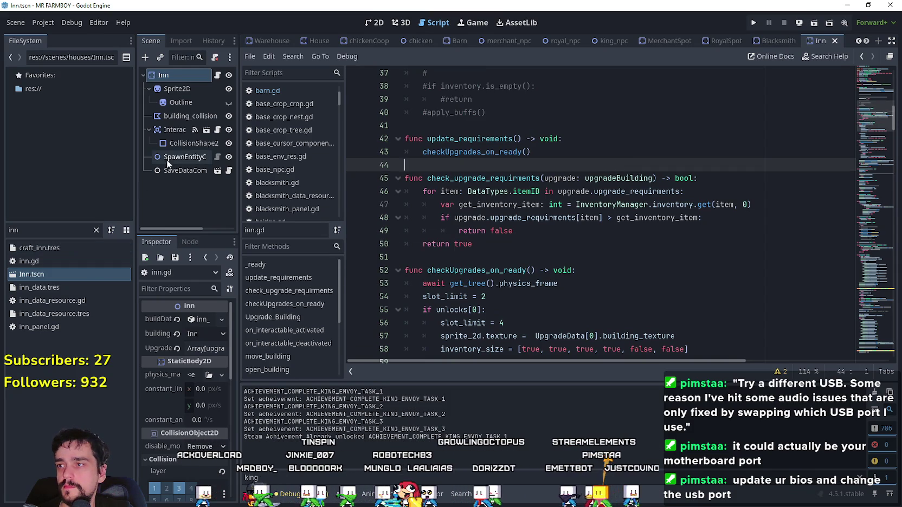
pyautogui.doubleClick(30, 230)
# Step: Filter the files for 'barn' and open Barn.tscn with its barn.gd script
pyautogui.write('barn')
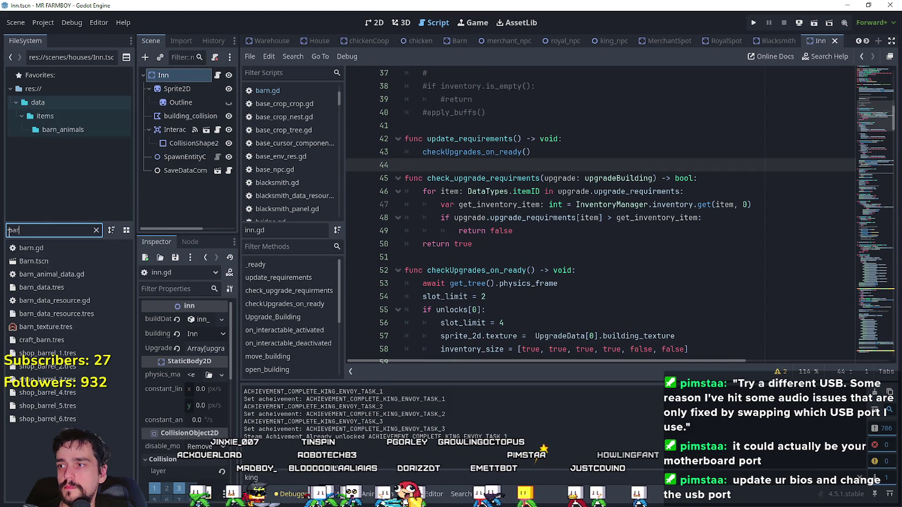
pyautogui.click(63, 263)
pyautogui.doubleClick(61, 263)
pyautogui.click(207, 75)
# Step: Review barn.gd's check_upgrade_requirments function, selecting lines 61–70
pyautogui.keyDown('shift'); pyautogui.click(404, 166); pyautogui.keyUp('shift')
pyautogui.scroll(8, 468, 270)
pyautogui.click(475, 315)
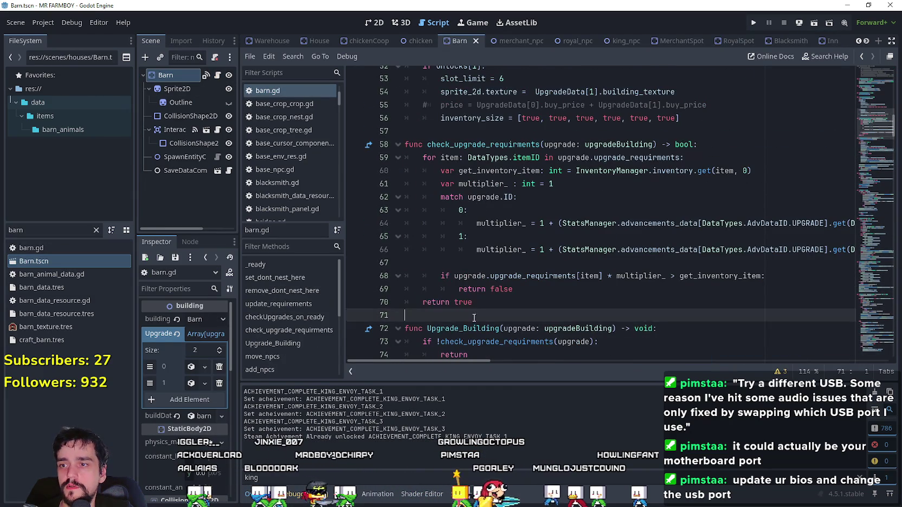
pyautogui.scroll(4, 483, 276)
pyautogui.scroll(2, 482, 275)
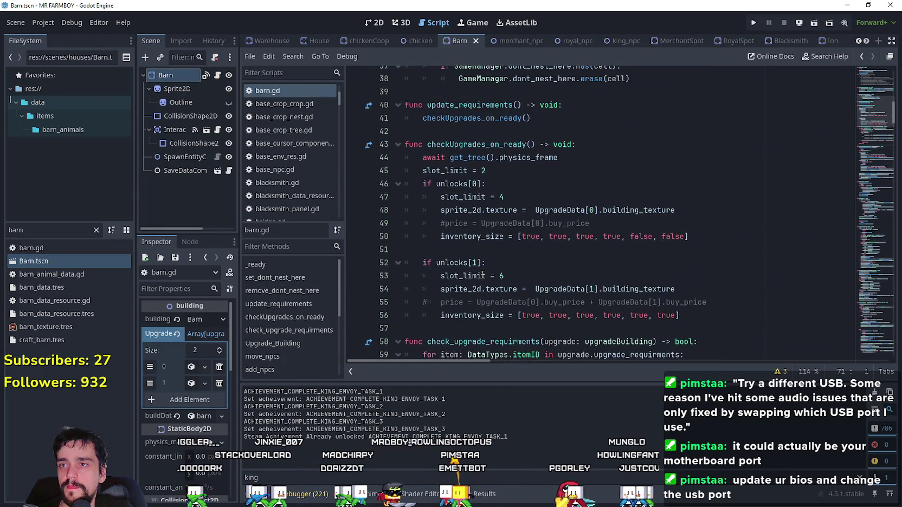
pyautogui.scroll(-5, 482, 271)
pyautogui.scroll(-1, 483, 260)
pyautogui.moveTo(483, 259)
pyautogui.mouseDown()
pyautogui.moveTo(434, 236)
pyautogui.moveTo(406, 145)
pyautogui.mouseUp()
pyautogui.moveTo(467, 360)
pyautogui.mouseDown()
pyautogui.moveTo(559, 365)
pyautogui.moveTo(380, 358)
pyautogui.mouseUp()
pyautogui.click(513, 278)
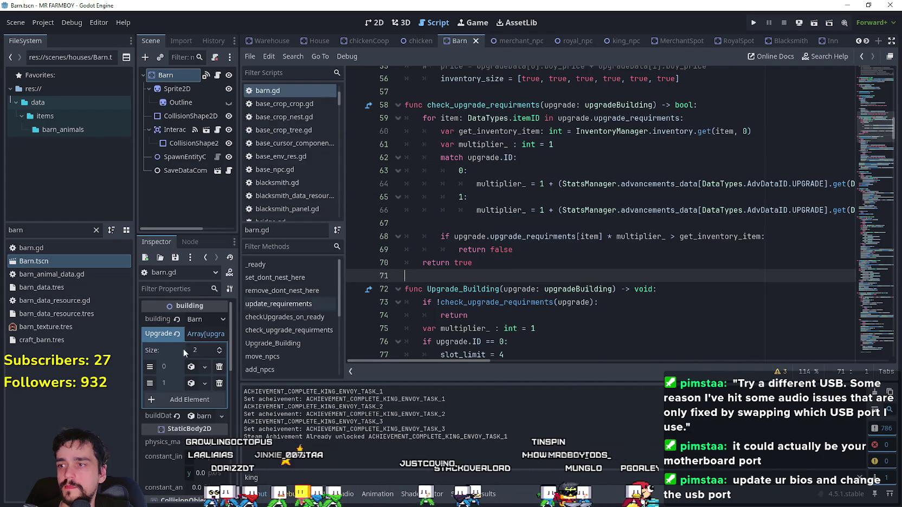
# Step: Widen the Inspector and expand, then collapse, UpgradeData element 0
pyautogui.moveTo(237, 365); pyautogui.dragTo(364, 369)
pyautogui.click(279, 370)
pyautogui.click(279, 371)
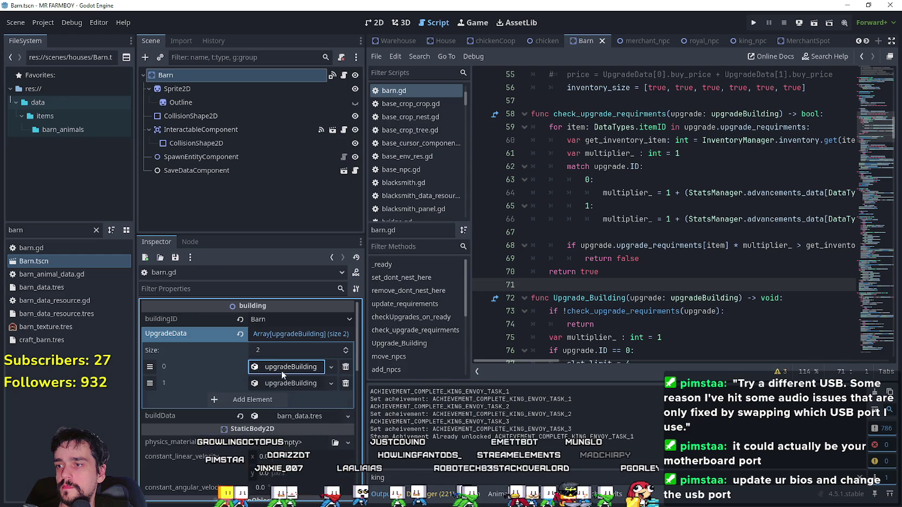
# Step: Reselect the check_upgrade_requirments lines, then clear the 'barn' file filter
pyautogui.moveTo(635, 270)
pyautogui.mouseDown()
pyautogui.moveTo(602, 271)
pyautogui.moveTo(531, 115)
pyautogui.mouseUp()
pyautogui.click(685, 263)
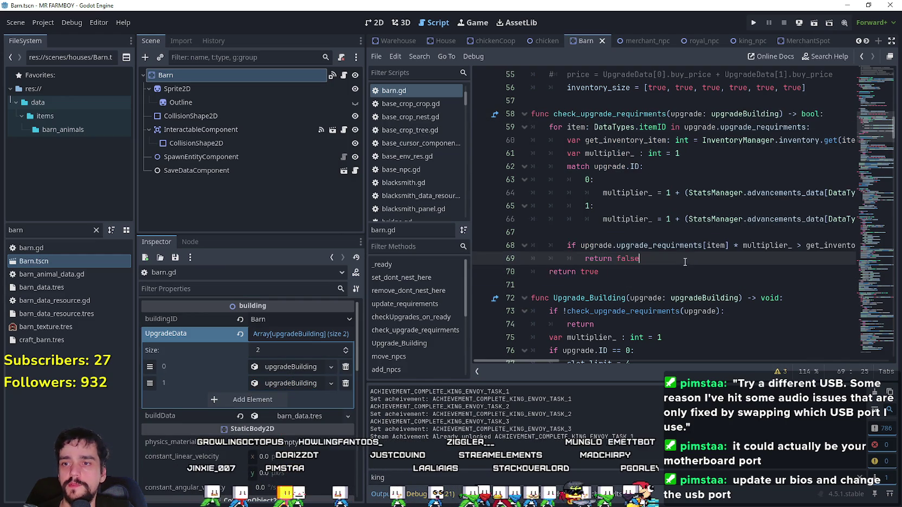
pyautogui.doubleClick(69, 230)
pyautogui.press('BackSpace')
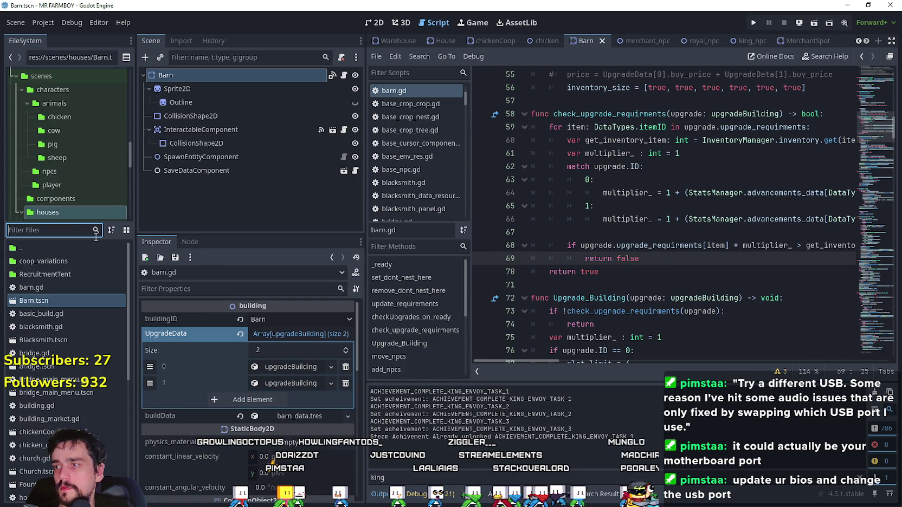
# Step: Filter the files for 'tool' and open tooltip_component_test.gd in the code view
pyautogui.write('tool')
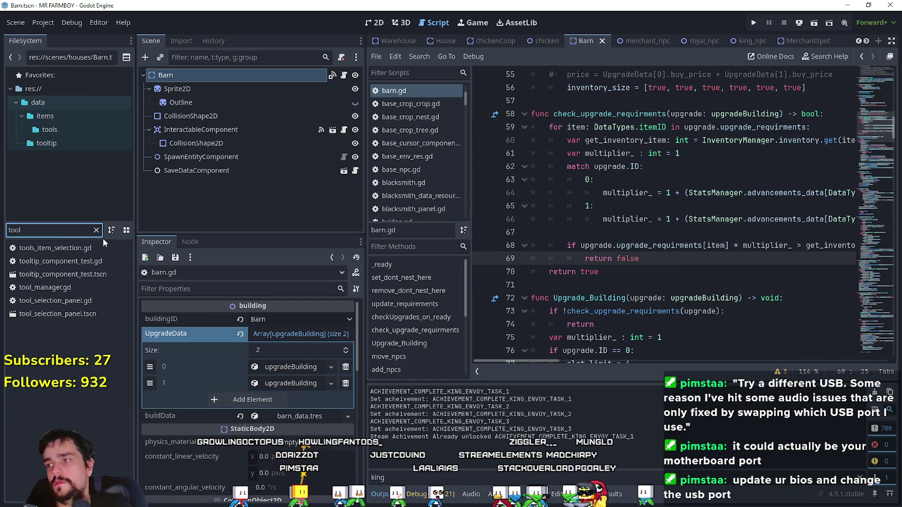
pyautogui.doubleClick(66, 262)
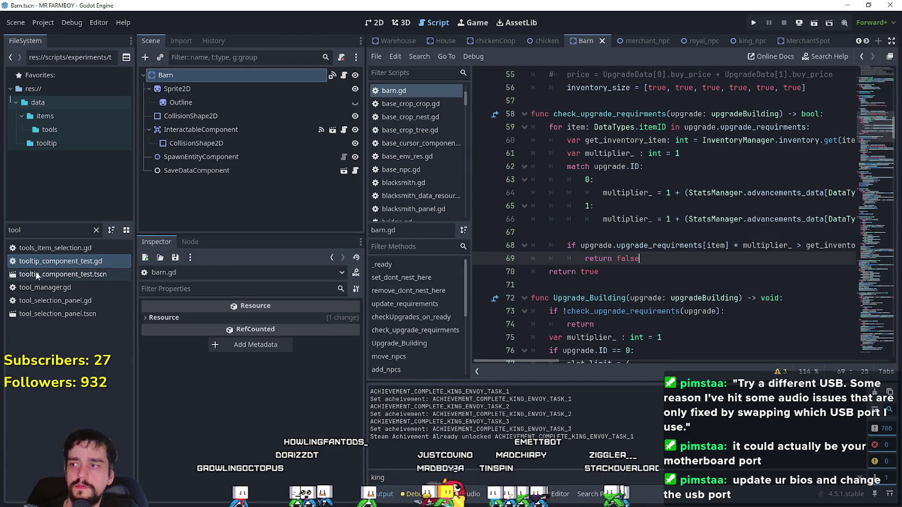
pyautogui.doubleClick(39, 265)
pyautogui.scroll(20, 781, 160)
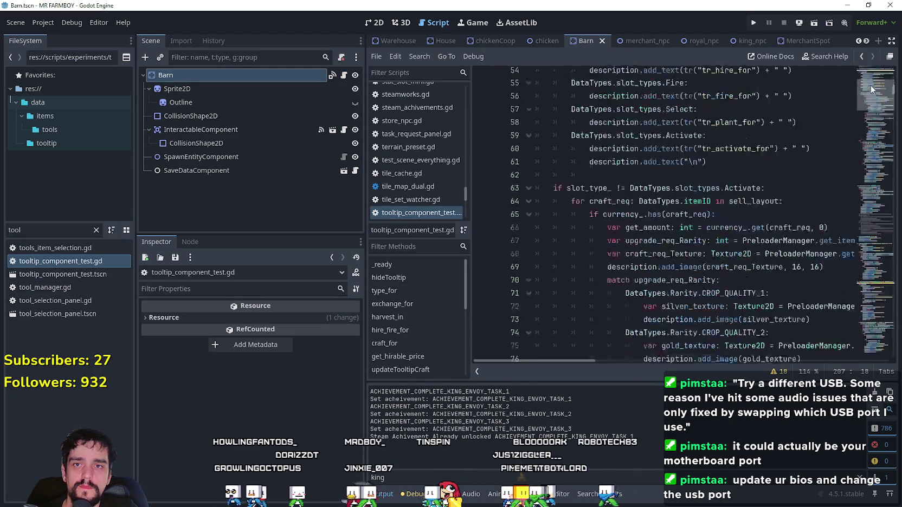
pyautogui.scroll(-6, 746, 217)
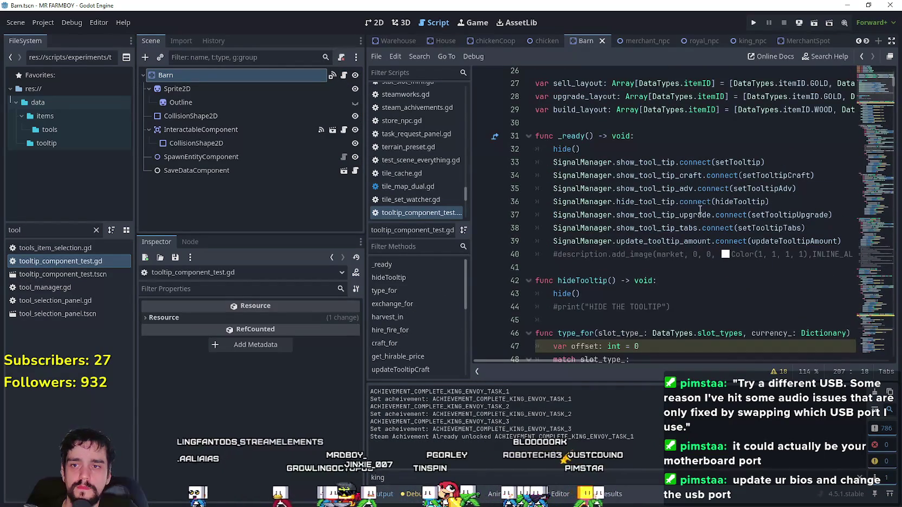
# Step: Jump to the setTooltipUpgrade definition, then to get_requirments_upgrade, and widen the code area
pyautogui.rightClick(762, 214)
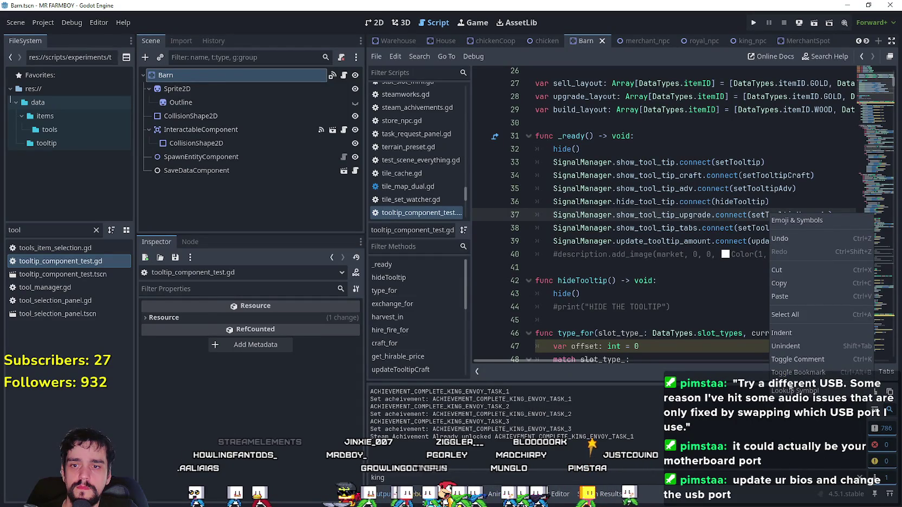
pyautogui.click(808, 391)
pyautogui.scroll(-3, 718, 260)
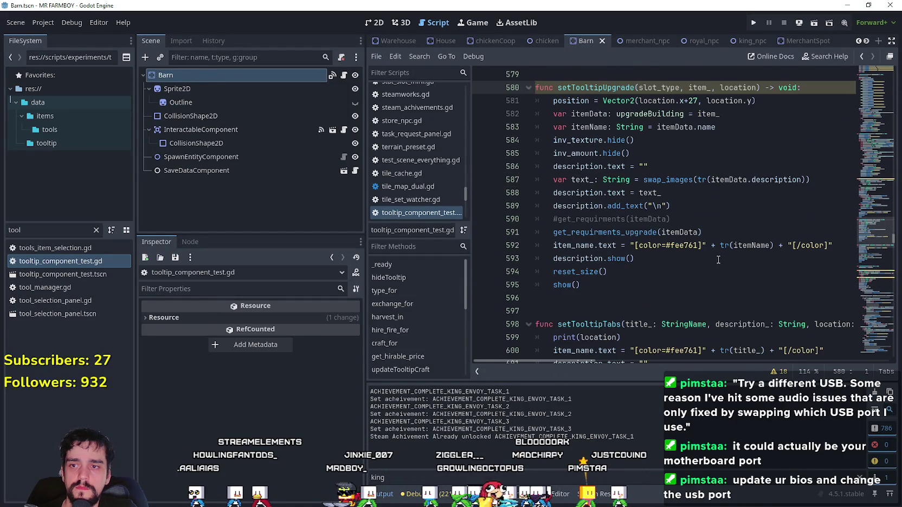
pyautogui.rightClick(640, 232)
pyautogui.click(685, 411)
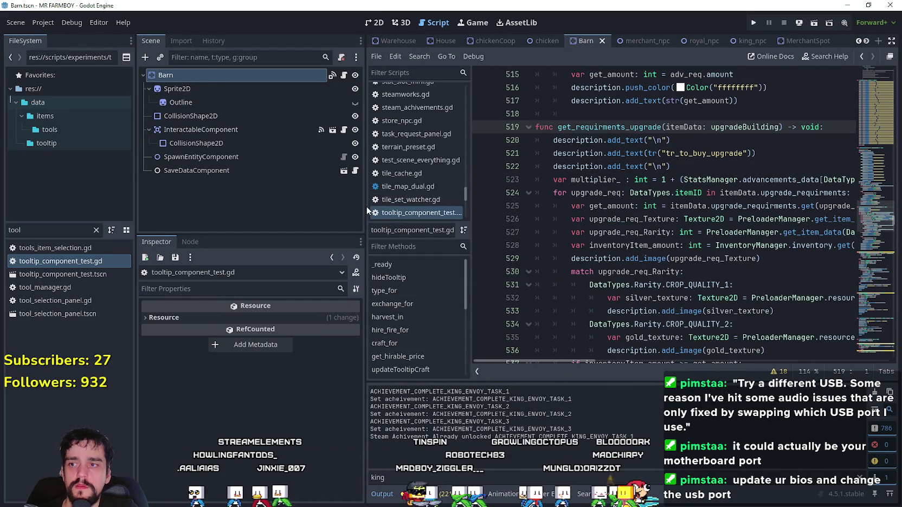
pyautogui.moveTo(363, 213); pyautogui.dragTo(306, 213)
# Step: Read through get_requirments_upgrade, selecting tr_to_buy_upgrade on line 521
pyautogui.click(745, 167)
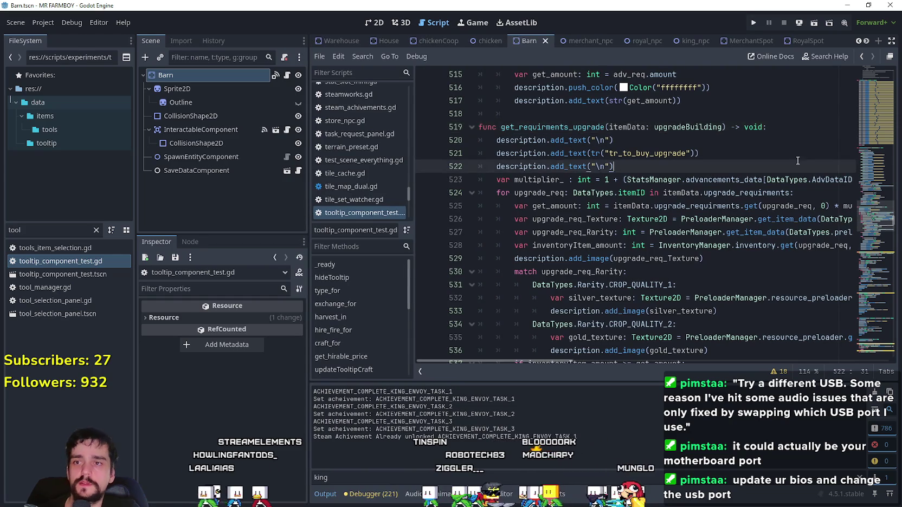
pyautogui.scroll(-1, 747, 175)
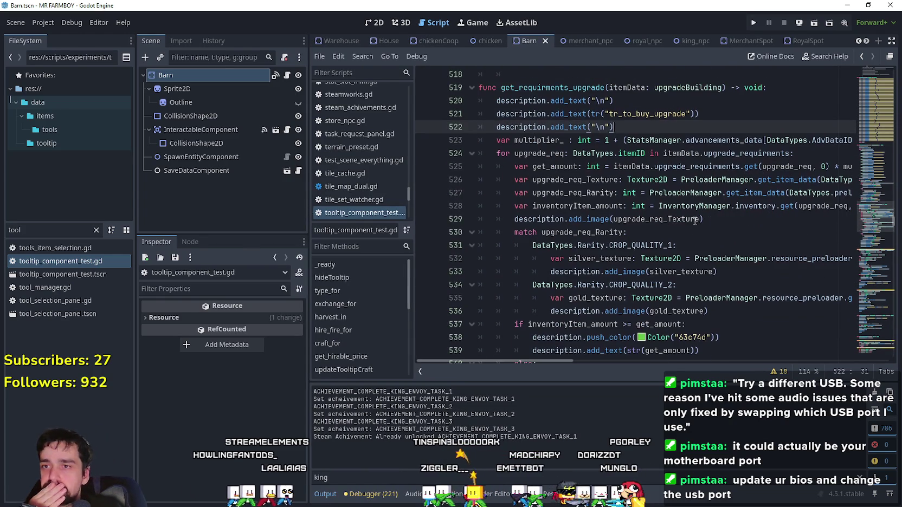
pyautogui.scroll(-4, 709, 228)
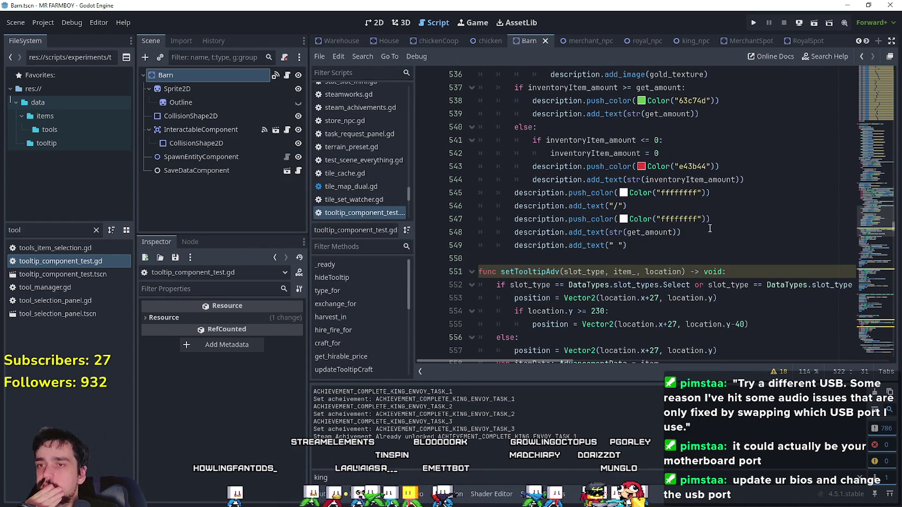
pyautogui.scroll(4, 709, 228)
pyautogui.scroll(1, 709, 230)
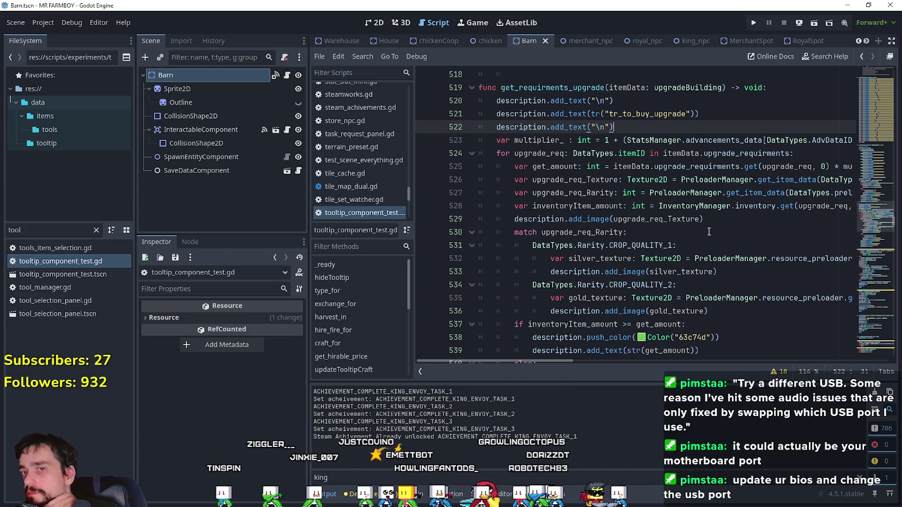
pyautogui.scroll(1, 709, 231)
pyautogui.scroll(2, 709, 231)
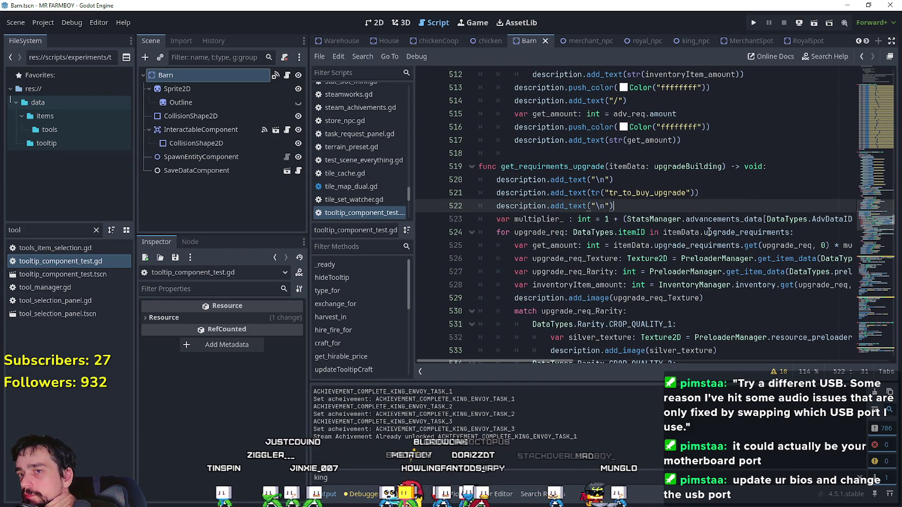
pyautogui.doubleClick(660, 194)
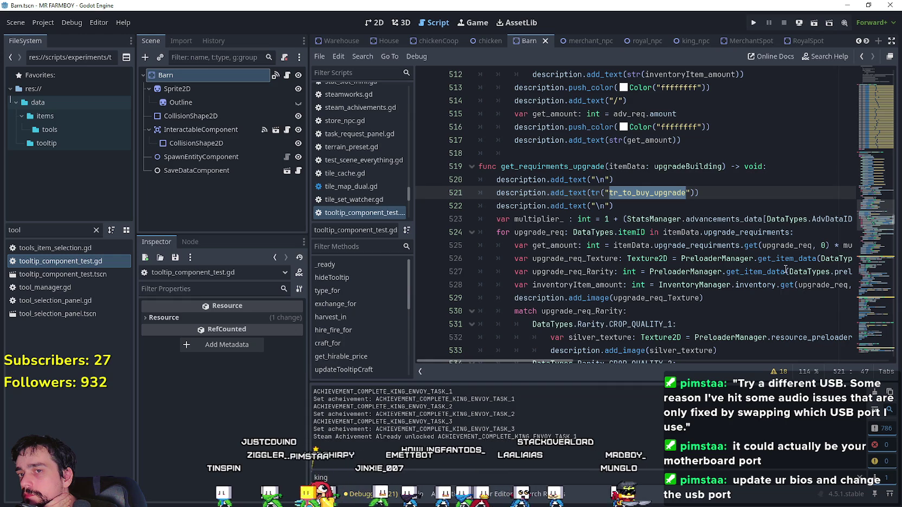
pyautogui.moveTo(569, 359)
pyautogui.mouseDown()
pyautogui.moveTo(634, 360)
pyautogui.moveTo(515, 344)
pyautogui.mouseUp()
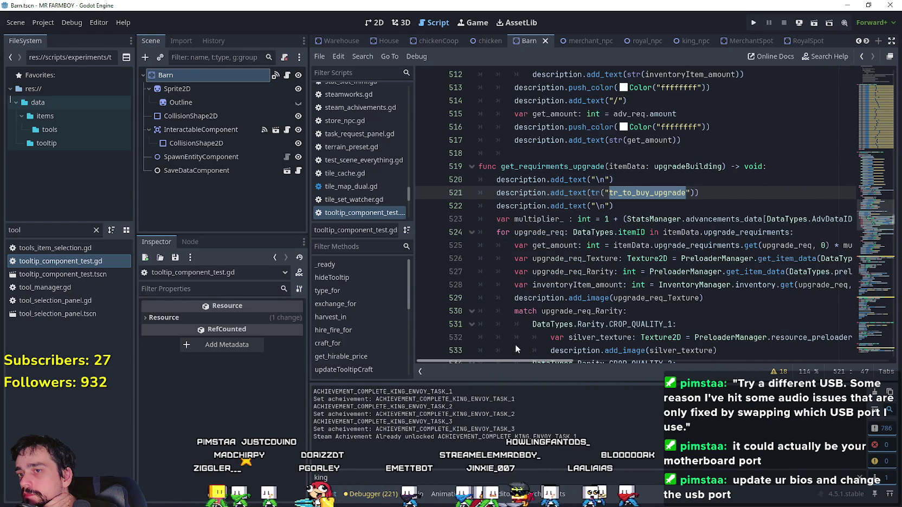
# Step: Select multiplier_ on line 523 and scroll around to inspect the function
pyautogui.doubleClick(538, 219)
pyautogui.scroll(-1, 601, 276)
pyautogui.scroll(-8, 602, 276)
pyautogui.scroll(4, 649, 286)
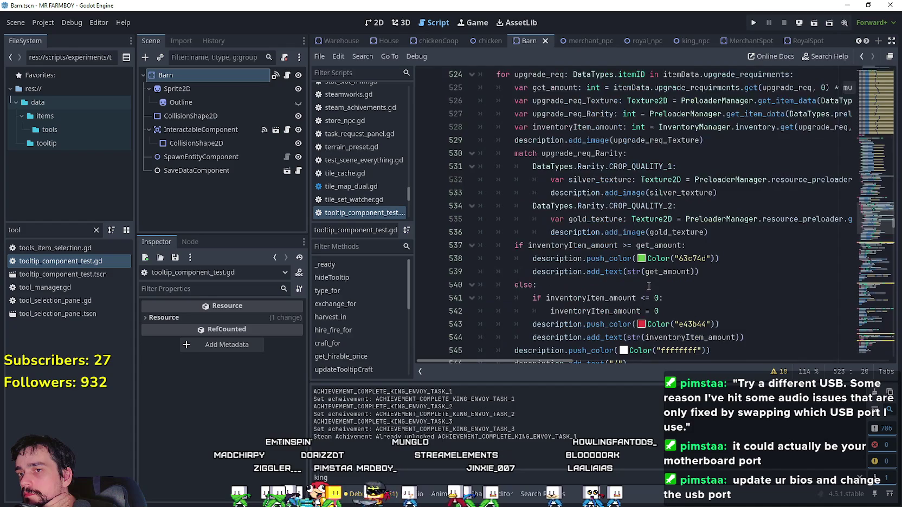
pyautogui.scroll(2, 648, 286)
pyautogui.moveTo(553, 361)
pyautogui.mouseDown()
pyautogui.moveTo(646, 356)
pyautogui.moveTo(528, 340)
pyautogui.mouseUp()
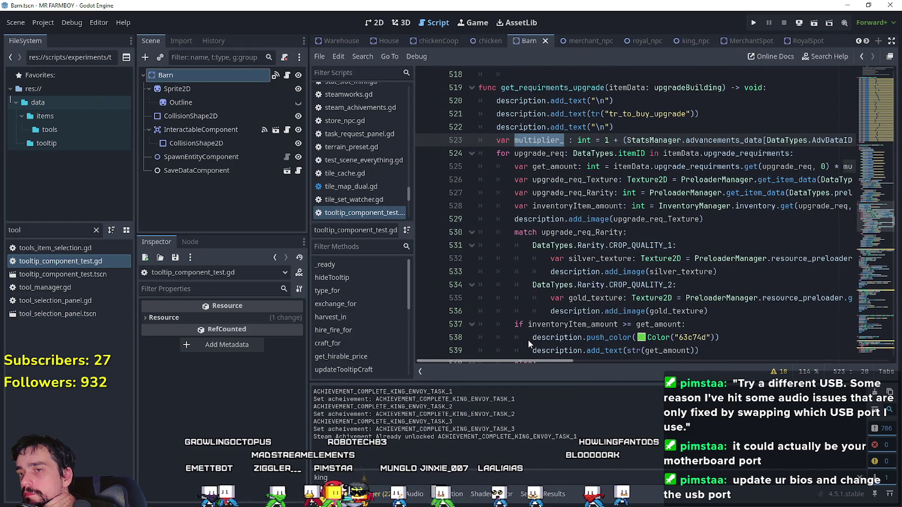
pyautogui.hscroll(4, 594, 339)
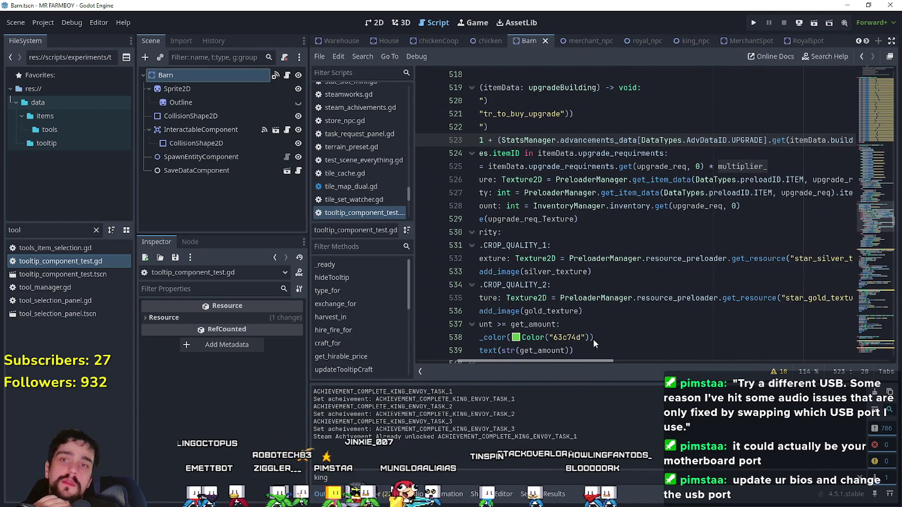
pyautogui.hscroll(-4, 541, 336)
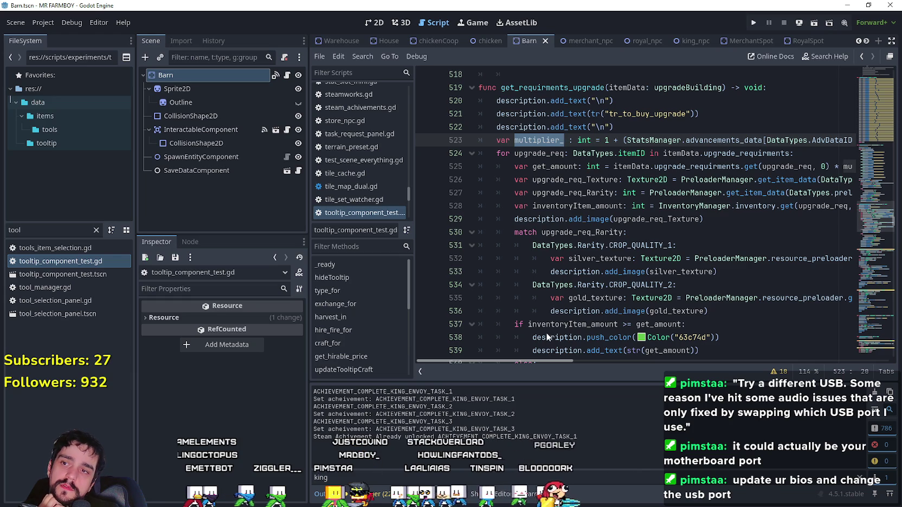
pyautogui.hscroll(4, 612, 343)
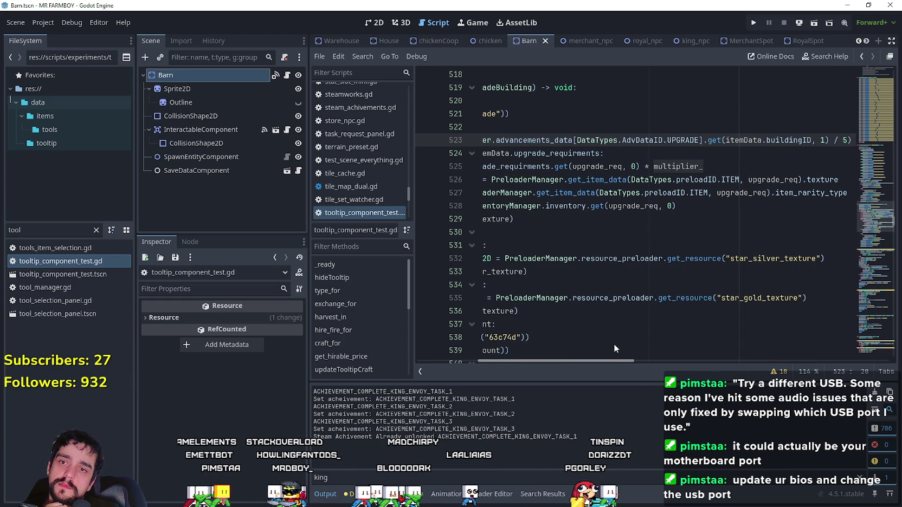
pyautogui.hscroll(-4, 561, 335)
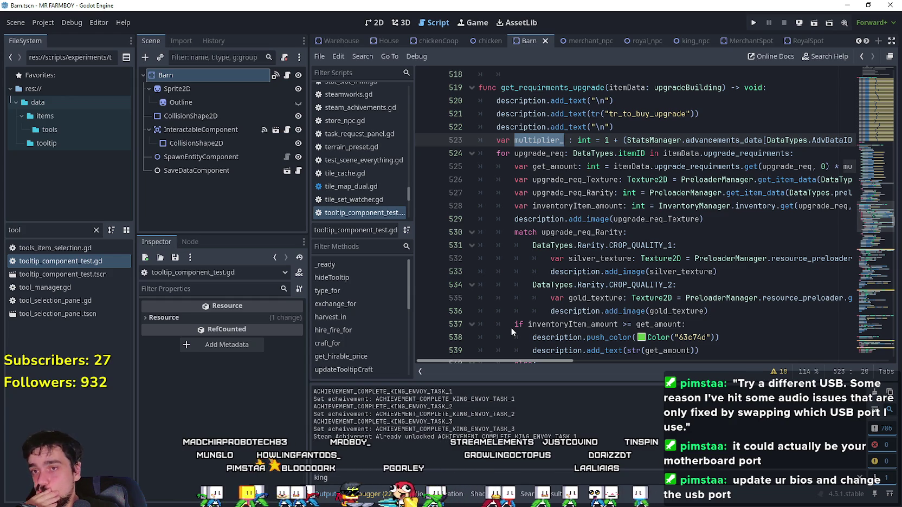
pyautogui.scroll(-2, 526, 316)
pyautogui.scroll(6, 525, 316)
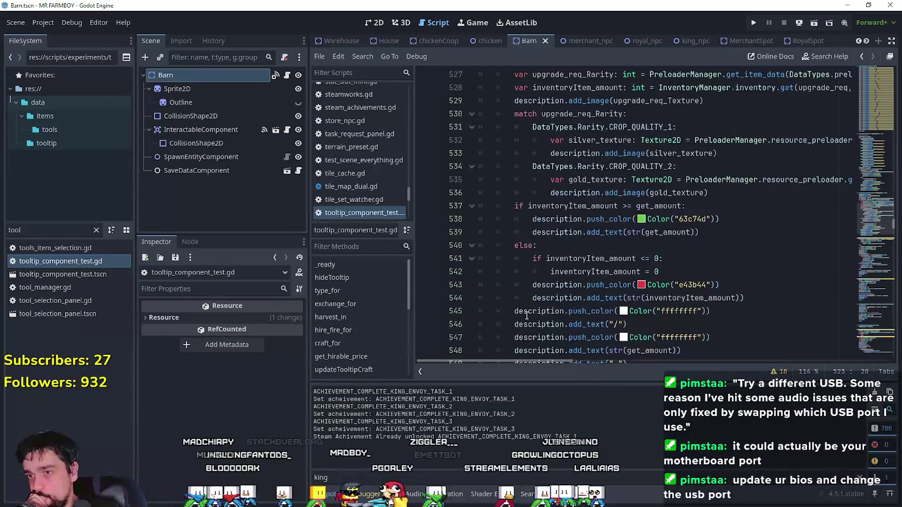
# Step: Clear the indentation on line 518 and add an extra blank line before get_requirments_upgrade
pyautogui.click(649, 272)
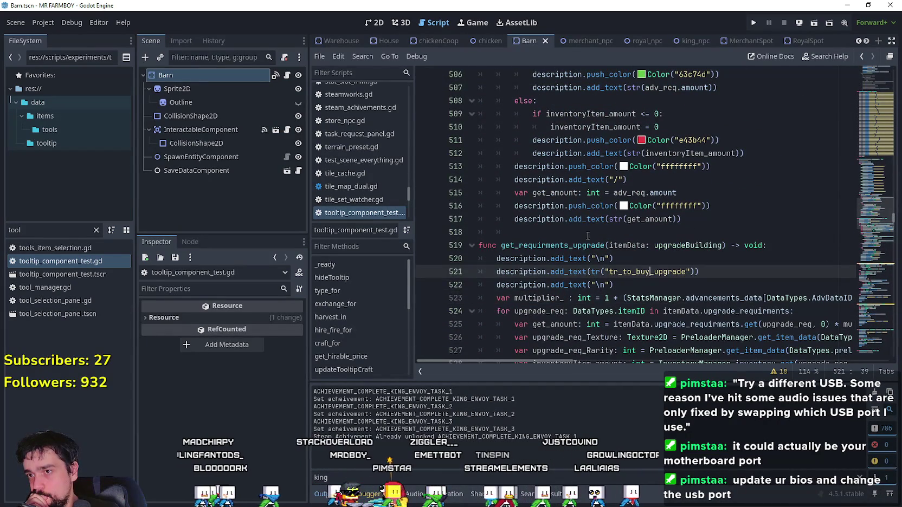
pyautogui.press('Up')
pyautogui.press('Up')
pyautogui.press('Up')
pyautogui.scroll(-2, 596, 244)
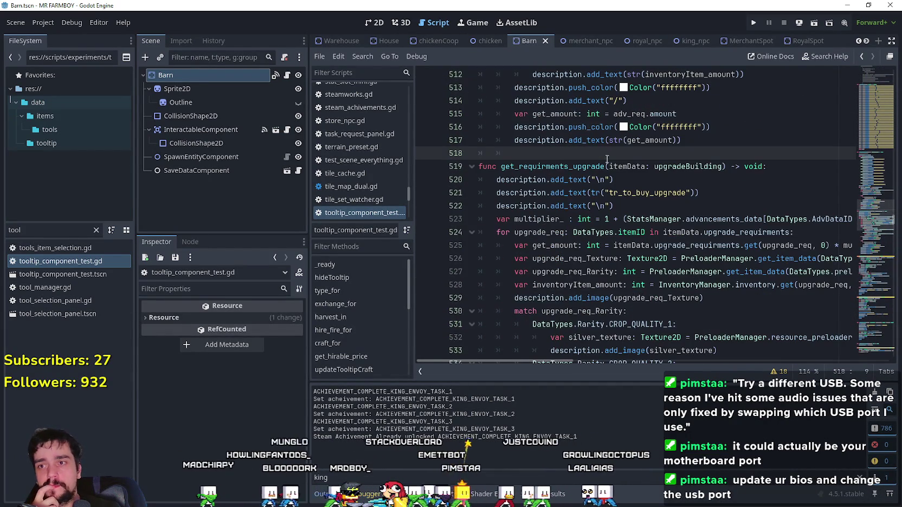
pyautogui.moveTo(514, 153); pyautogui.dragTo(433, 153)
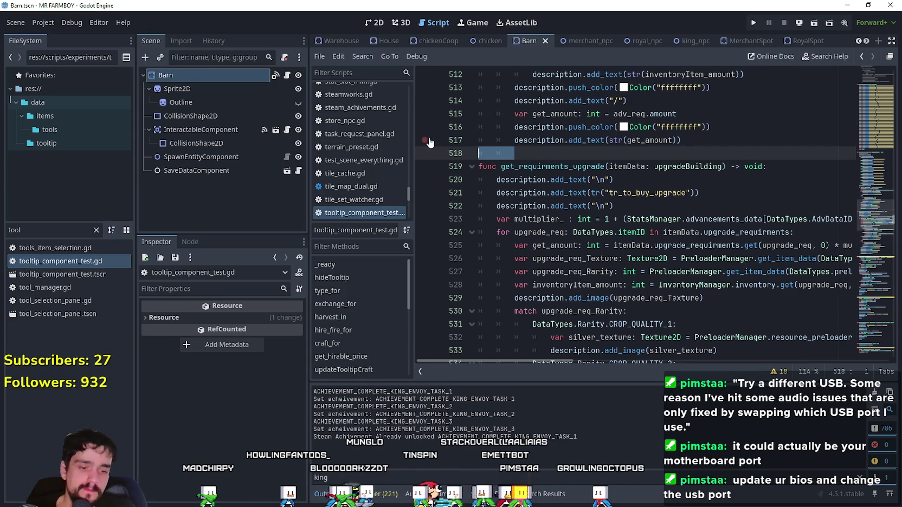
pyautogui.press('BackSpace')
pyautogui.press('Return')
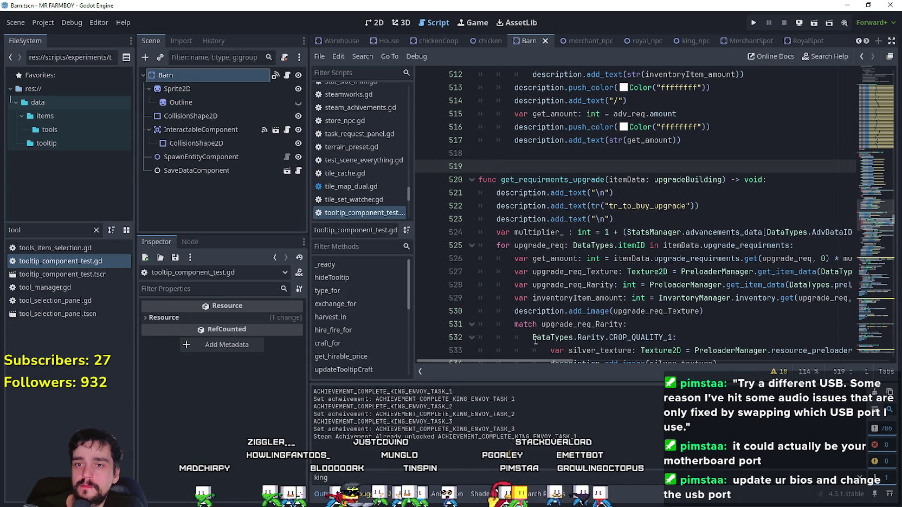
# Step: Place the caret on blank line 518 and save the project
pyautogui.hscroll(5, 574, 360)
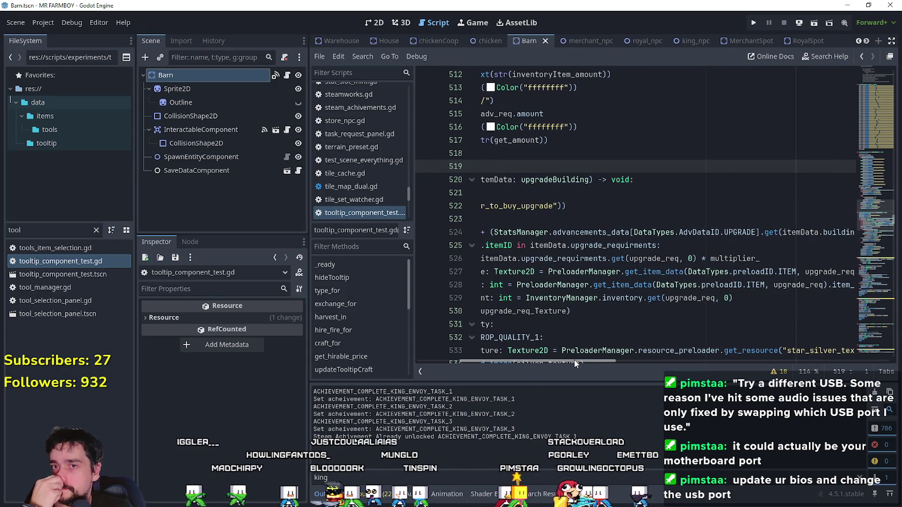
pyautogui.moveTo(575, 359)
pyautogui.mouseDown()
pyautogui.moveTo(682, 367)
pyautogui.moveTo(491, 336)
pyautogui.mouseUp()
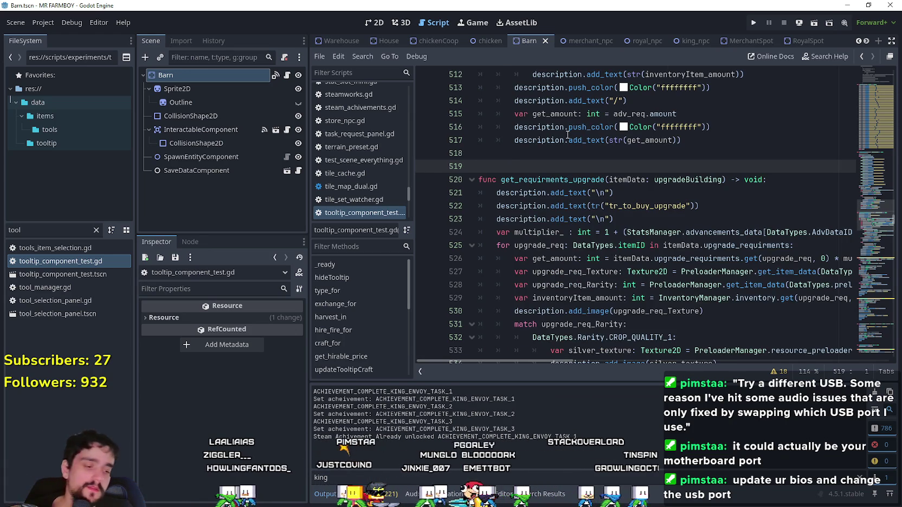
pyautogui.moveTo(623, 118)
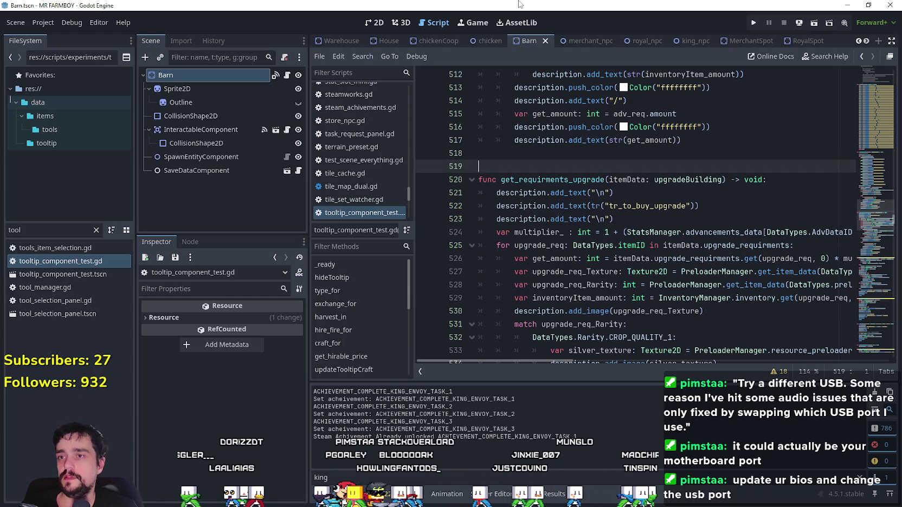
pyautogui.click(508, 158)
pyautogui.hotkey('ctrl', 's')
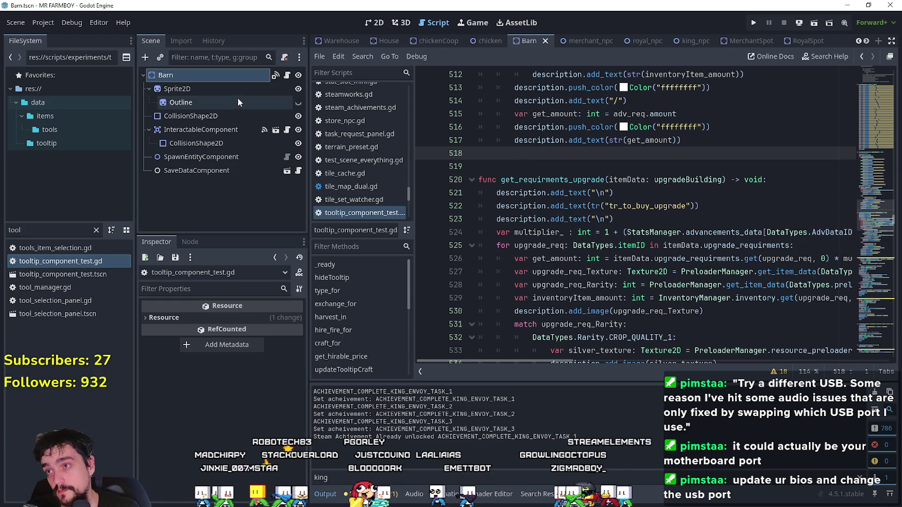
pyautogui.click(234, 79)
# Step: Expand the Barn's UpgradeData list, then filter files for 'upgrade' and pick upgrade_slot.gd
pyautogui.click(165, 334)
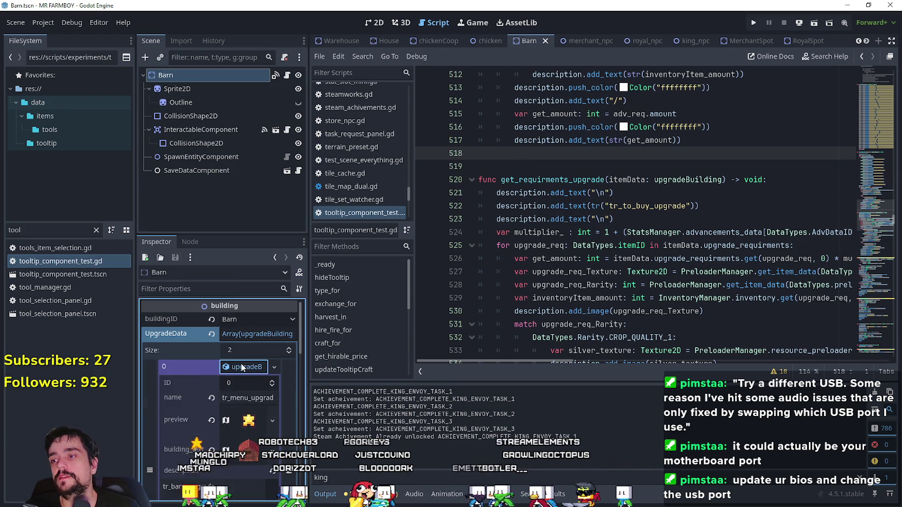
pyautogui.scroll(-3, 150, 420)
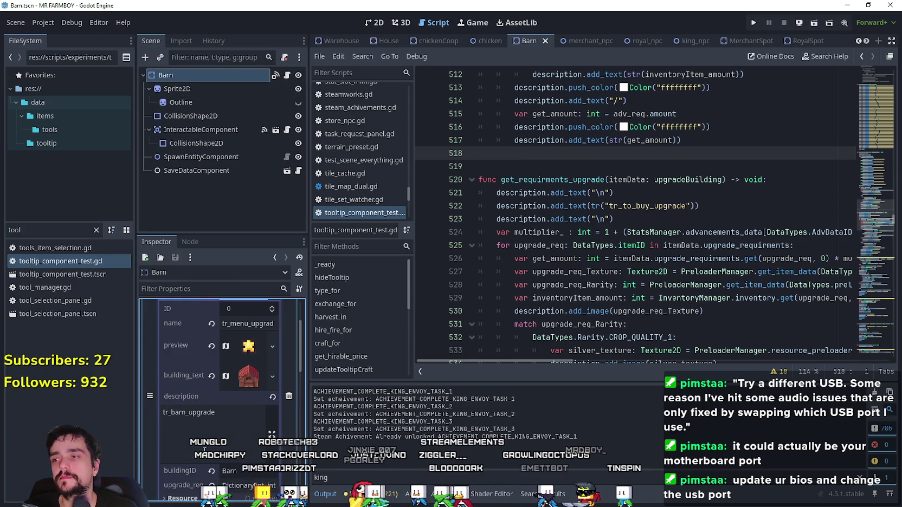
pyautogui.scroll(-2, 201, 450)
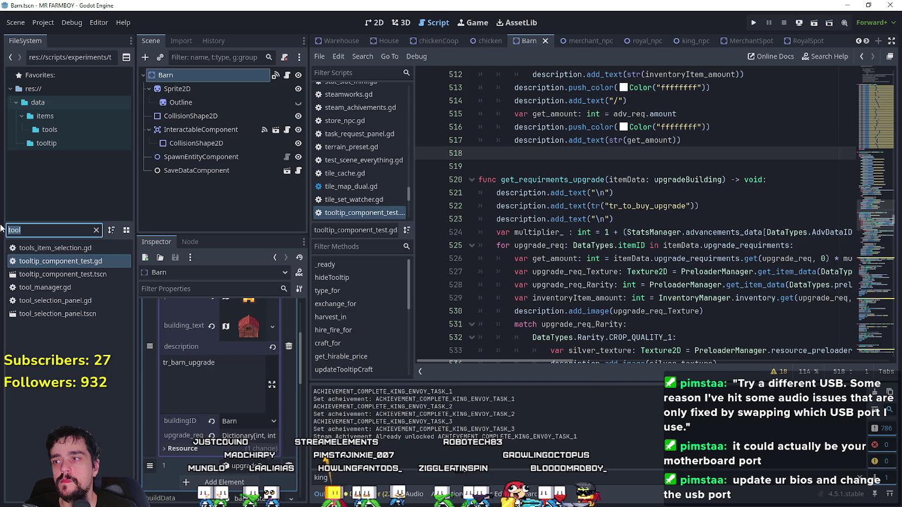
pyautogui.write('upgrade')
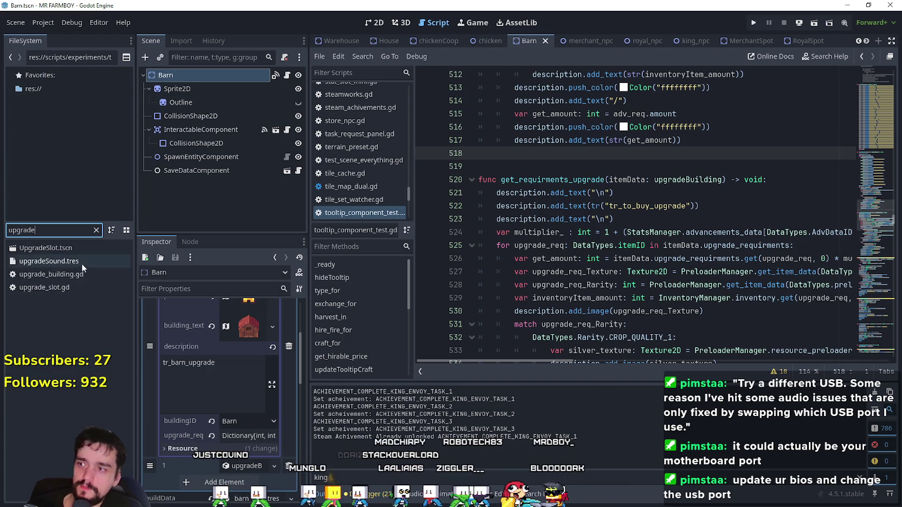
pyautogui.click(68, 288)
pyautogui.doubleClick(67, 287)
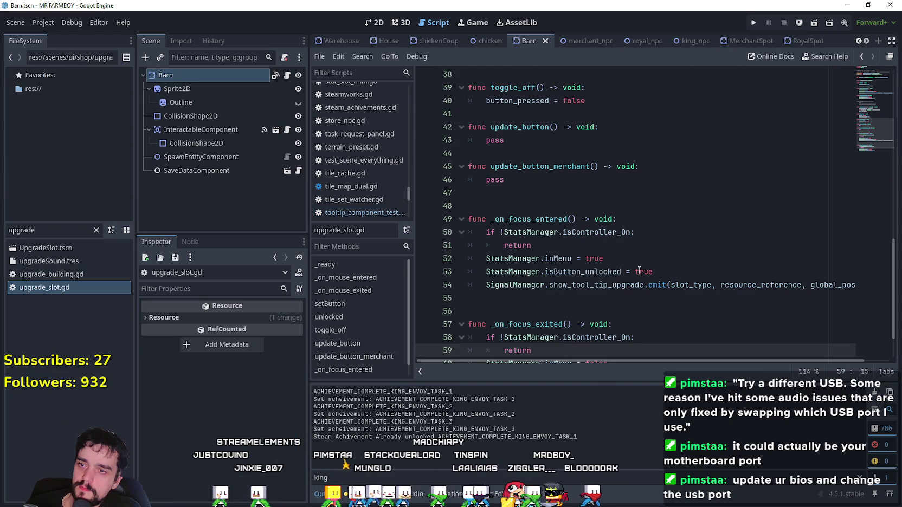
pyautogui.scroll(2, 577, 275)
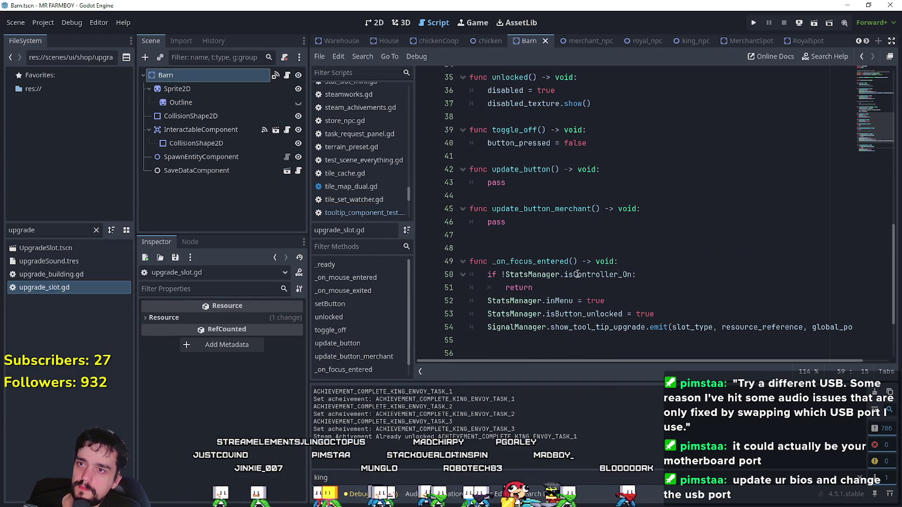
pyautogui.doubleClick(73, 274)
pyautogui.click(674, 183)
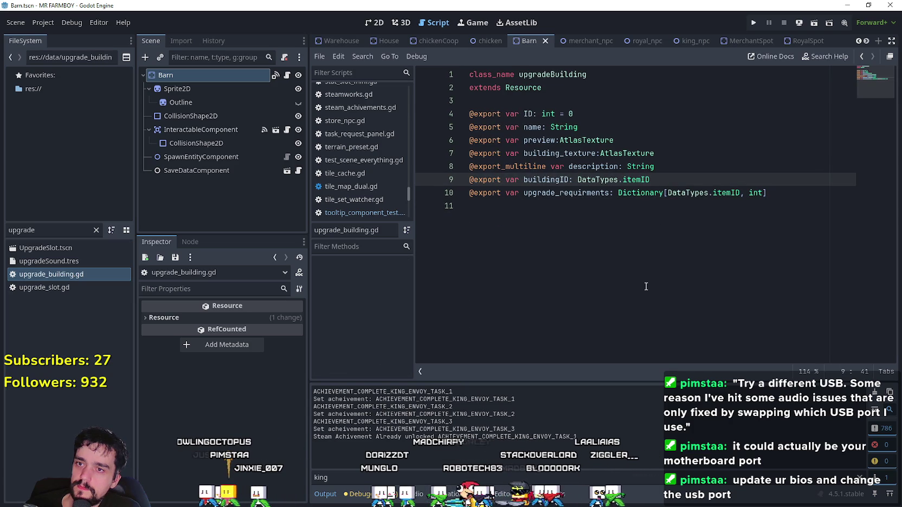
pyautogui.press('Return')
pyautogui.write('@export var buildingUpgradeTier: D')
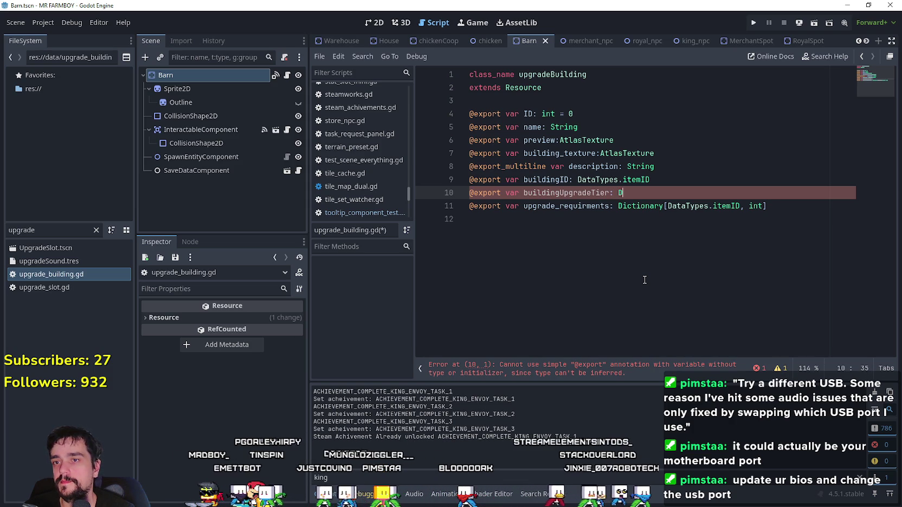
pyautogui.write('ata')
pyautogui.press('Return')
pyautogui.write('.itemID')
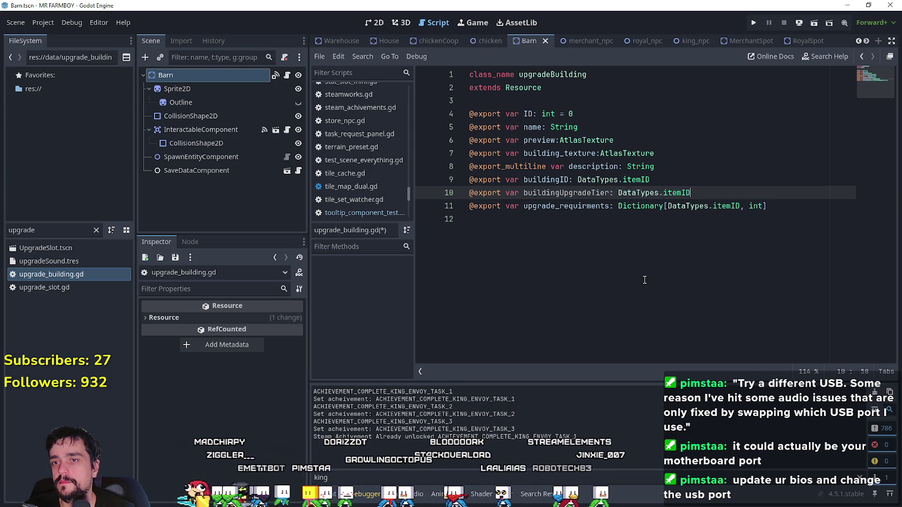
pyautogui.hotkey('ctrl', 's')
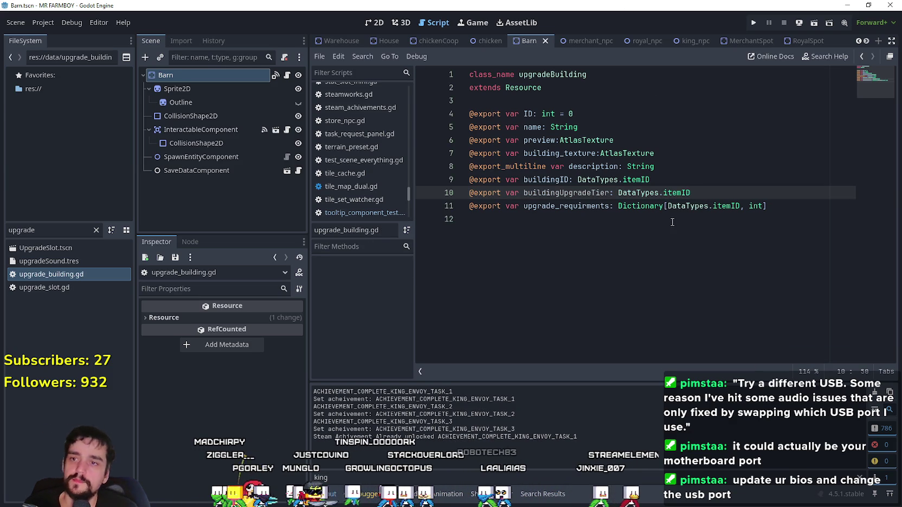
# Step: Select the Barn node and set the first UpgradeData entry's buildingUpgradeTier to Barn Upgrade 1
pyautogui.click(659, 222)
pyautogui.click(594, 192)
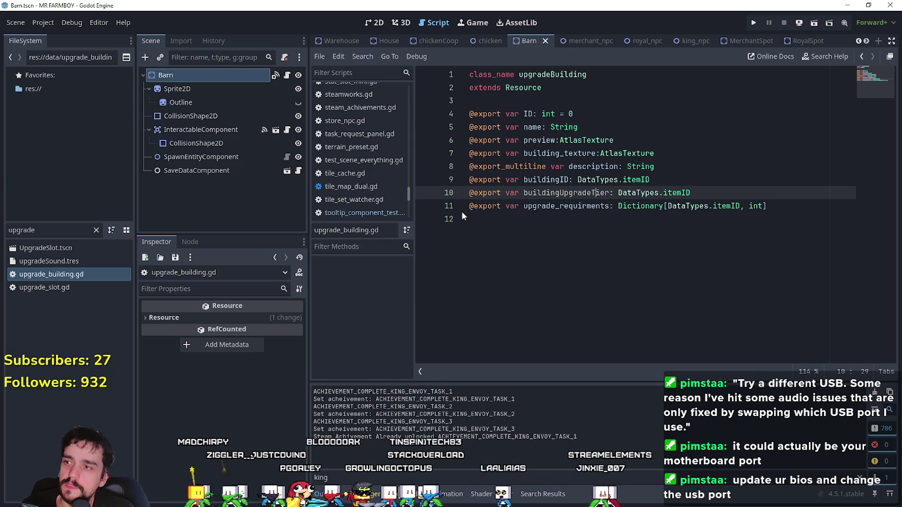
pyautogui.click(163, 74)
pyautogui.scroll(3, 248, 323)
pyautogui.click(249, 419)
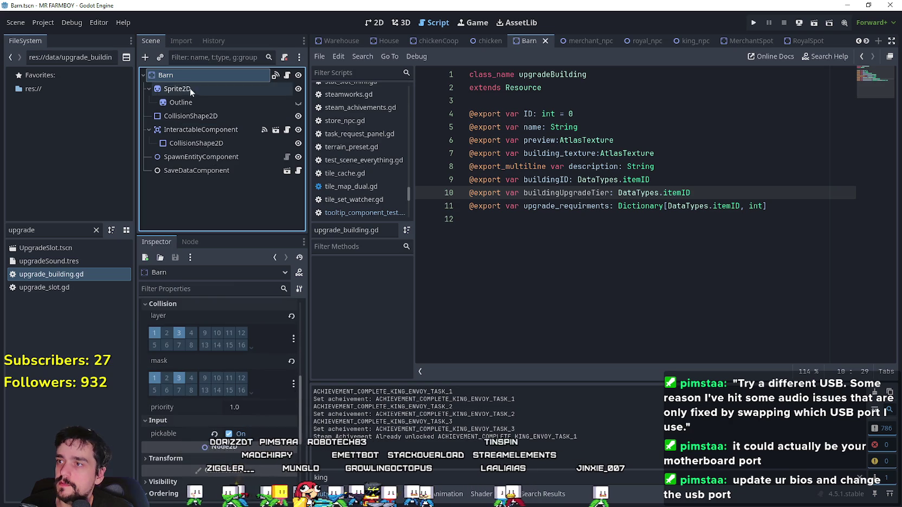
pyautogui.scroll(-2, 200, 435)
pyautogui.click(238, 371)
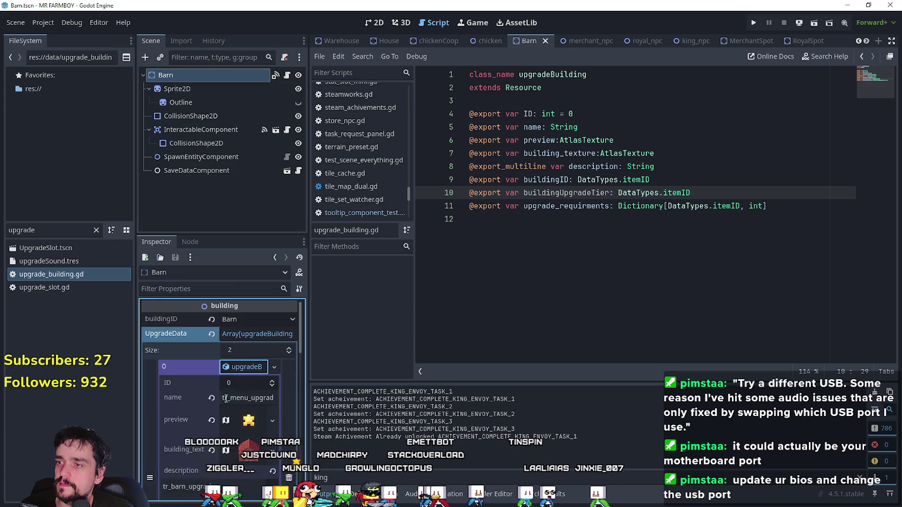
pyautogui.scroll(-5, 200, 400)
pyautogui.click(245, 387)
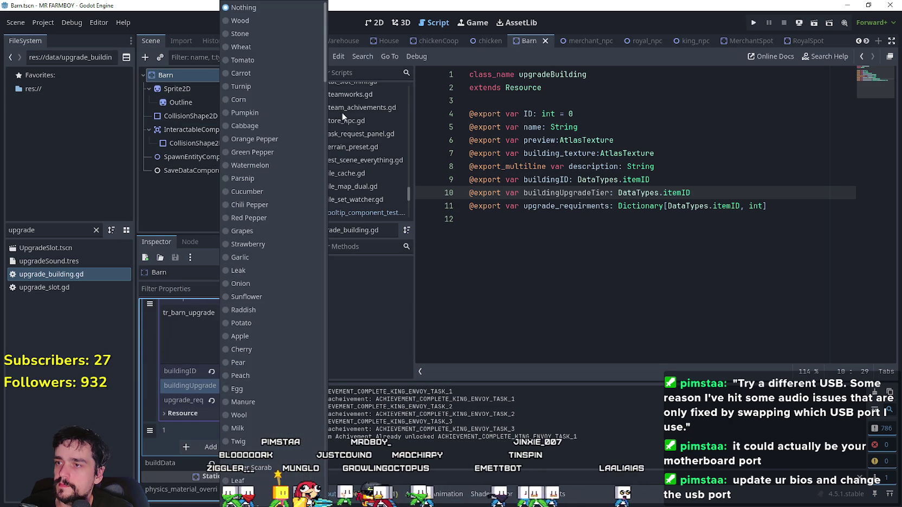
pyautogui.scroll(-5, 258, 380)
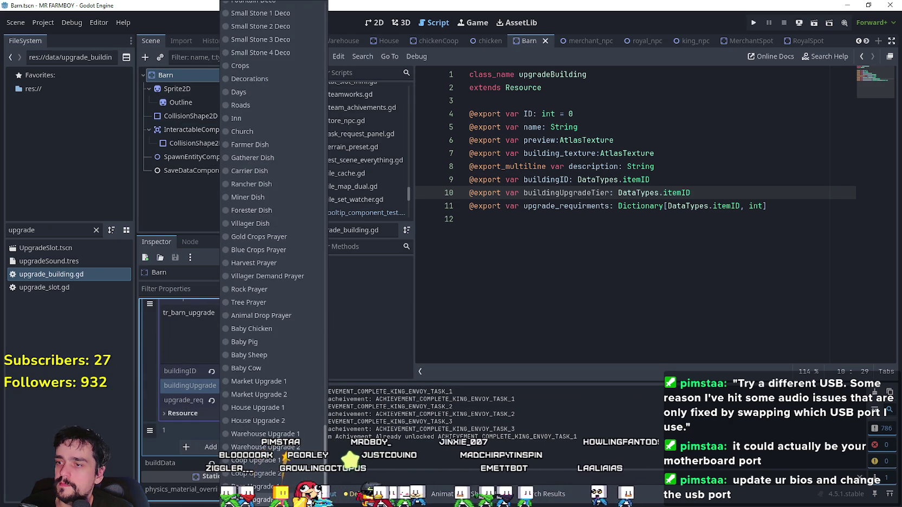
pyautogui.click(267, 487)
pyautogui.scroll(6, 258, 379)
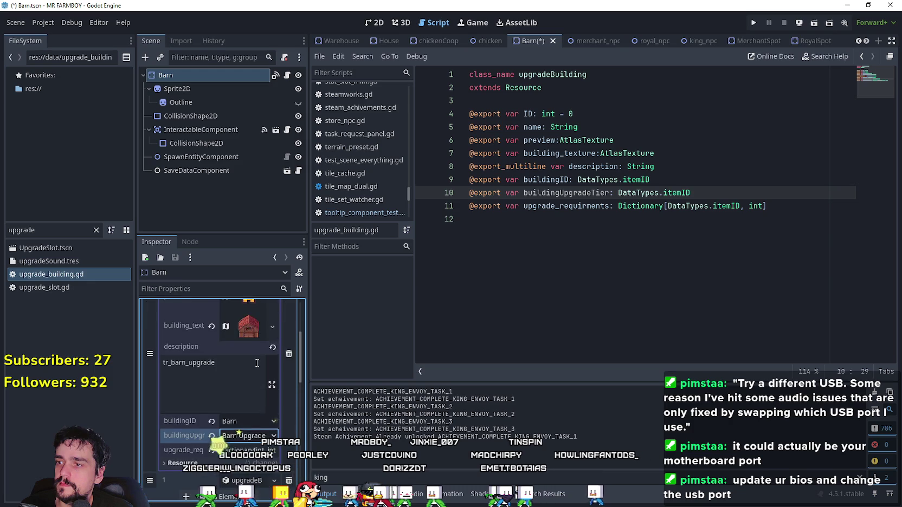
# Step: Set the second UpgradeData entry's buildingUpgradeTier to Barn Upgrade and save Barn.tscn
pyautogui.click(258, 337)
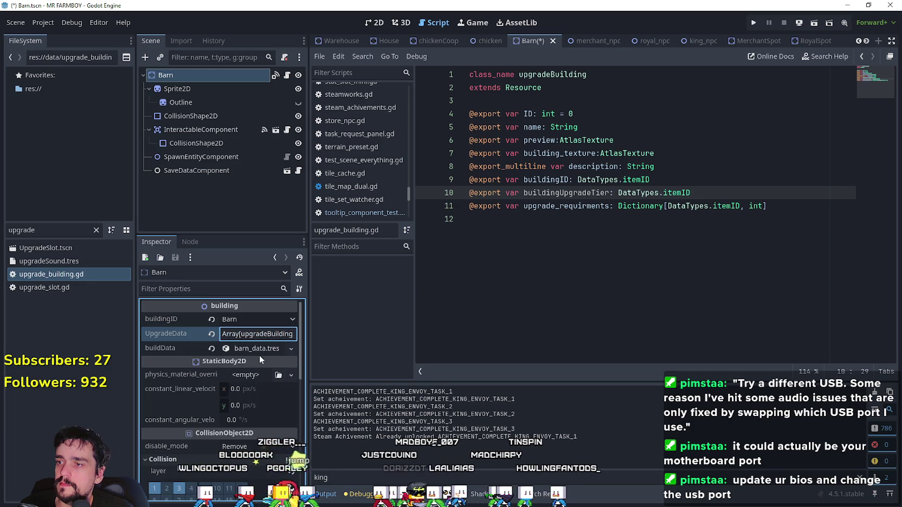
pyautogui.scroll(-3, 254, 415)
pyautogui.scroll(-3, 251, 415)
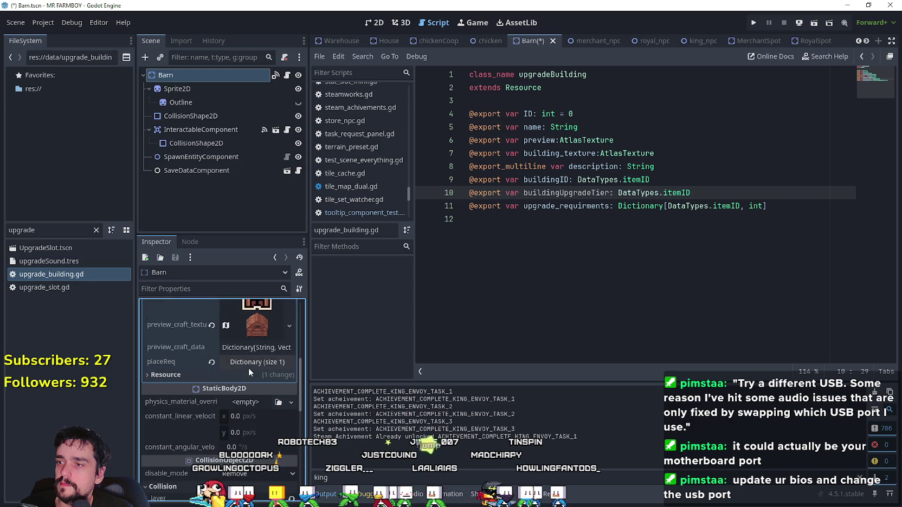
pyautogui.scroll(3, 243, 369)
pyautogui.scroll(3, 243, 370)
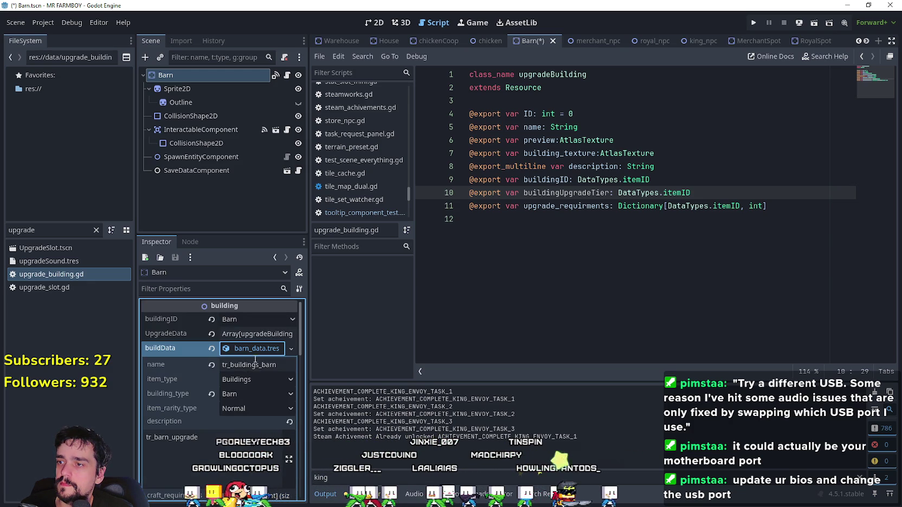
pyautogui.click(255, 350)
pyautogui.click(255, 334)
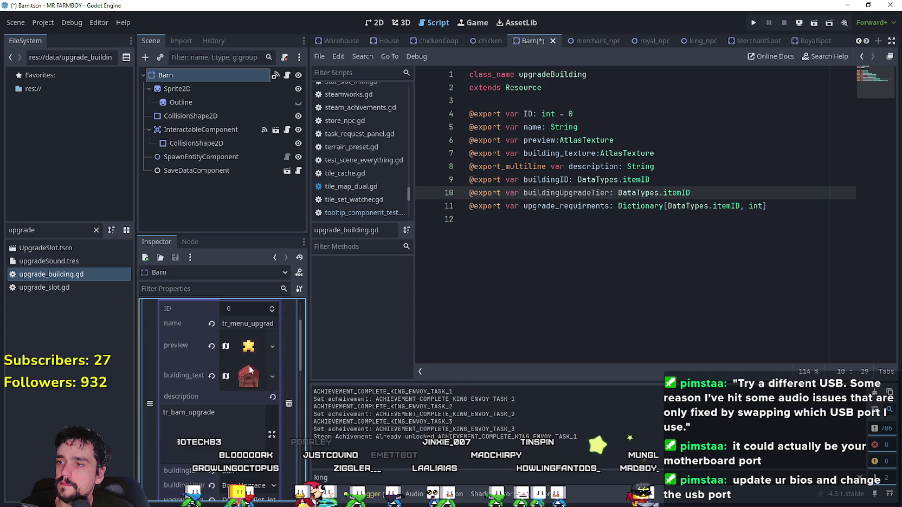
pyautogui.click(247, 369)
pyautogui.click(252, 384)
pyautogui.scroll(-3, 244, 391)
pyautogui.click(251, 401)
pyautogui.scroll(-10, 313, 97)
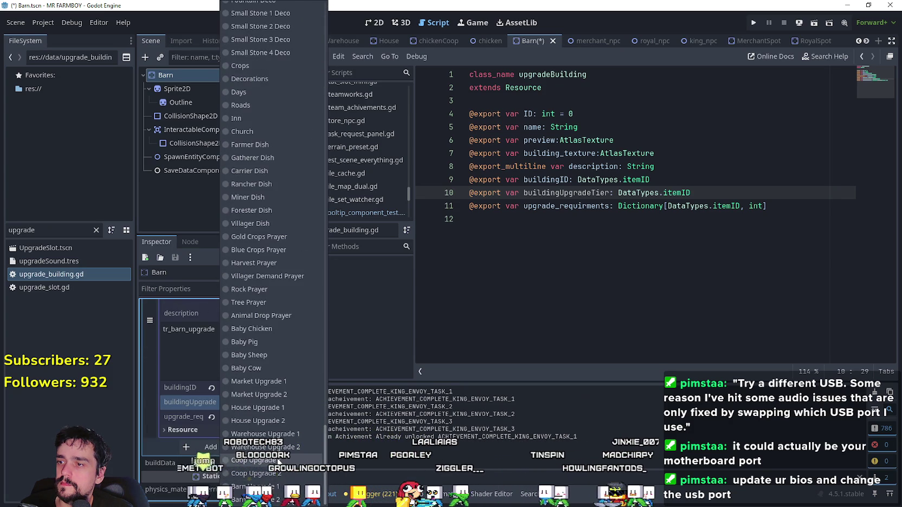
pyautogui.click(264, 493)
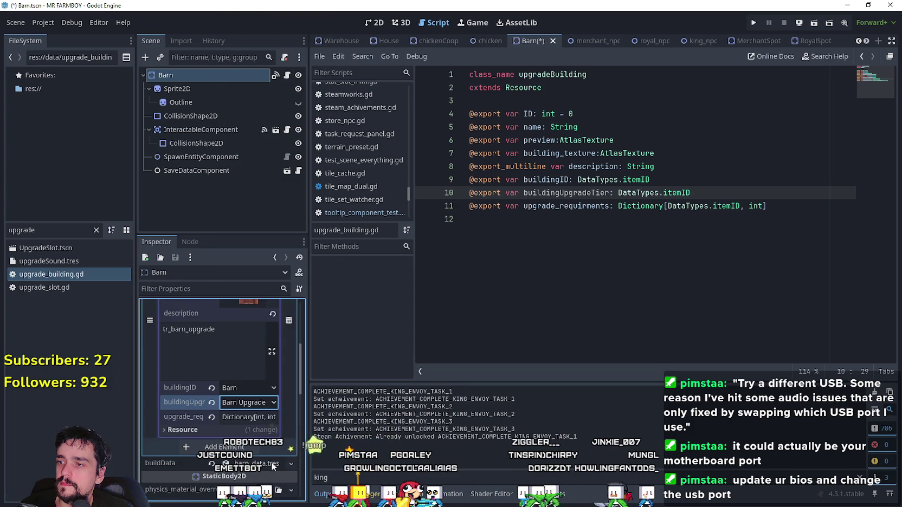
pyautogui.hotkey('ctrl', 's')
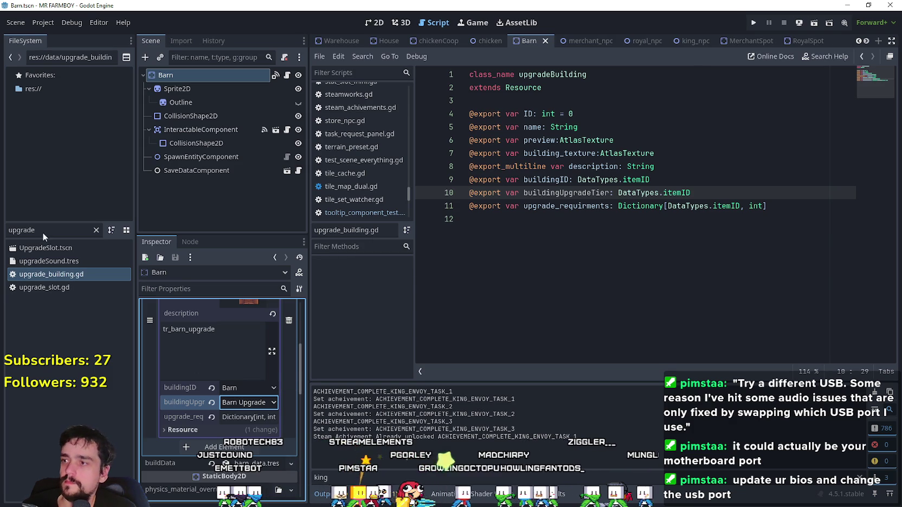
# Step: Filter files for 'coop', open chickenCoop.tscn, and set the first entry's tier to Coop Upgrade
pyautogui.doubleClick(41, 233)
pyautogui.write('coop')
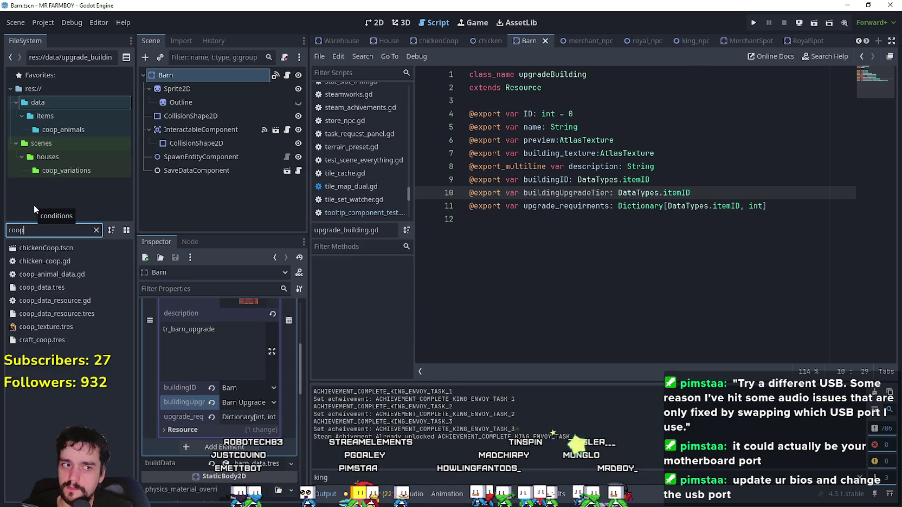
pyautogui.doubleClick(33, 249)
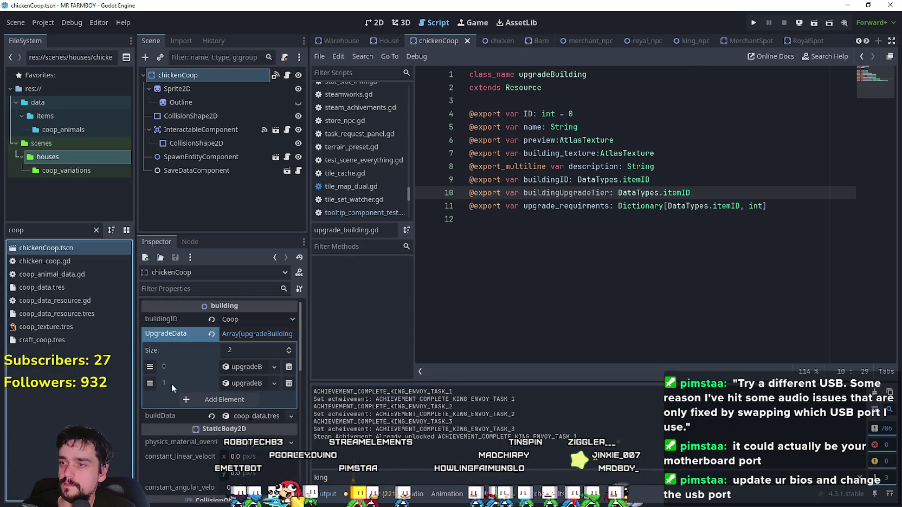
pyautogui.click(241, 367)
pyautogui.scroll(-5, 261, 415)
pyautogui.click(255, 433)
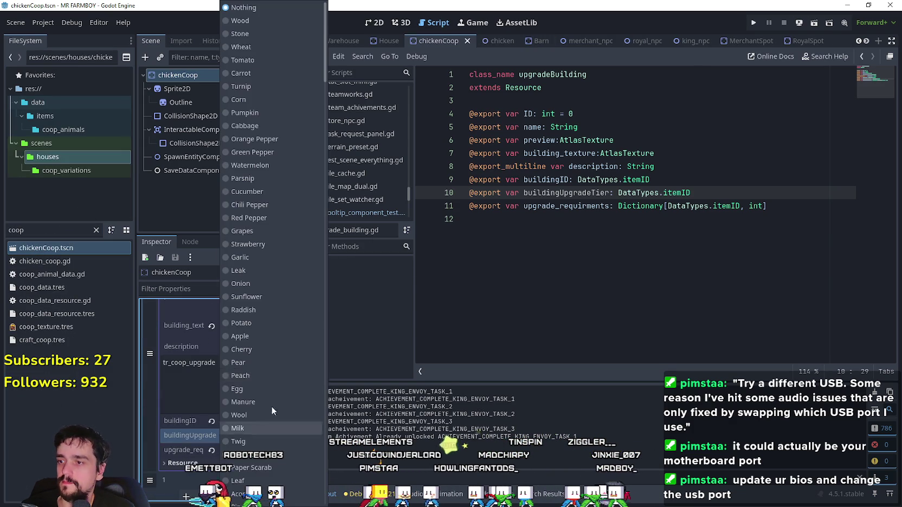
pyautogui.moveTo(326, 32)
pyautogui.mouseDown()
pyautogui.moveTo(313, 364)
pyautogui.moveTo(295, 466)
pyautogui.mouseUp()
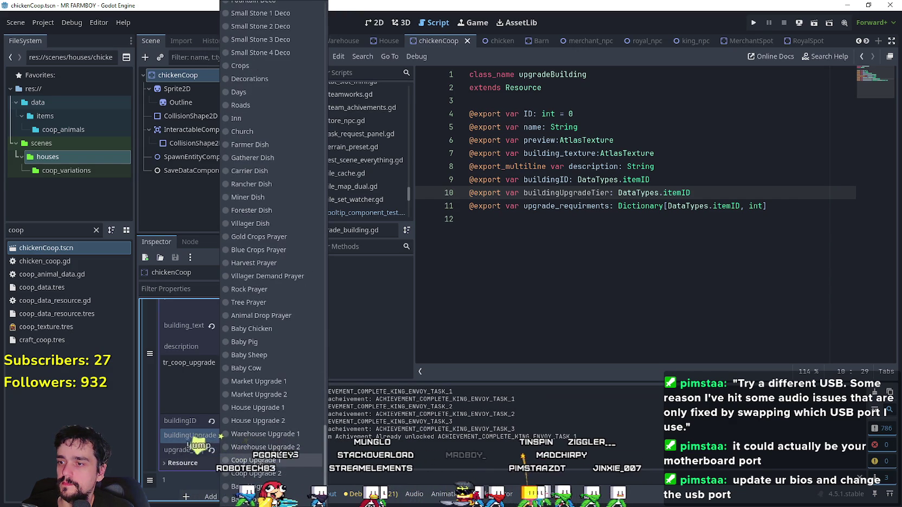
pyautogui.click(255, 460)
# Step: Set the second entry's tier to Coop Upgrade, save the scene, and filter files for 'wareho'
pyautogui.scroll(5, 257, 404)
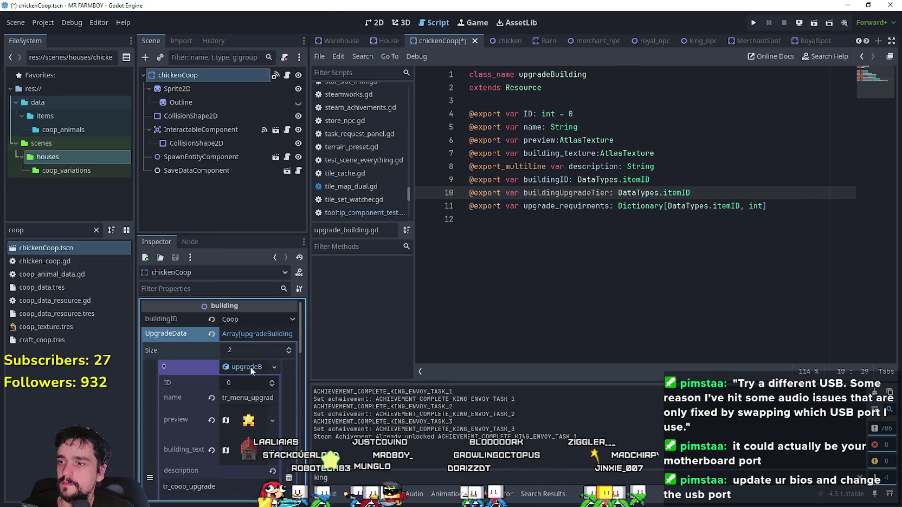
pyautogui.click(250, 367)
pyautogui.click(246, 383)
pyautogui.scroll(-5, 250, 412)
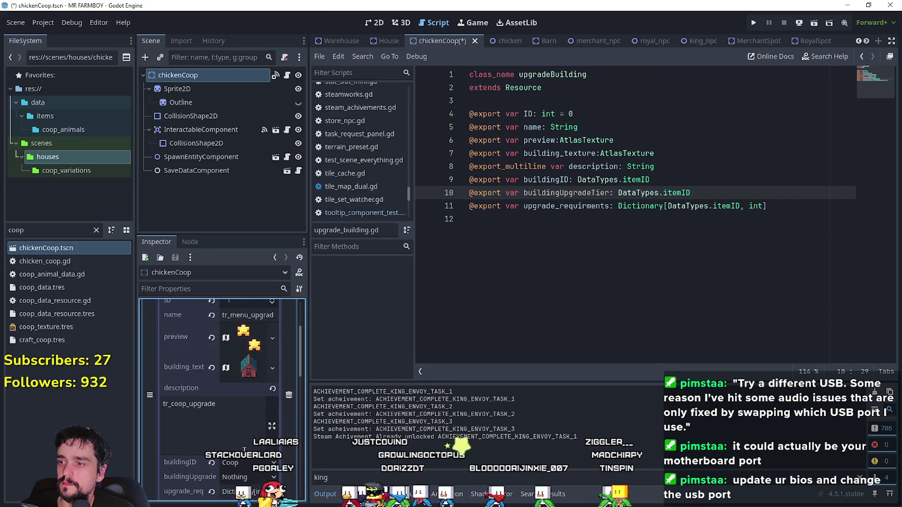
pyautogui.click(257, 412)
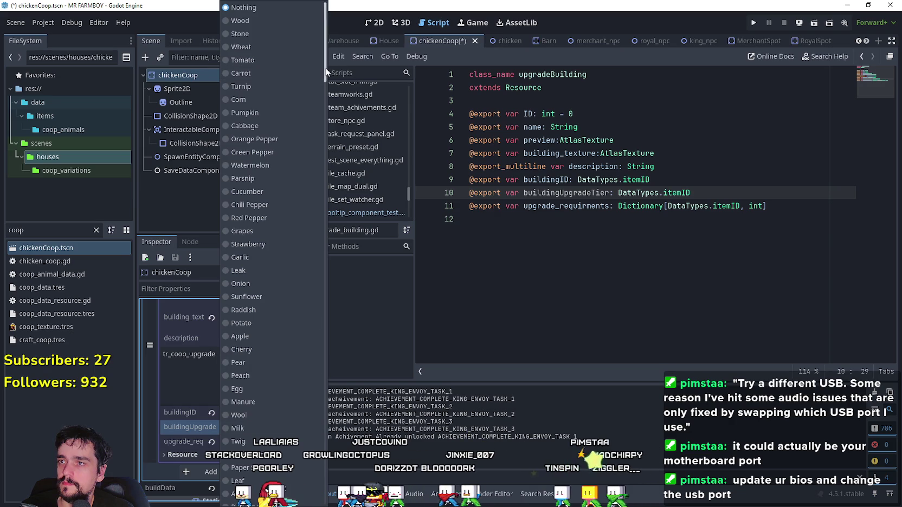
pyautogui.moveTo(327, 70); pyautogui.dragTo(326, 477)
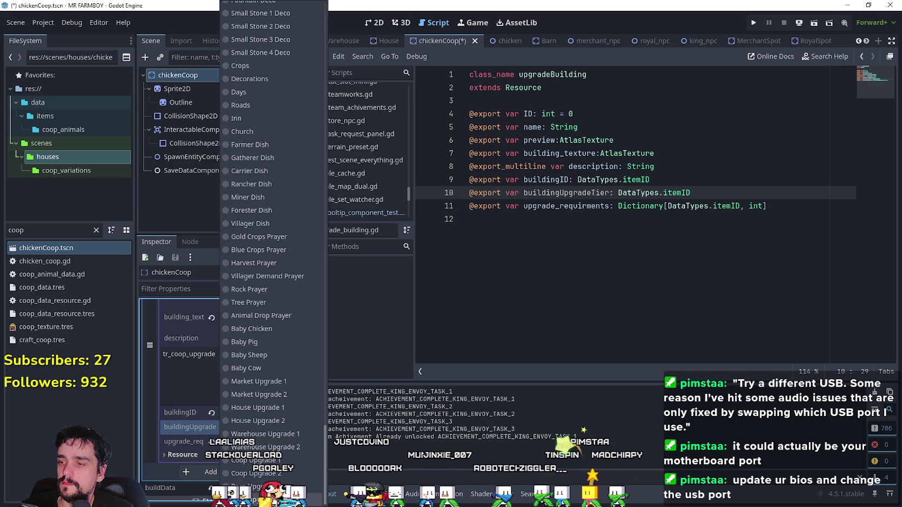
pyautogui.click(254, 461)
pyautogui.hotkey('ctrl', 's')
pyautogui.click(33, 230)
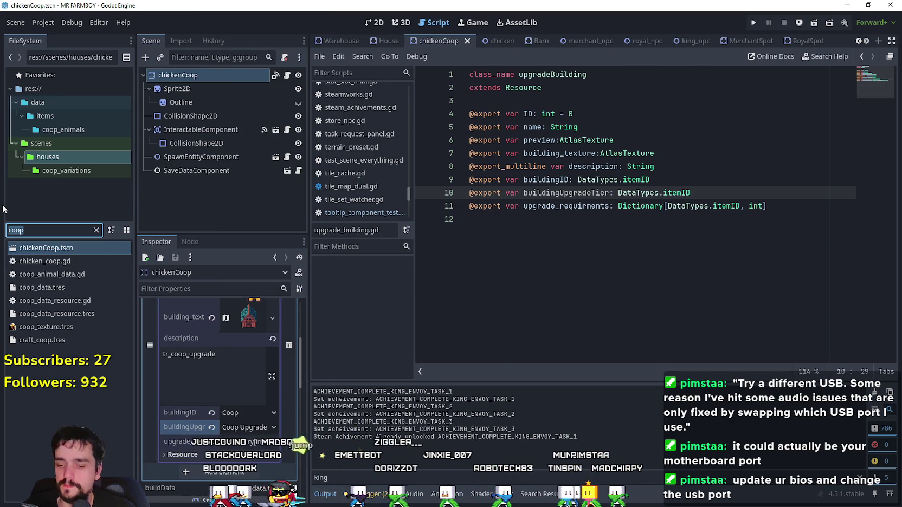
pyautogui.write('wareho')
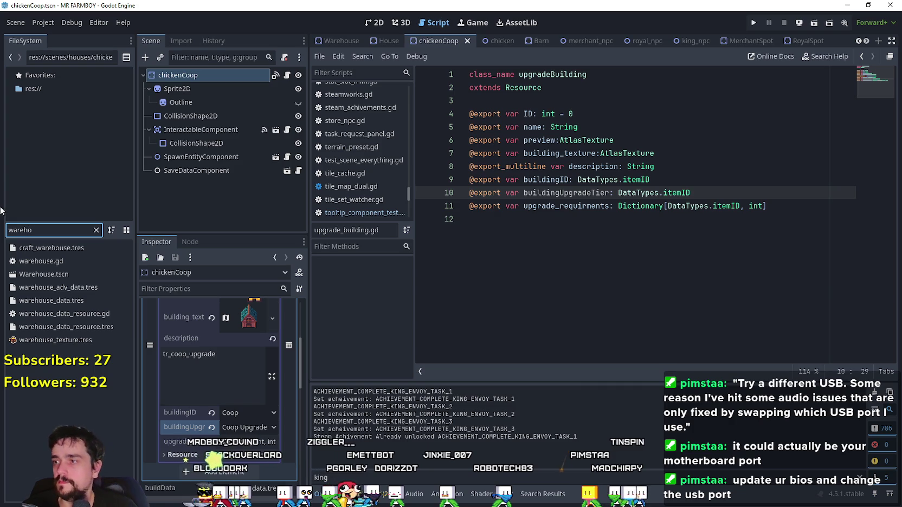
# Step: Open Warehouse.tscn and set the first upgrade entry's buildingUpgradeTier to Warehouse Upgrade 1
pyautogui.doubleClick(65, 273)
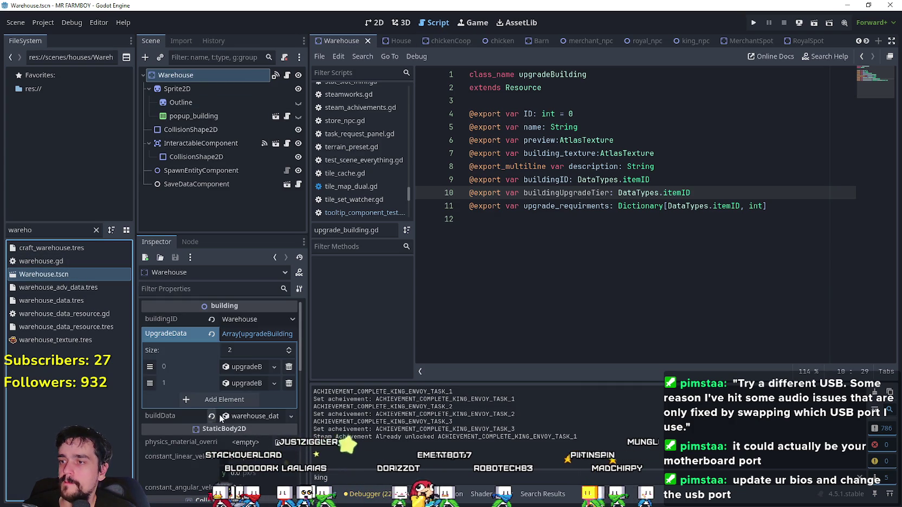
pyautogui.click(247, 367)
pyautogui.scroll(-3, 234, 445)
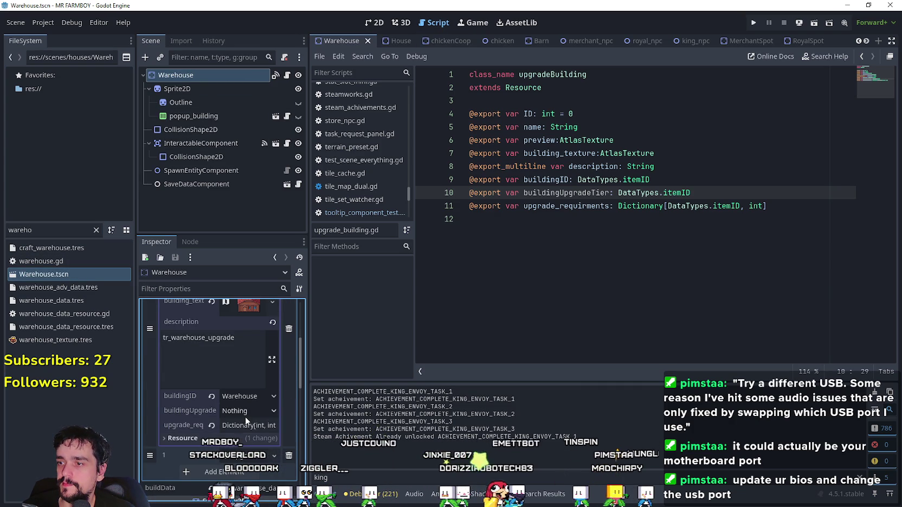
pyautogui.click(261, 412)
pyautogui.moveTo(317, 72)
pyautogui.mouseDown()
pyautogui.moveTo(335, 194)
pyautogui.moveTo(326, 439)
pyautogui.mouseUp()
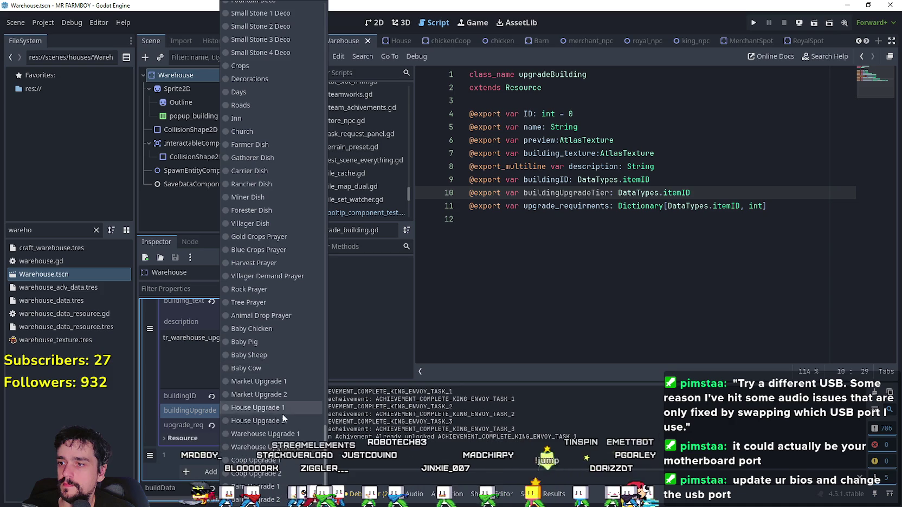
pyautogui.click(291, 436)
pyautogui.scroll(5, 265, 377)
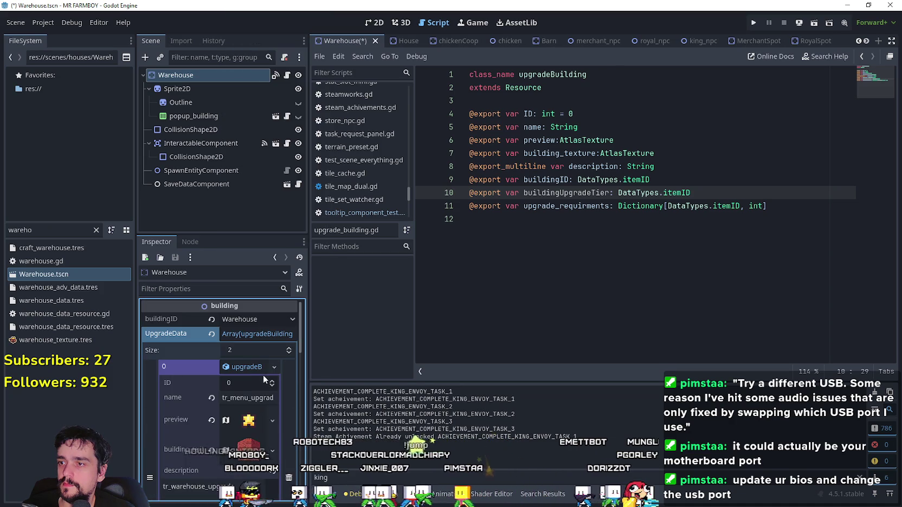
pyautogui.click(245, 367)
# Step: Set the second upgrade entry's buildingUpgradeTier to Warehouse Upgrade 2
pyautogui.click(250, 384)
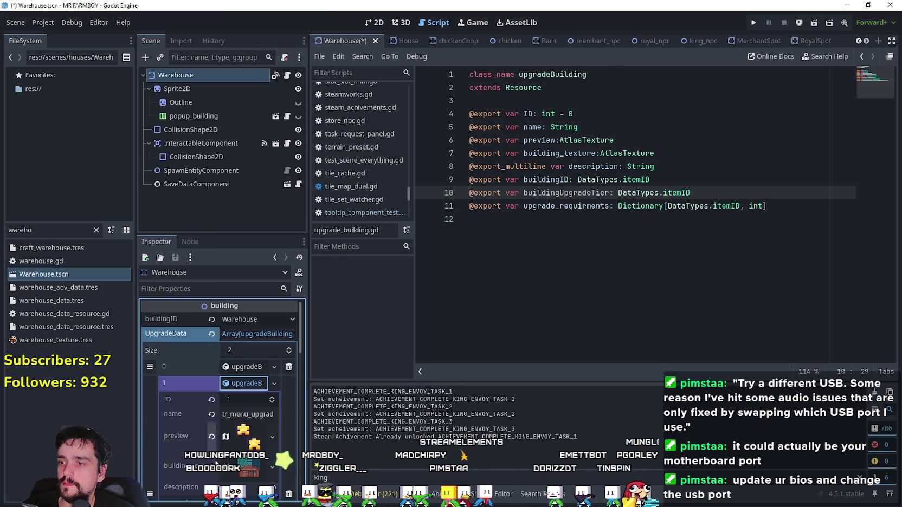
pyautogui.scroll(-5, 239, 412)
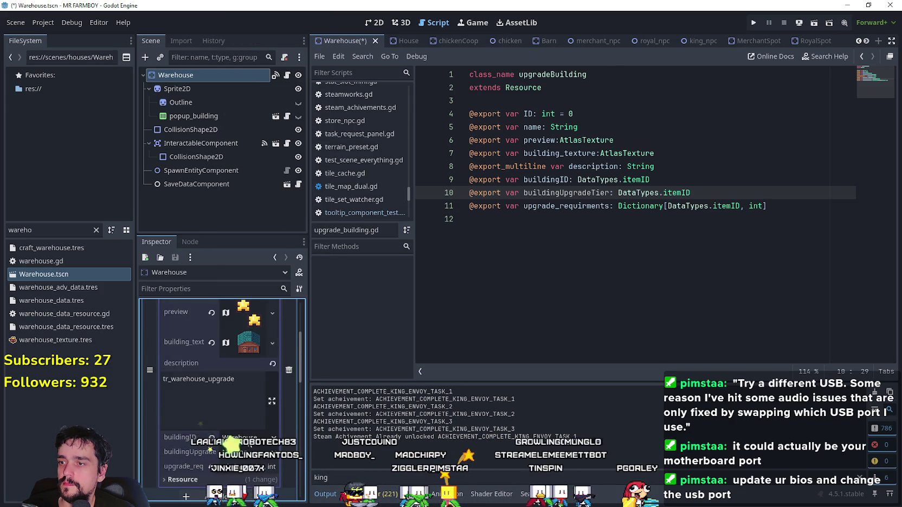
pyautogui.click(241, 437)
pyautogui.click(178, 436)
pyautogui.click(250, 453)
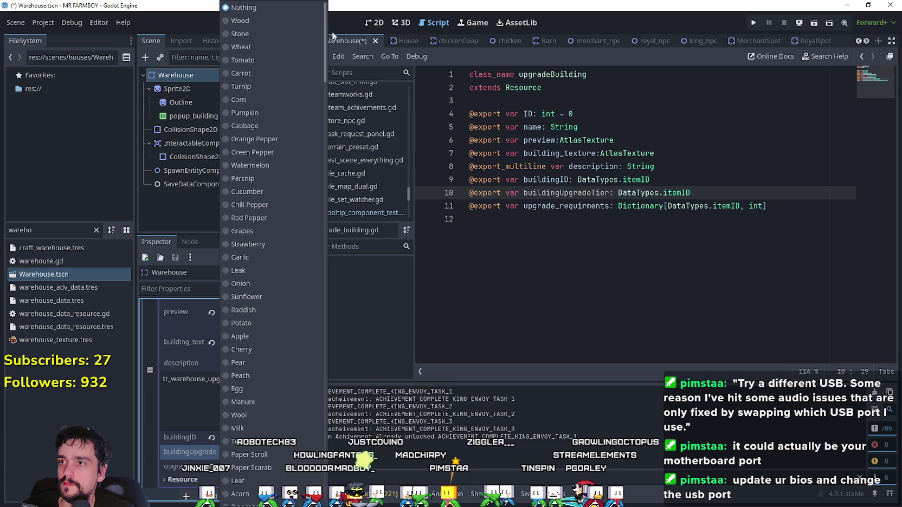
pyautogui.scroll(-15, 274, 271)
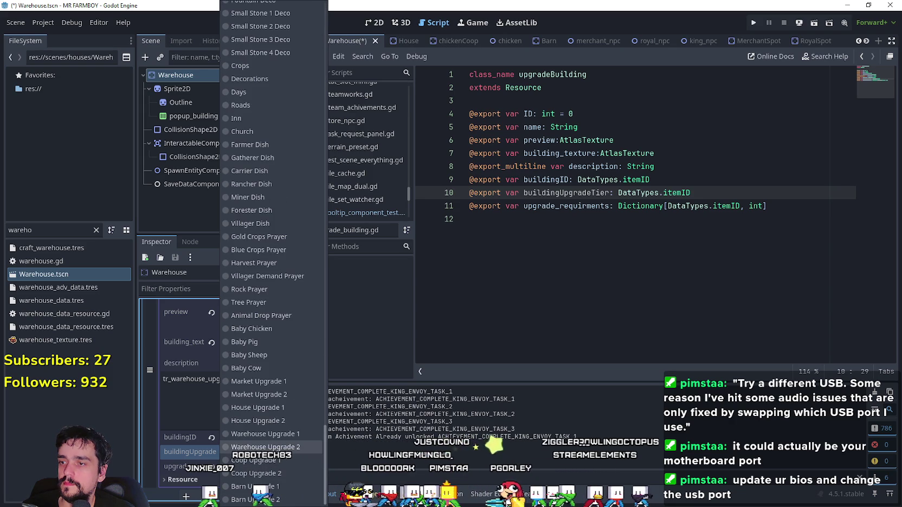
pyautogui.click(282, 449)
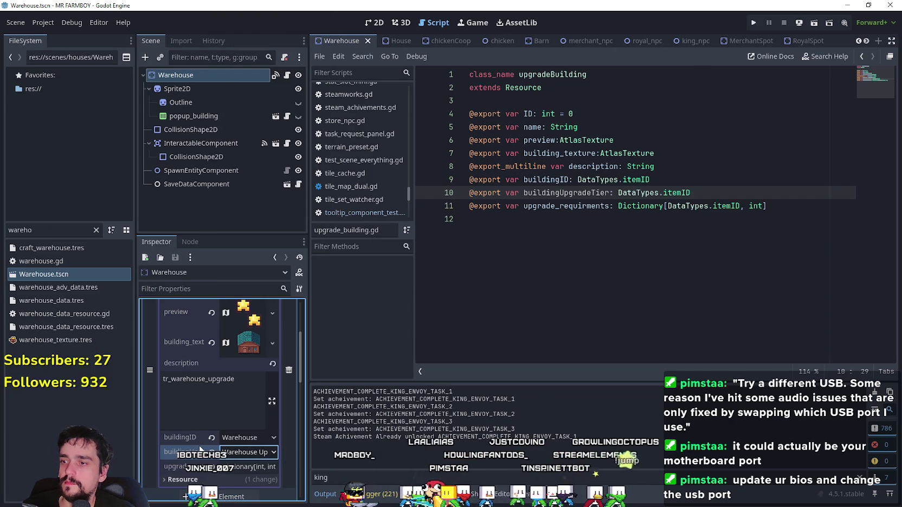
# Step: Recheck the second entry's Warehouse Upgrade 2 tier and save the Warehouse scene
pyautogui.click(217, 407)
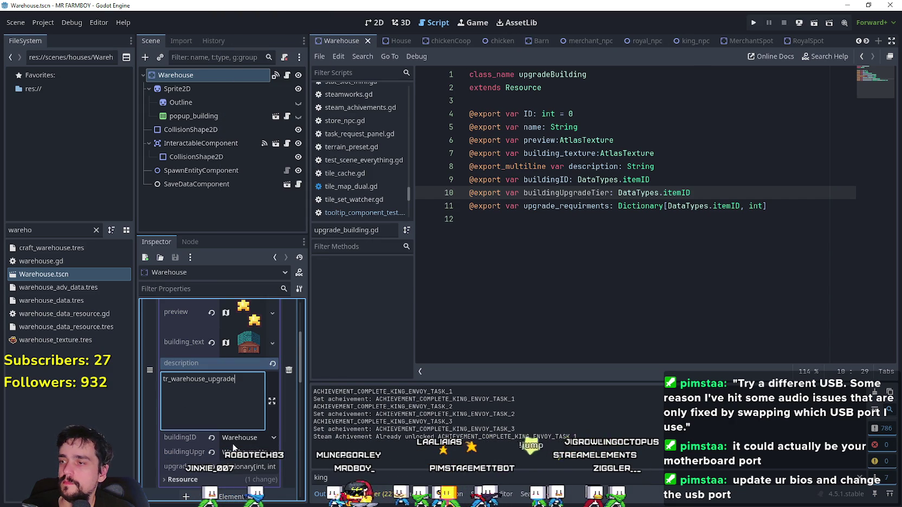
pyautogui.scroll(-2, 262, 460)
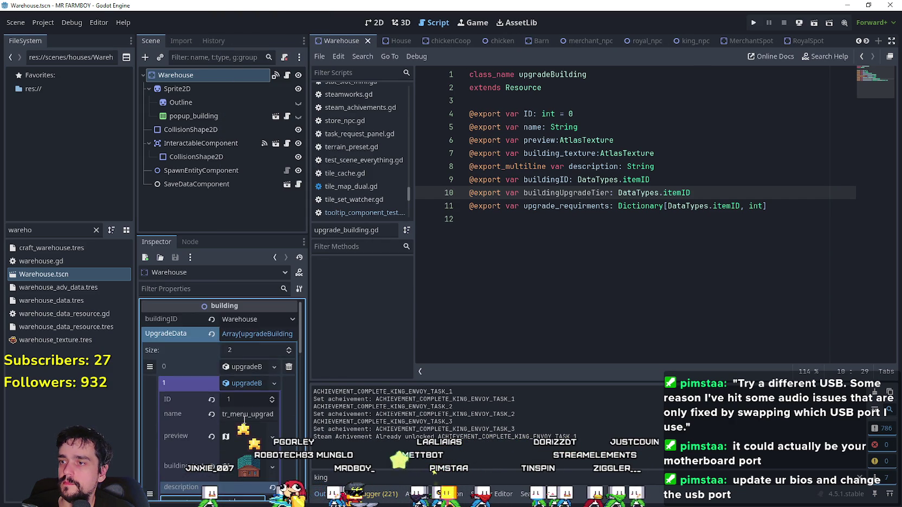
pyautogui.click(268, 428)
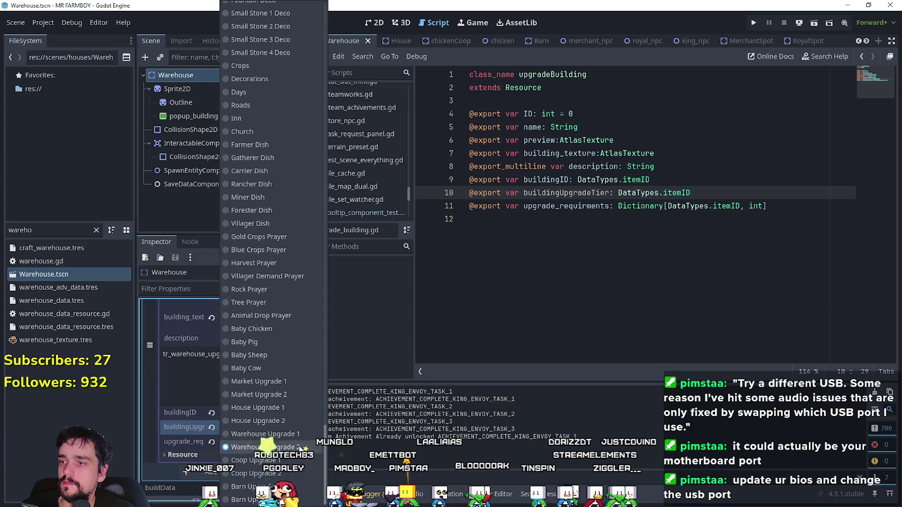
pyautogui.press('Escape')
pyautogui.hotkey('ctrl', 's')
pyautogui.doubleClick(56, 231)
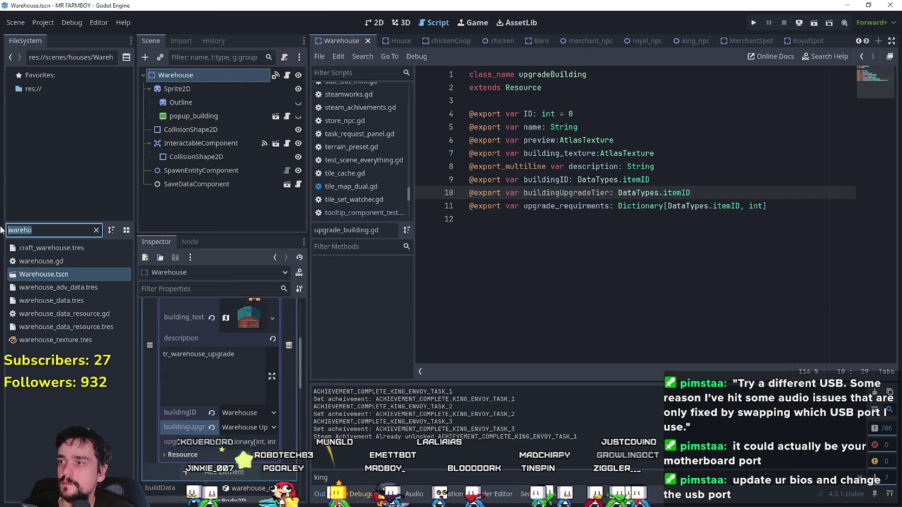
# Step: Filter for 'market', open Market_1 and set the first entry's tier to Market Upgrade 1, saving
pyautogui.write('market')
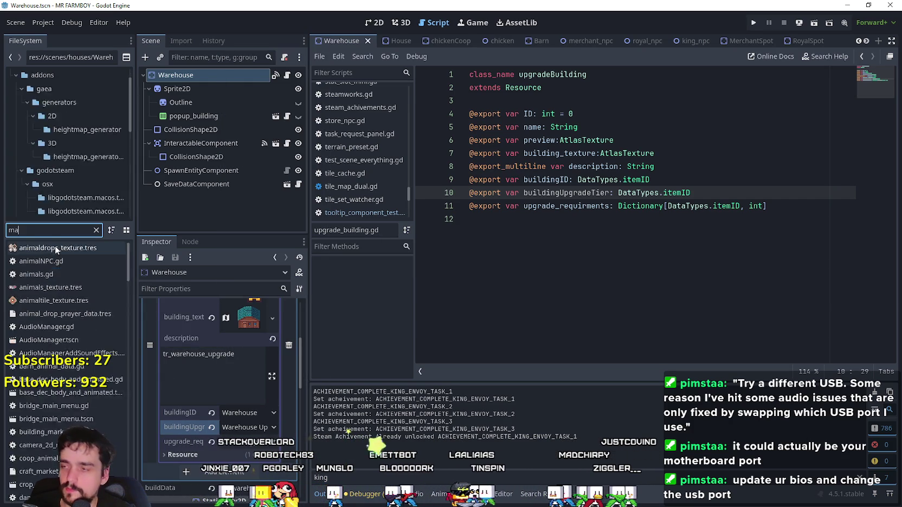
pyautogui.doubleClick(88, 288)
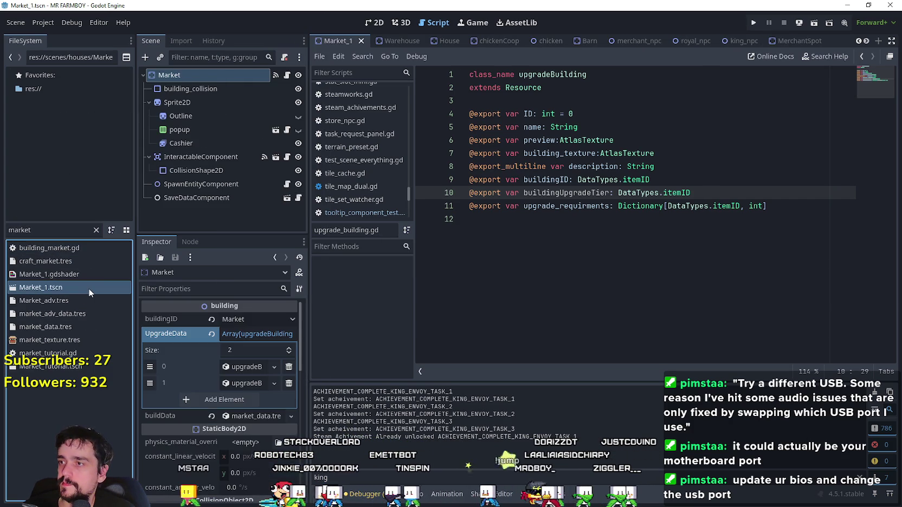
pyautogui.click(251, 366)
pyautogui.scroll(-3, 244, 399)
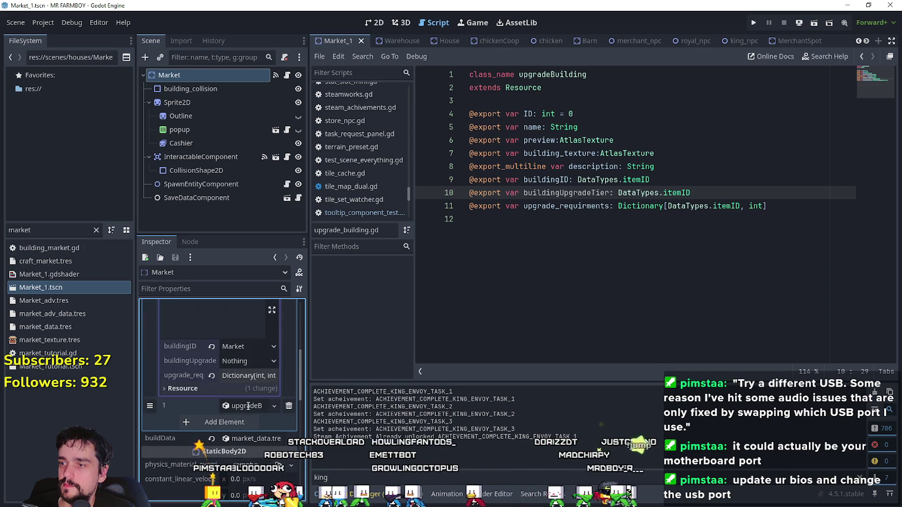
pyautogui.click(242, 363)
pyautogui.moveTo(325, 73); pyautogui.dragTo(325, 431)
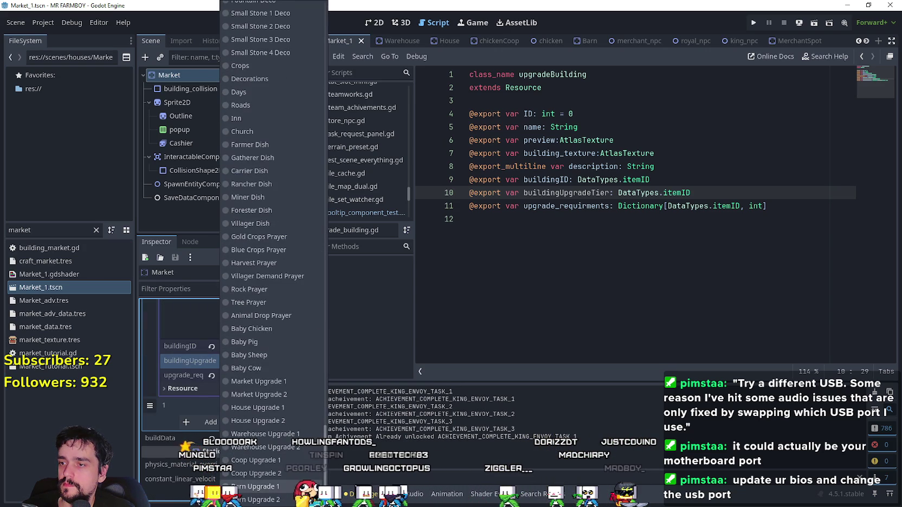
pyautogui.click(281, 385)
pyautogui.hotkey('ctrl', 's')
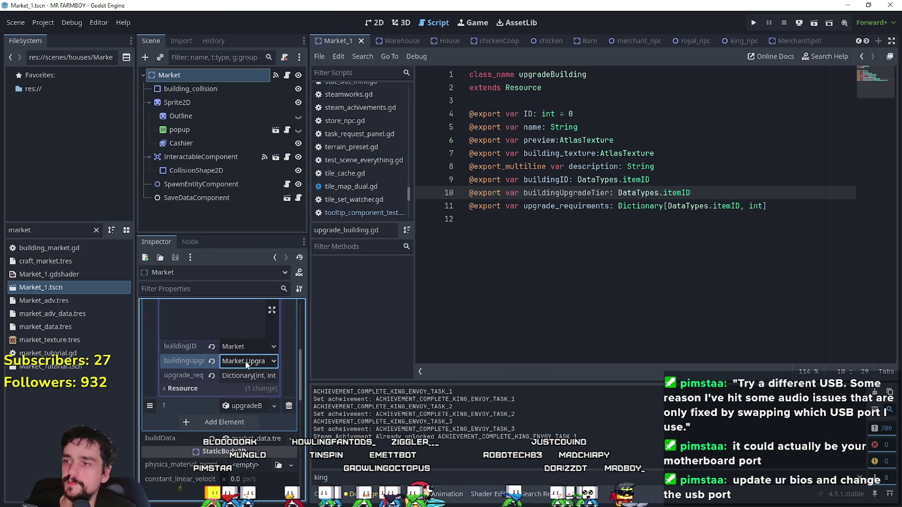
# Step: Set the second Market upgrade entry's buildingUpgradeTier to Market Upgrade 2
pyautogui.click(245, 407)
pyautogui.scroll(-5, 246, 401)
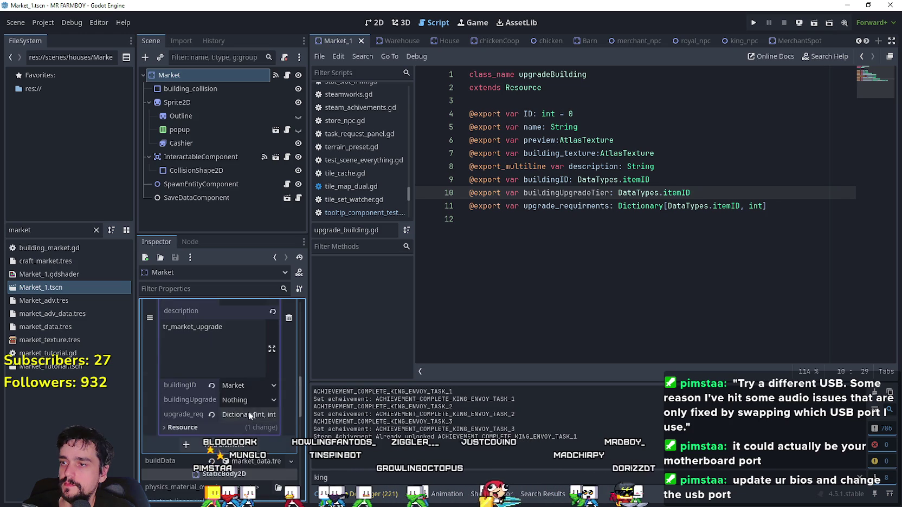
pyautogui.click(247, 399)
pyautogui.moveTo(327, 79); pyautogui.dragTo(326, 374)
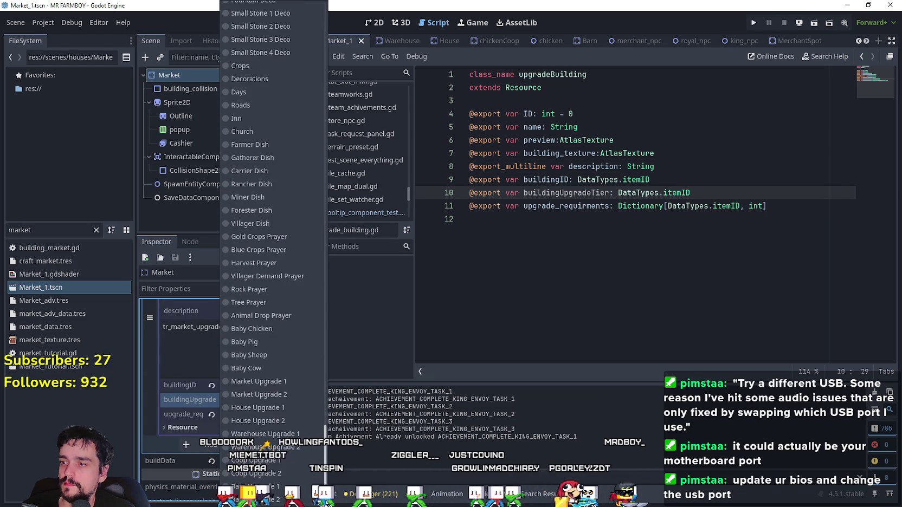
pyautogui.click(259, 394)
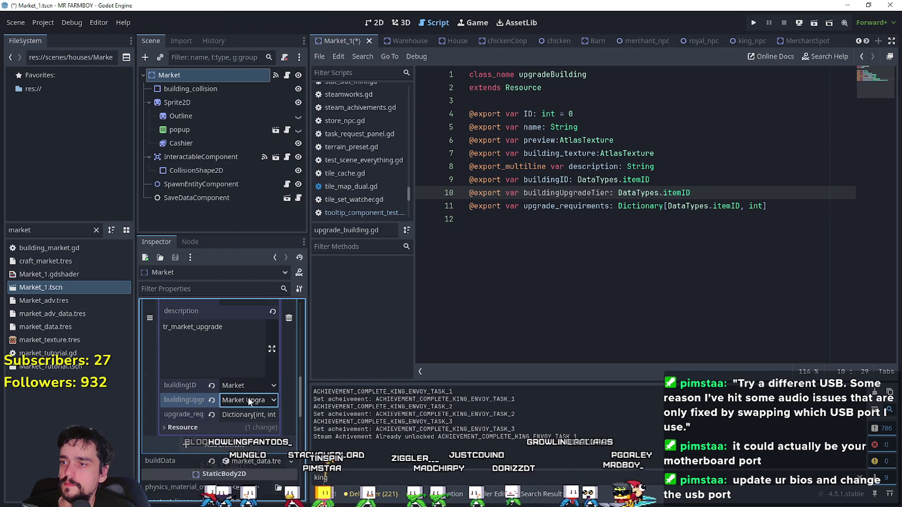
pyautogui.doubleClick(15, 230)
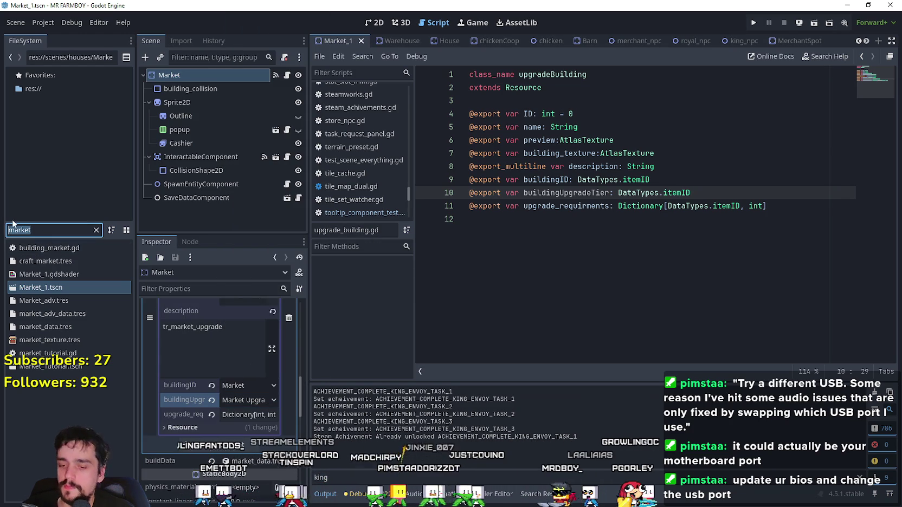
# Step: Filter for 'house', open House.tscn and set the first entry's tier to House Upgrade 1
pyautogui.write('house')
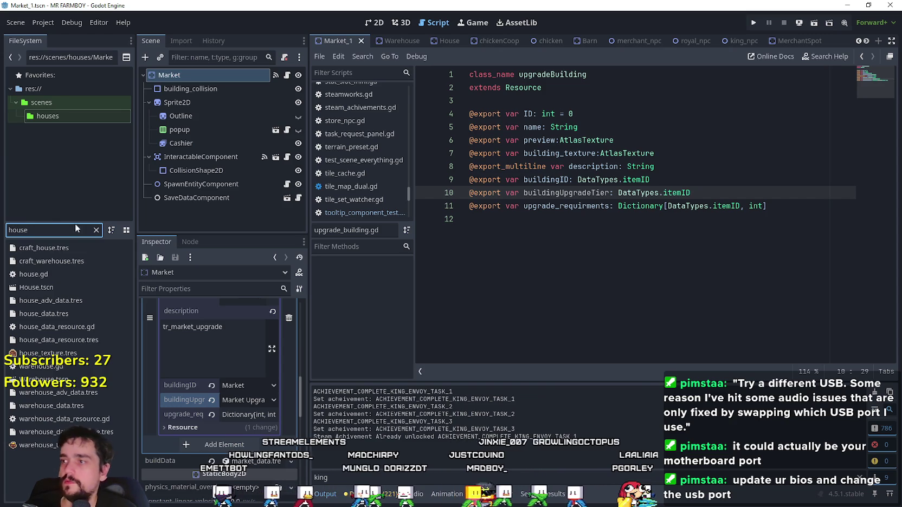
pyautogui.click(65, 287)
pyautogui.doubleClick(59, 285)
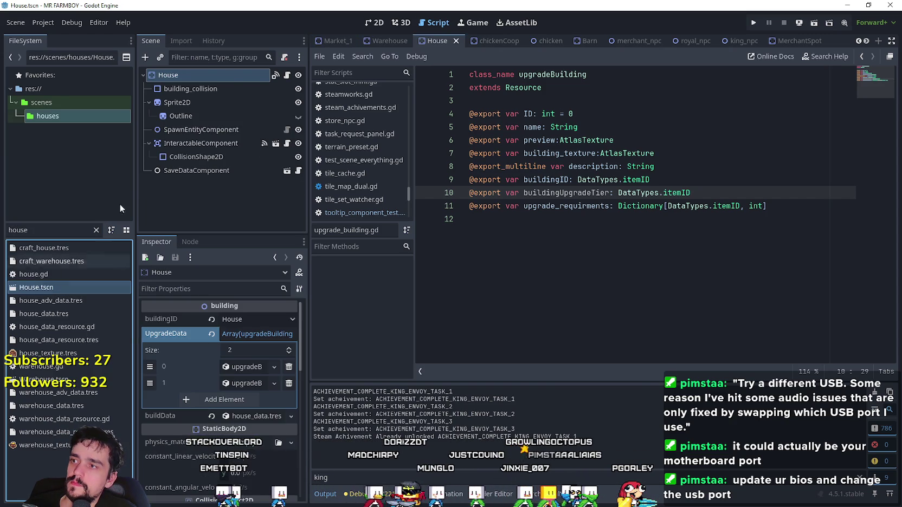
pyautogui.click(234, 368)
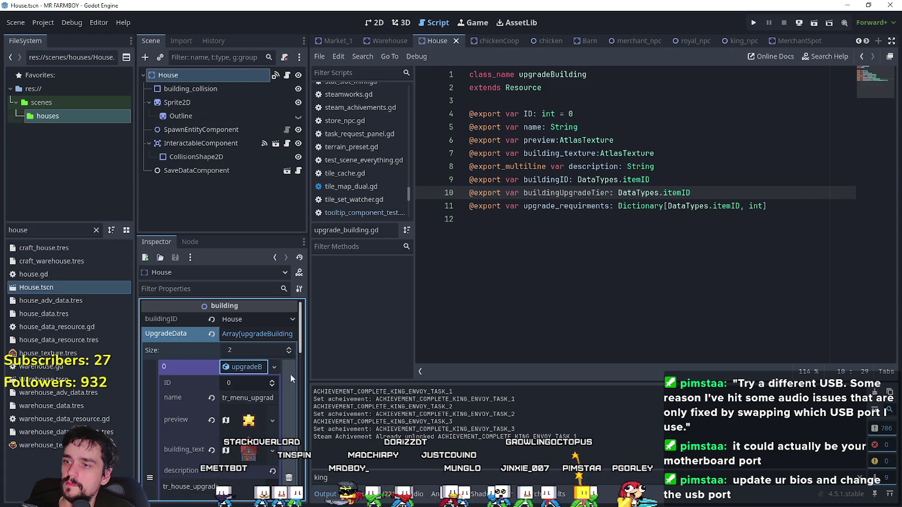
pyautogui.scroll(-5, 281, 349)
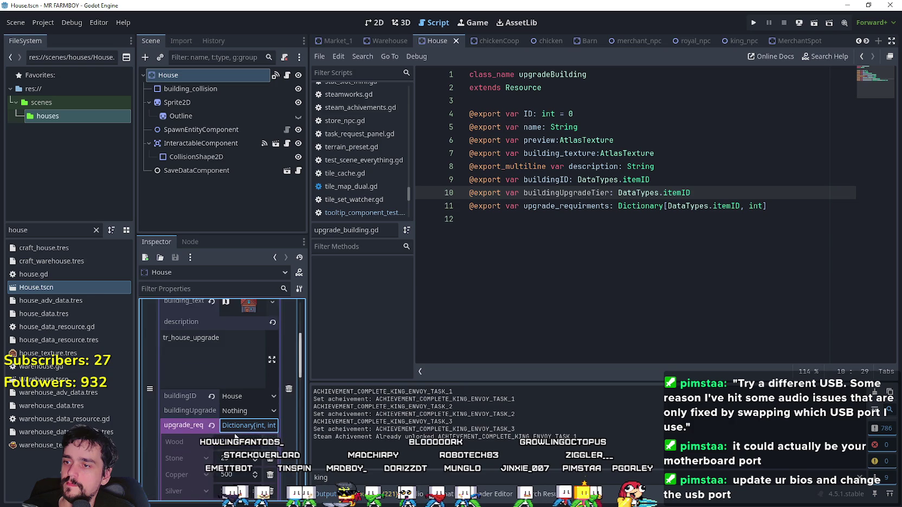
pyautogui.scroll(-2, 242, 371)
pyautogui.click(250, 360)
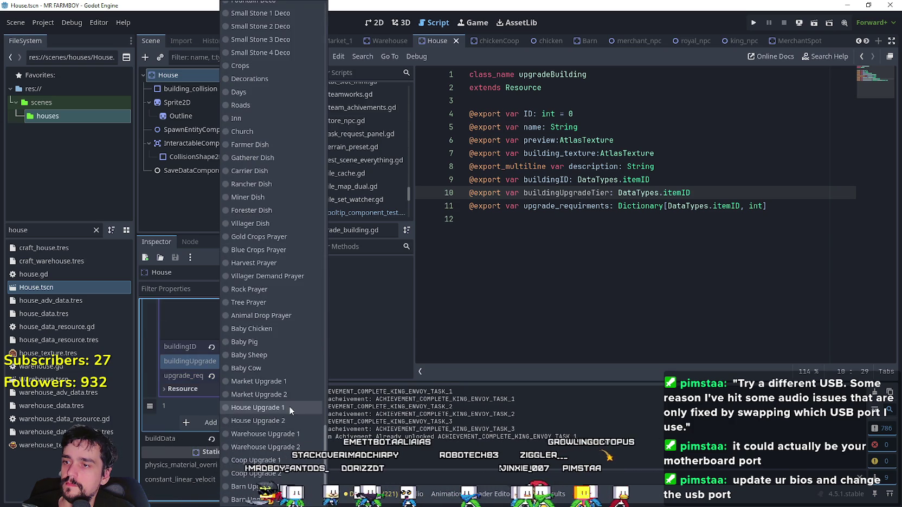
pyautogui.click(280, 408)
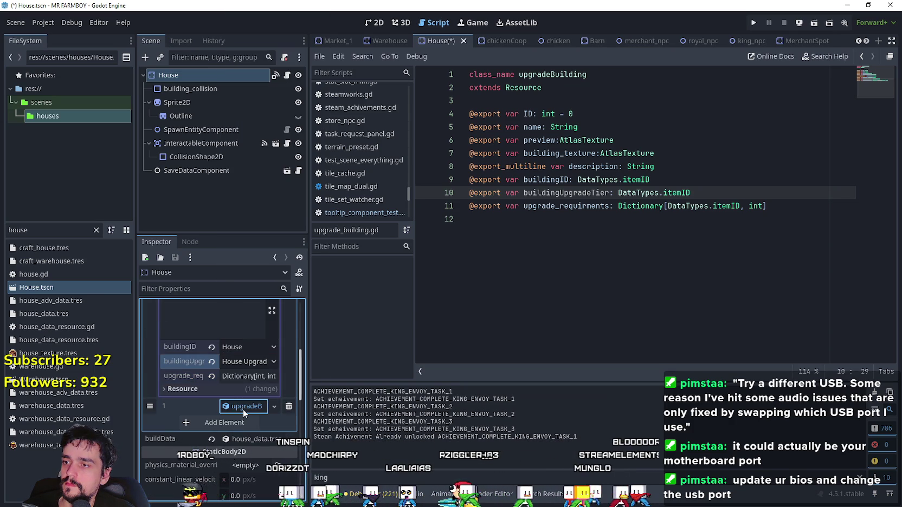
# Step: Set the second House upgrade entry's buildingUpgradeTier to House Upgrade 2
pyautogui.click(243, 409)
pyautogui.scroll(-3, 285, 422)
pyautogui.scroll(-5, 276, 424)
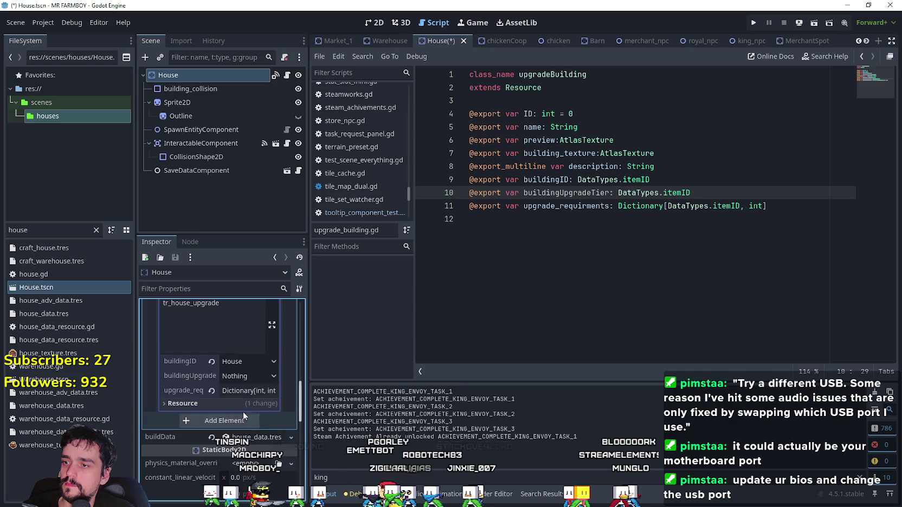
pyautogui.click(242, 375)
pyautogui.scroll(-20, 282, 353)
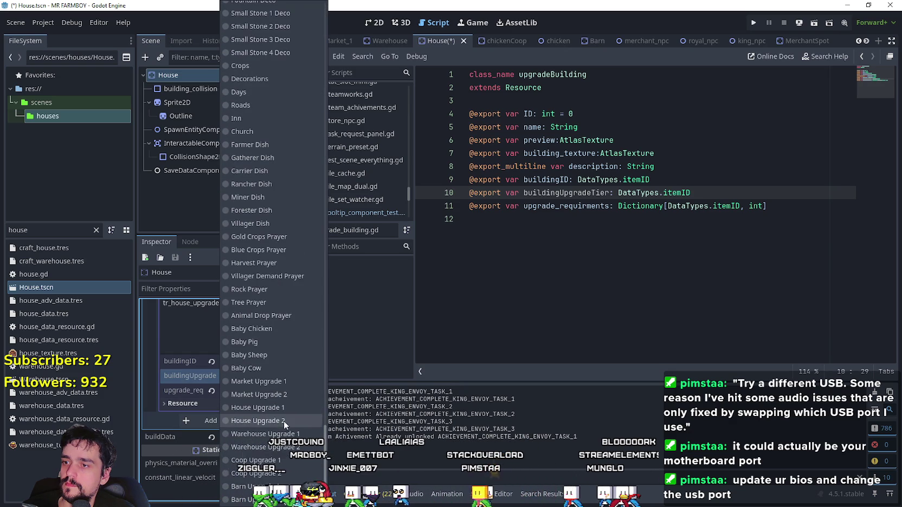
pyautogui.click(276, 421)
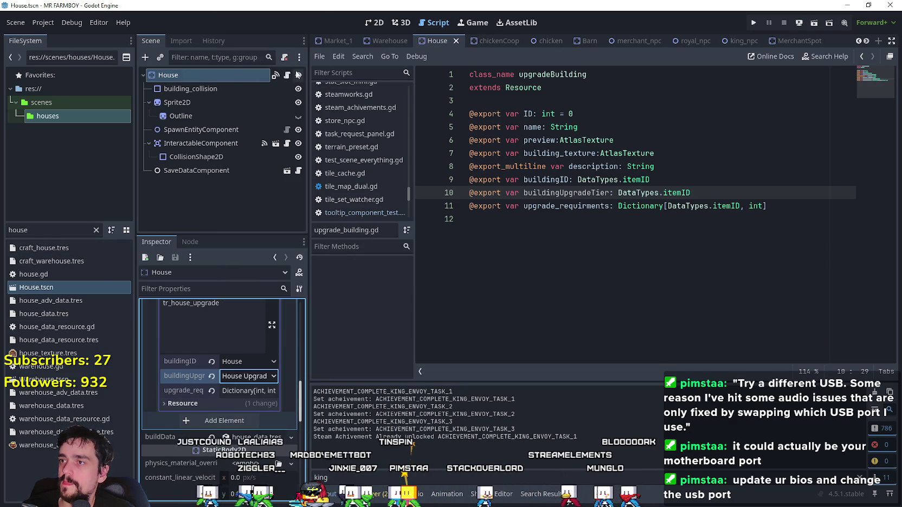
pyautogui.doubleClick(33, 274)
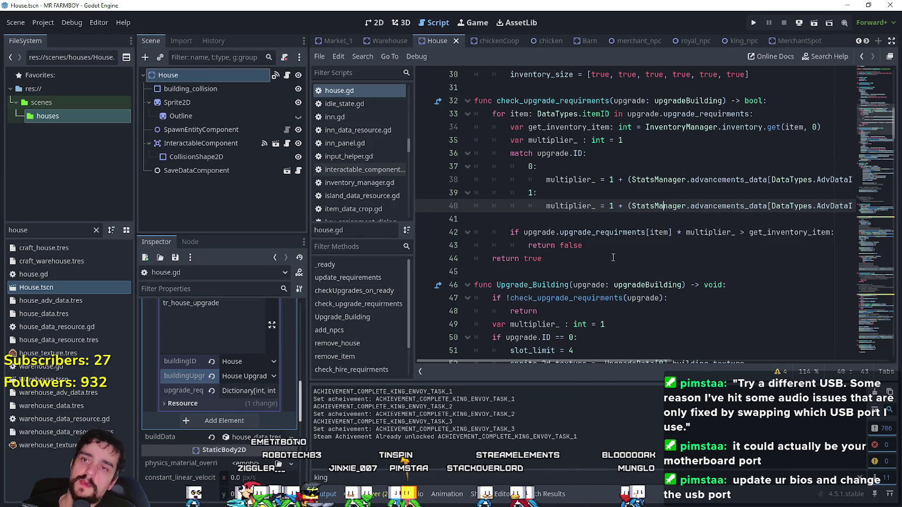
# Step: Comment out house.gd's check_upgrade_requirments and Upgrade_Building functions with Ctrl+K
pyautogui.scroll(-5, 597, 244)
pyautogui.moveTo(591, 240)
pyautogui.mouseDown()
pyautogui.moveTo(559, 182)
pyautogui.moveTo(537, 177)
pyautogui.moveTo(534, 116)
pyautogui.moveTo(528, 247)
pyautogui.moveTo(525, 181)
pyautogui.moveTo(463, 110)
pyautogui.mouseUp()
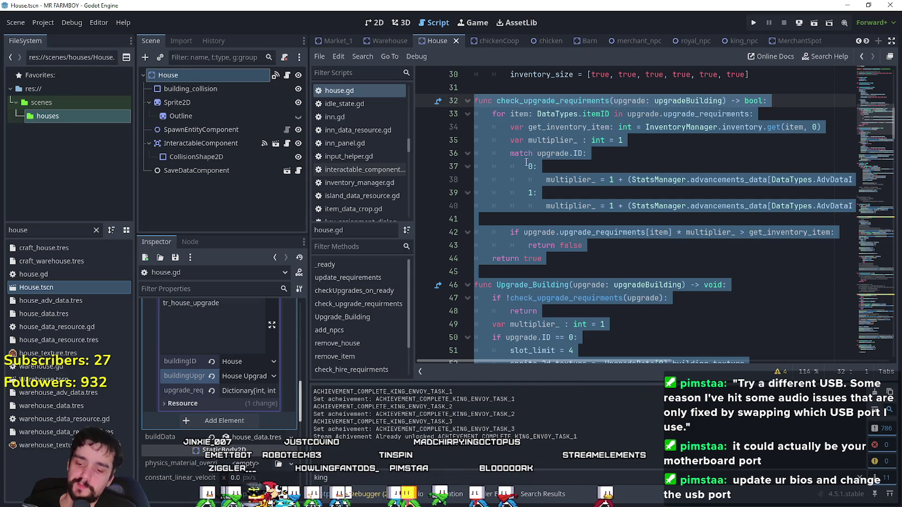
pyautogui.scroll(-1, 589, 204)
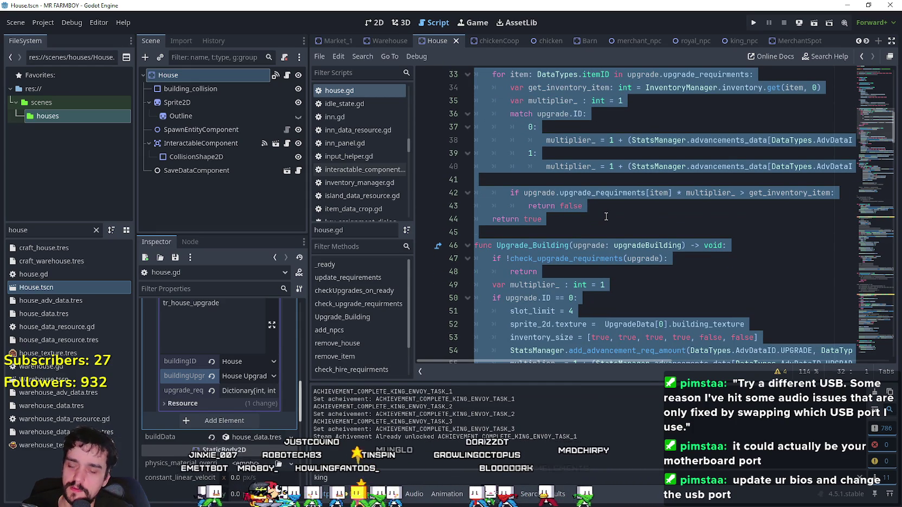
pyautogui.hotkey('ctrl', 'k')
pyautogui.click(683, 259)
pyautogui.scroll(4, 716, 183)
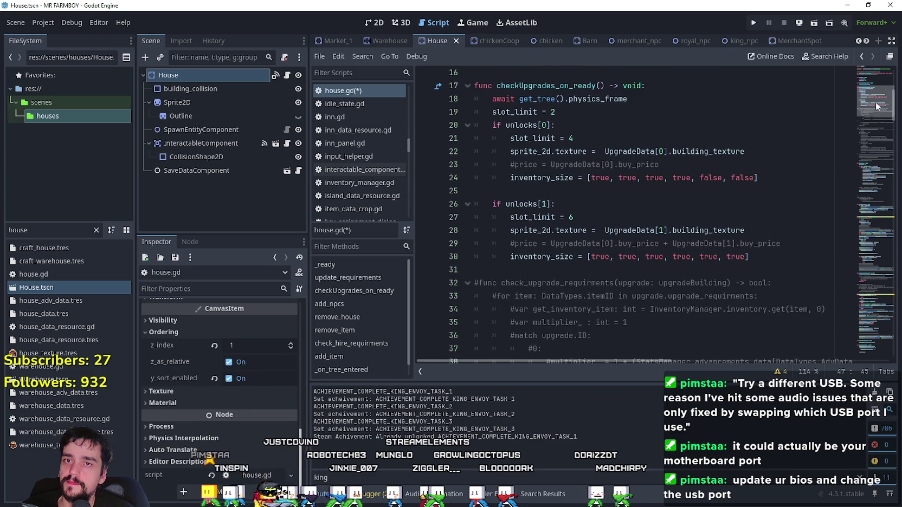
pyautogui.scroll(5, 533, 192)
pyautogui.rightClick(532, 86)
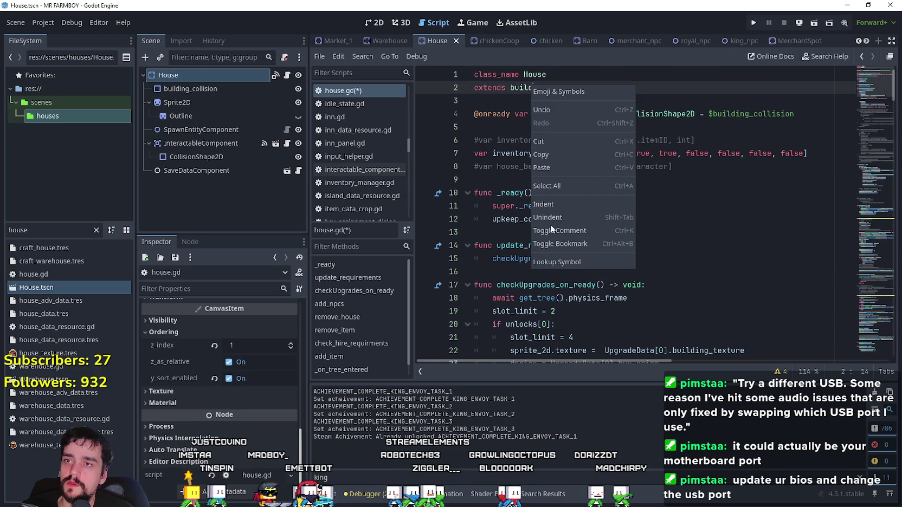
# Step: In building.gd, replace the placeholder check_upgrade_requirments function with the house.gd upgrade code
pyautogui.click(563, 267)
pyautogui.scroll(-3, 565, 262)
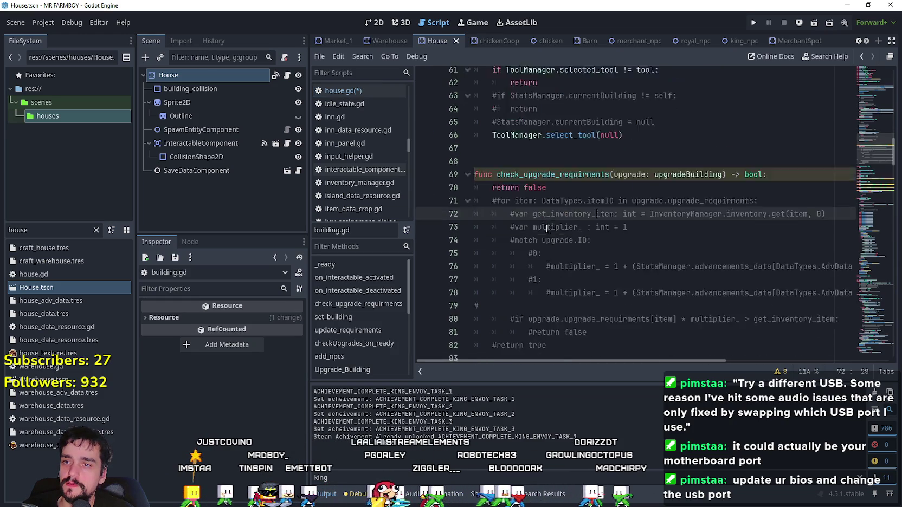
pyautogui.scroll(-2, 583, 255)
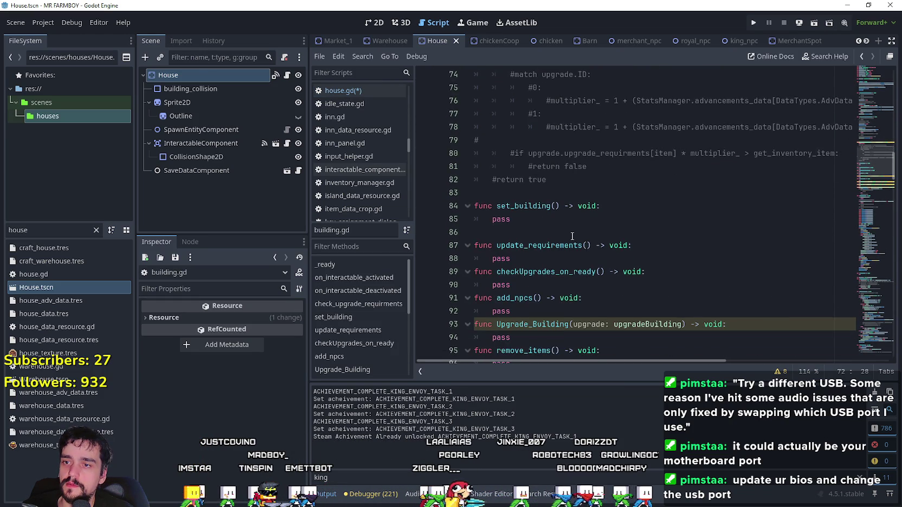
pyautogui.scroll(2, 567, 255)
pyautogui.moveTo(567, 255)
pyautogui.mouseDown()
pyautogui.moveTo(542, 228)
pyautogui.moveTo(504, 114)
pyautogui.moveTo(470, 89)
pyautogui.mouseUp()
pyautogui.hotkey('ctrl', 'x')
# Step: Comment out the duplicate Upgrade_Building stub and locate the undeclared inventory_size errors
pyautogui.scroll(-6, 564, 225)
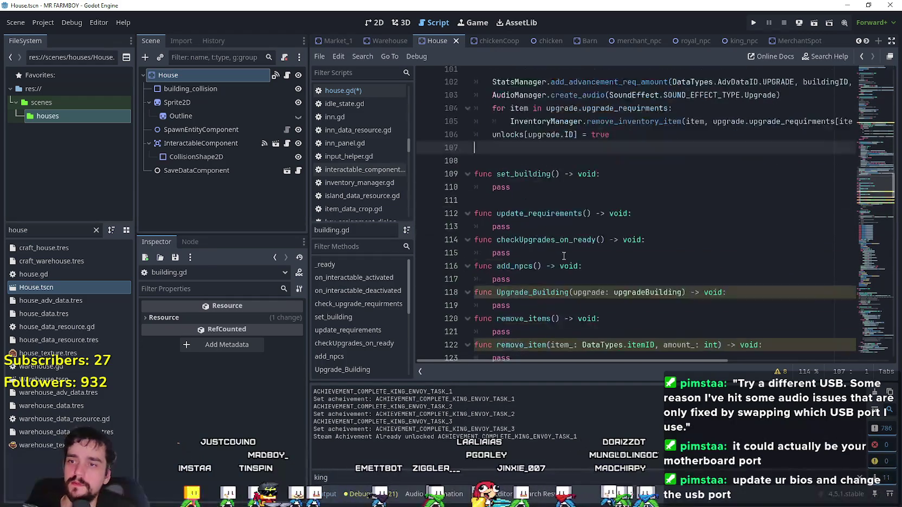
pyautogui.moveTo(483, 262); pyautogui.dragTo(478, 273)
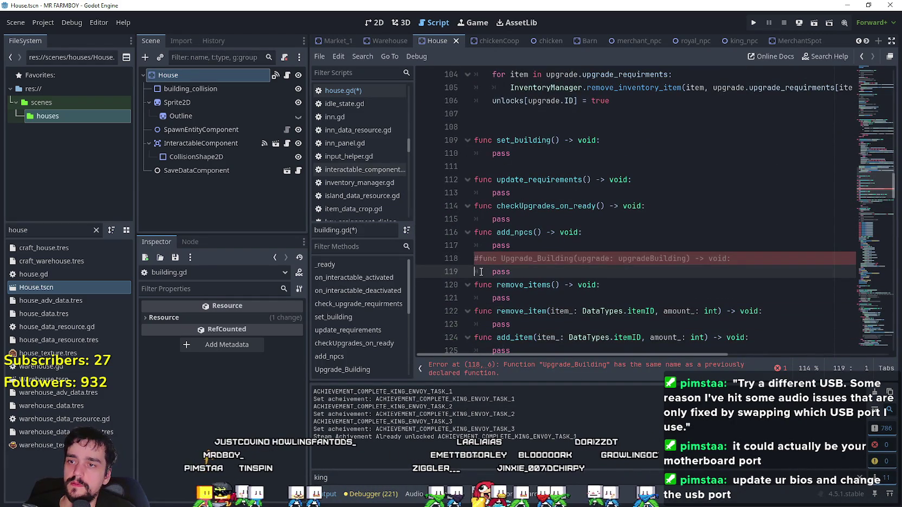
pyautogui.hotkey('ctrl', 'k')
pyautogui.scroll(1, 559, 269)
pyautogui.scroll(5, 558, 270)
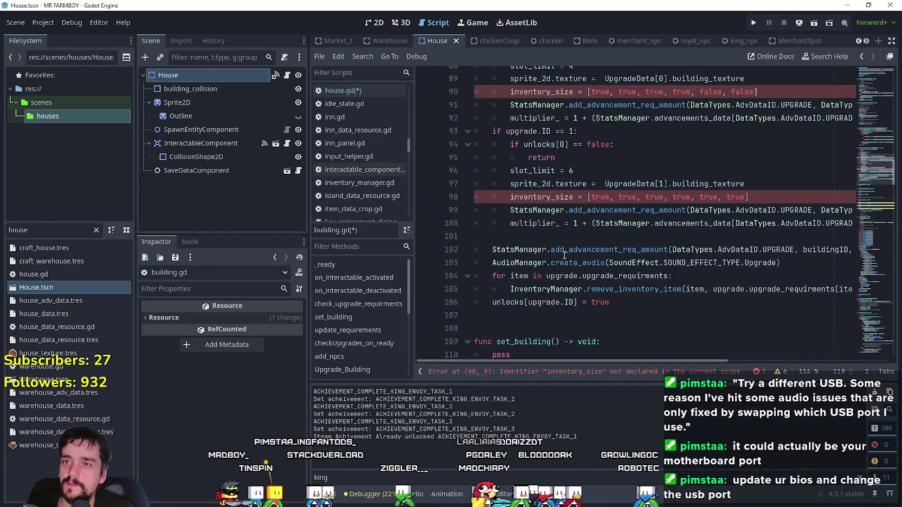
pyautogui.doubleClick(532, 198)
pyautogui.scroll(4, 531, 201)
pyautogui.click(508, 250)
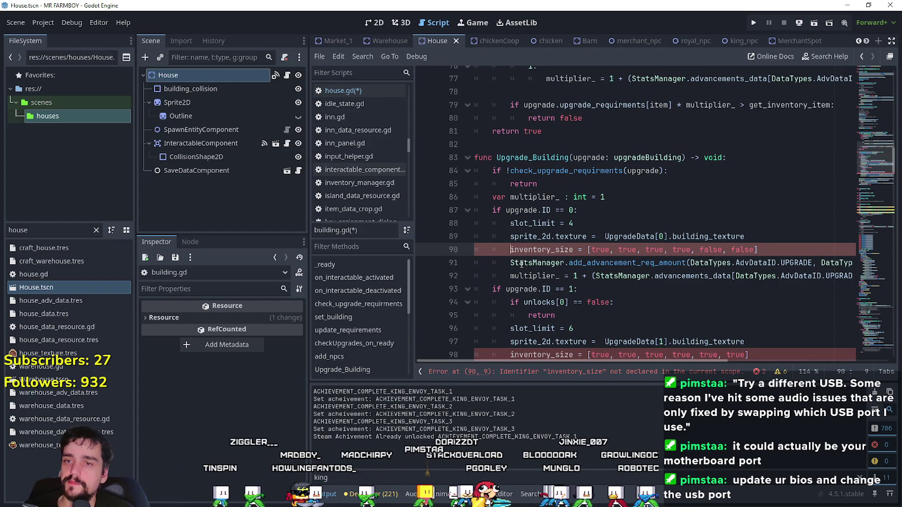
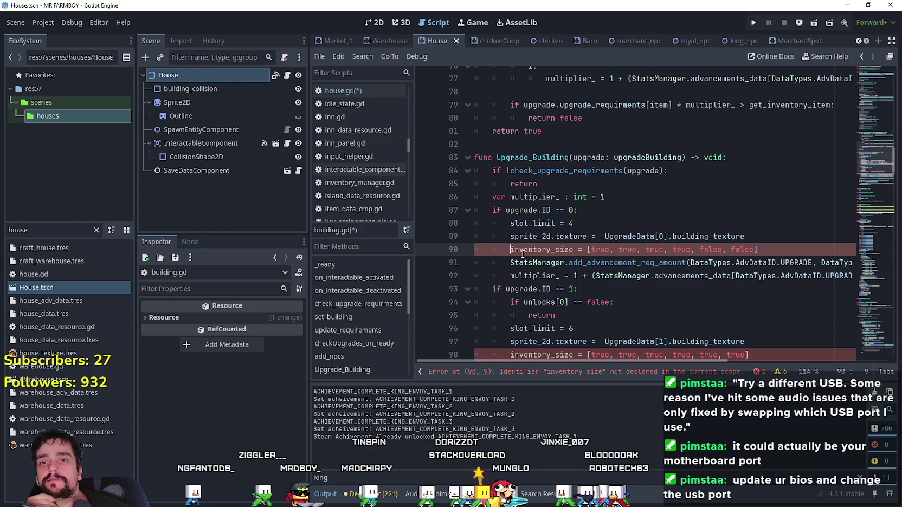
# Step: Widen the script editor so the Upgrade_Building lines in building.gd show more fully
pyautogui.scroll(-1, 522, 254)
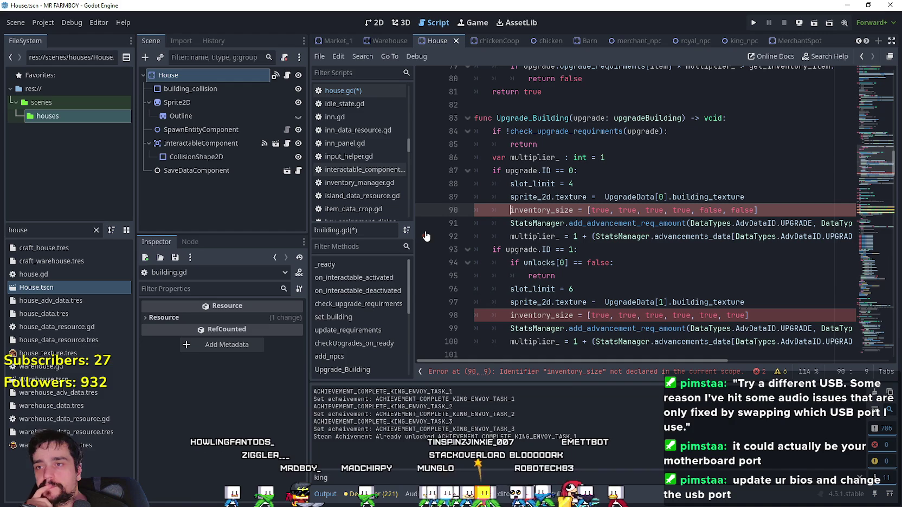
pyautogui.moveTo(308, 209); pyautogui.dragTo(196, 204)
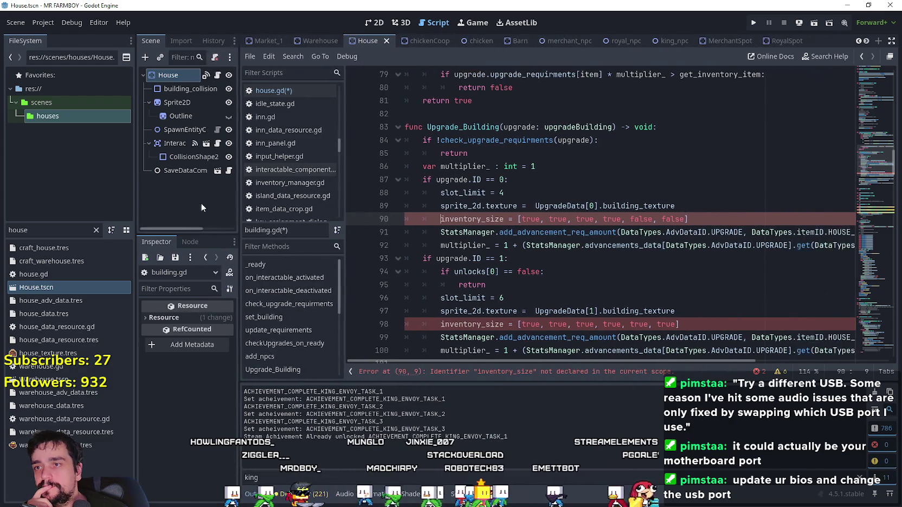
pyautogui.scroll(-4, 601, 216)
pyautogui.scroll(4, 601, 210)
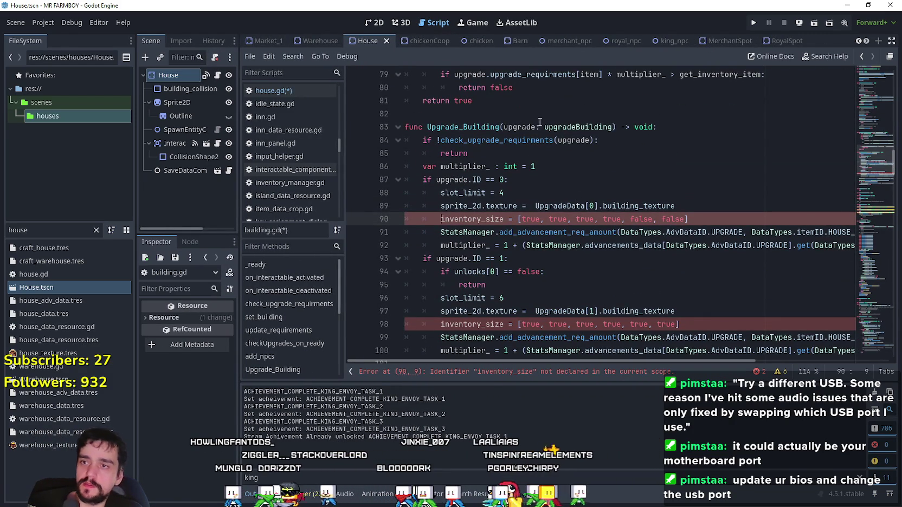
# Step: Highlight uses of the upgrade parameter and inspect the flagged inventory_size assignment on line 90
pyautogui.doubleClick(533, 128)
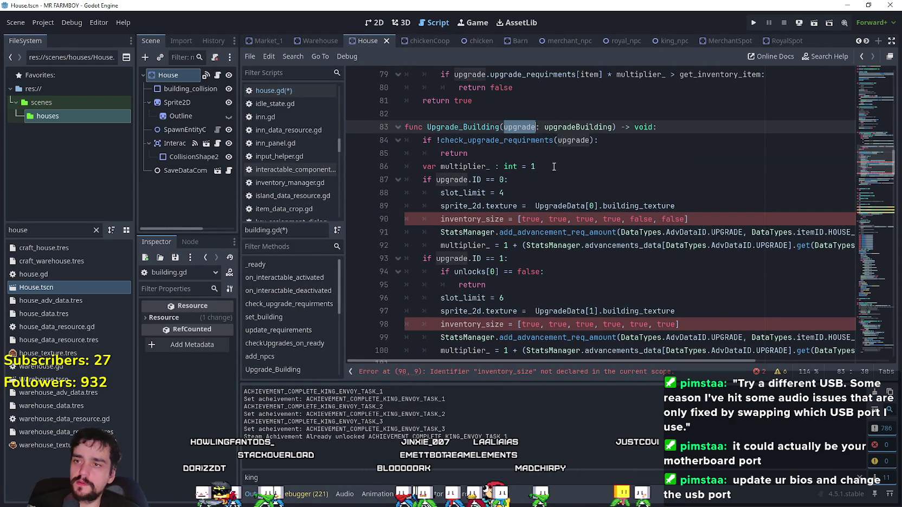
pyautogui.scroll(1, 515, 150)
pyautogui.scroll(-1, 489, 134)
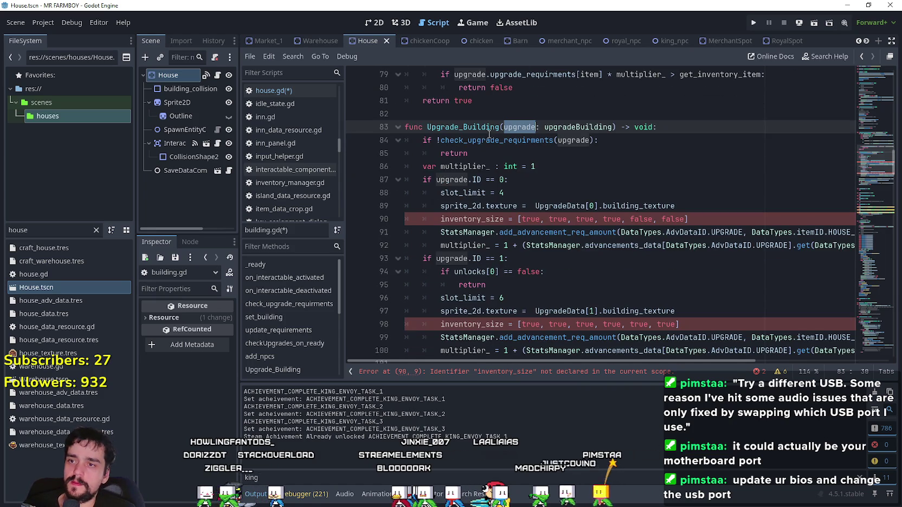
pyautogui.click(441, 219)
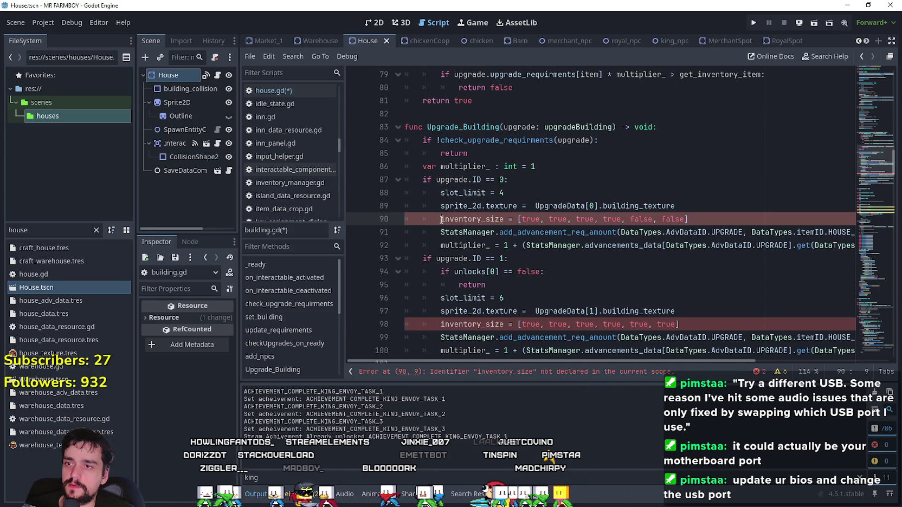
pyautogui.moveTo(558, 360)
pyautogui.mouseDown()
pyautogui.moveTo(695, 361)
pyautogui.moveTo(546, 351)
pyautogui.moveTo(712, 371)
pyautogui.moveTo(565, 351)
pyautogui.moveTo(592, 356)
pyautogui.mouseUp()
pyautogui.scroll(-2, 705, 356)
pyautogui.scroll(-2, 729, 357)
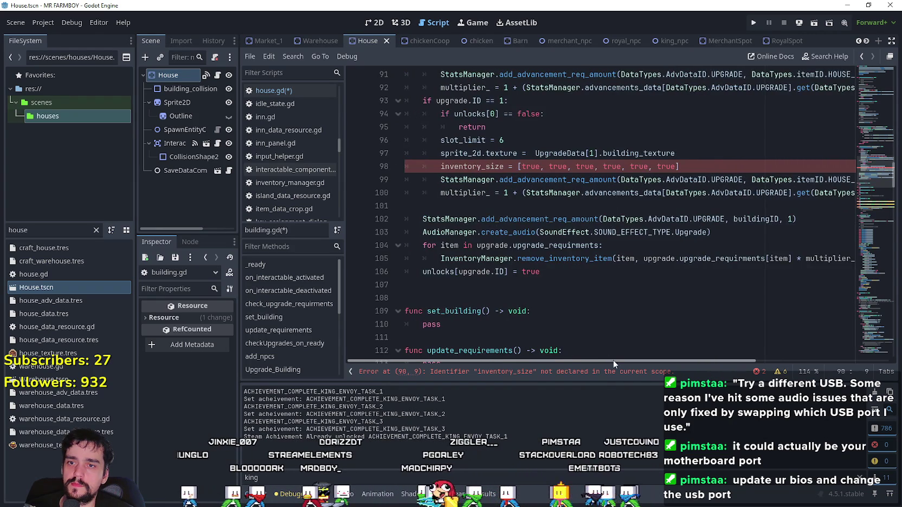
pyautogui.scroll(3, 576, 329)
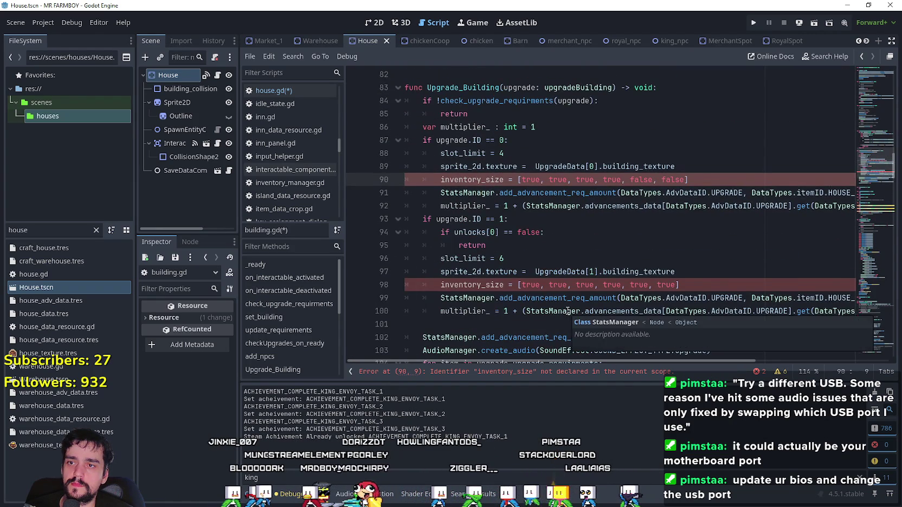
pyautogui.scroll(2, 492, 236)
pyautogui.moveTo(488, 261); pyautogui.dragTo(722, 261)
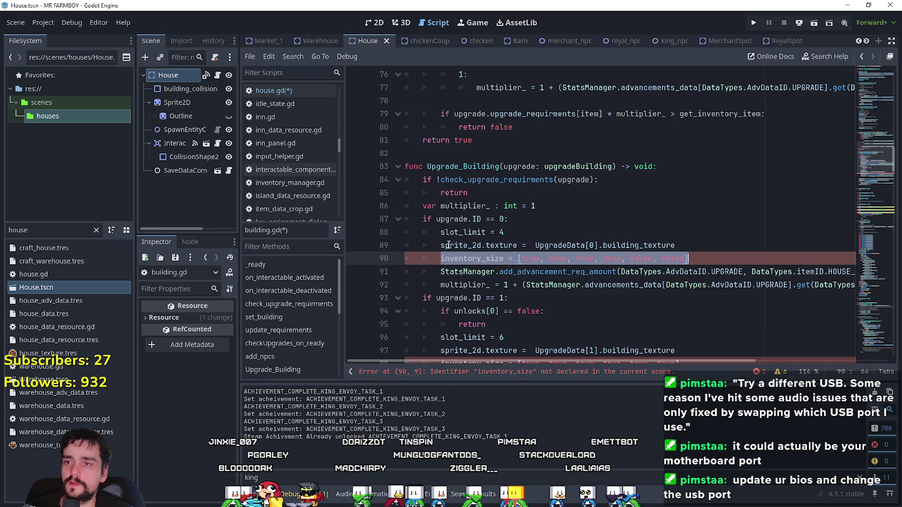
pyautogui.click(455, 245)
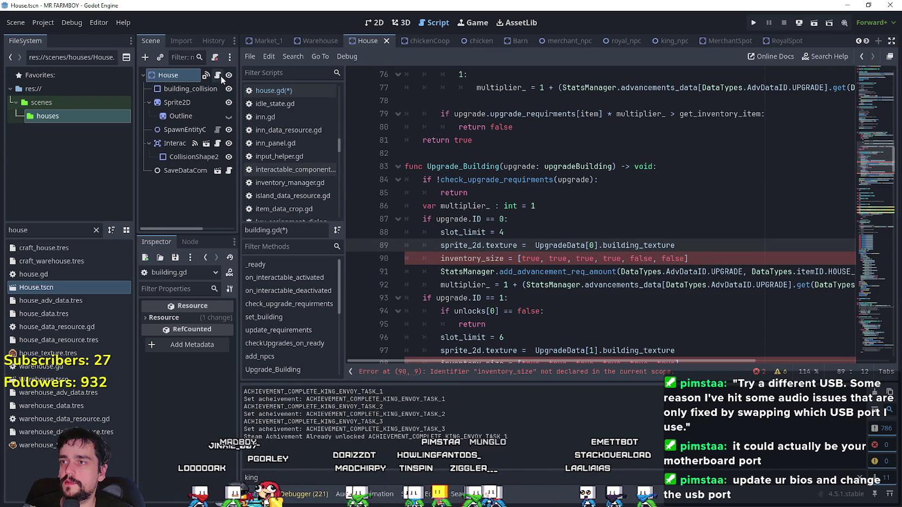
# Step: Take the inventory_size declaration from house.gd and look up the building script's definition
pyautogui.click(219, 75)
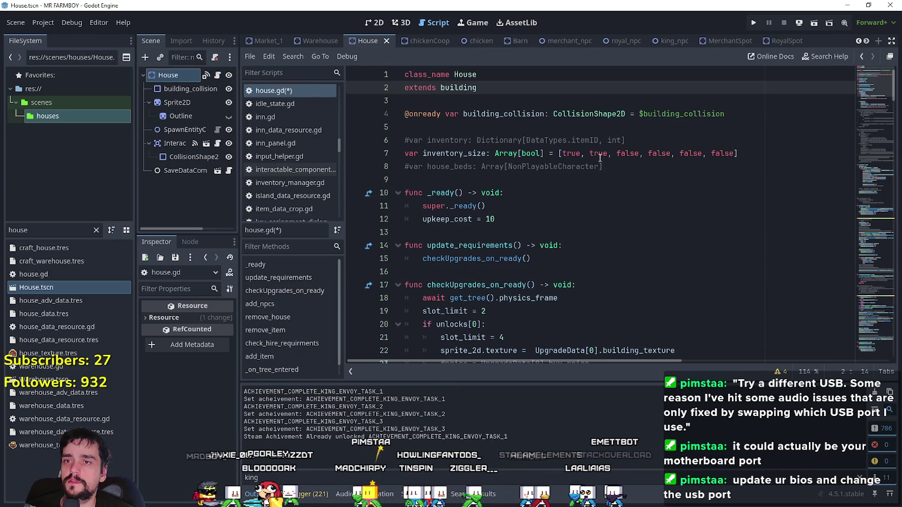
pyautogui.moveTo(756, 155); pyautogui.dragTo(405, 154)
pyautogui.hotkey('ctrl', 'c')
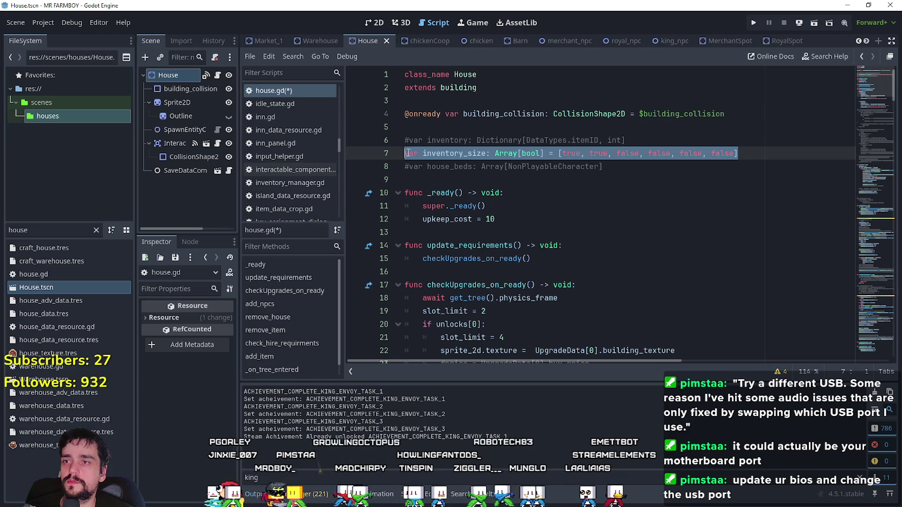
pyautogui.click(408, 153)
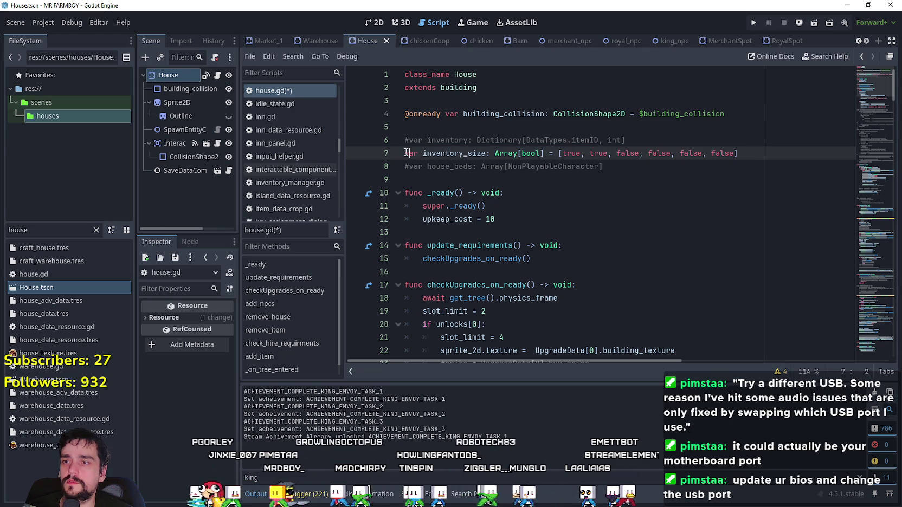
pyautogui.click(463, 90)
pyautogui.rightClick(463, 89)
pyautogui.click(495, 254)
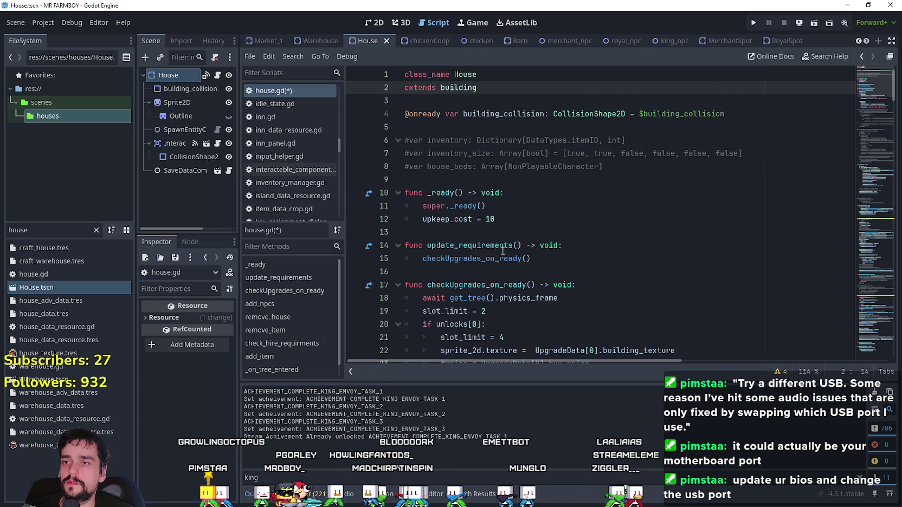
pyautogui.scroll(20, 640, 152)
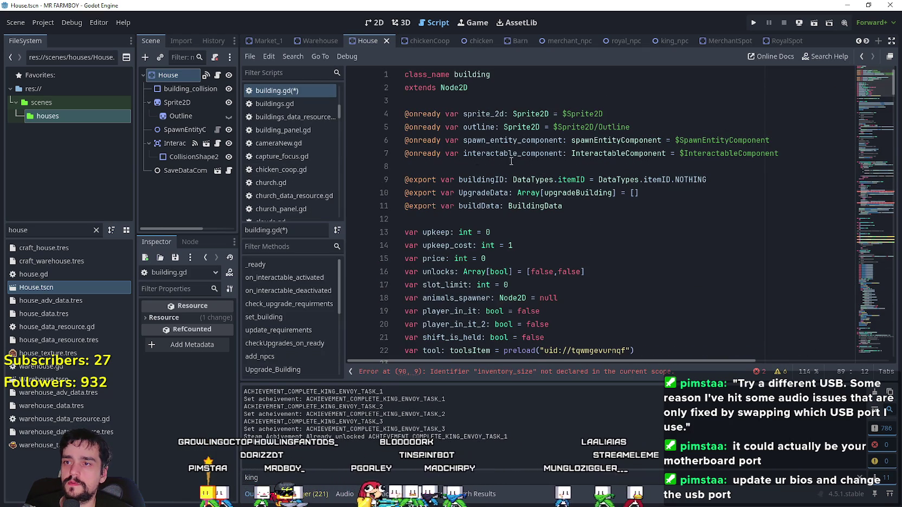
pyautogui.scroll(-2, 444, 213)
# Step: Paste the inventory_size declaration below unlocks in building.gd and save
pyautogui.click(623, 194)
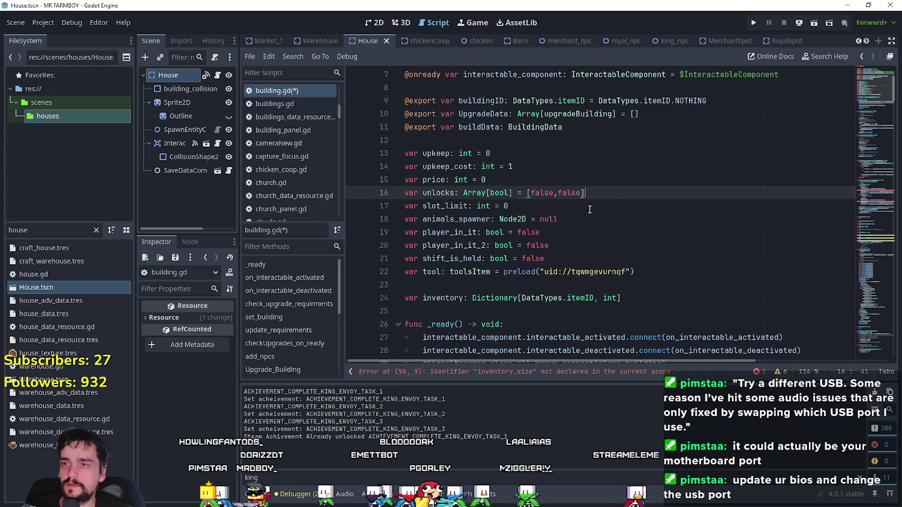
pyautogui.press('Return')
pyautogui.hotkey('ctrl', 'v')
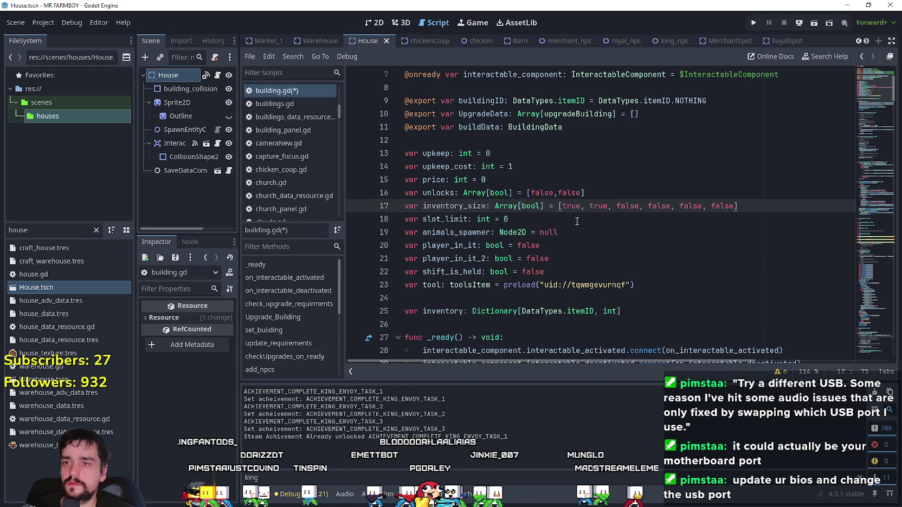
pyautogui.click(580, 220)
pyautogui.hotkey('ctrl', 's')
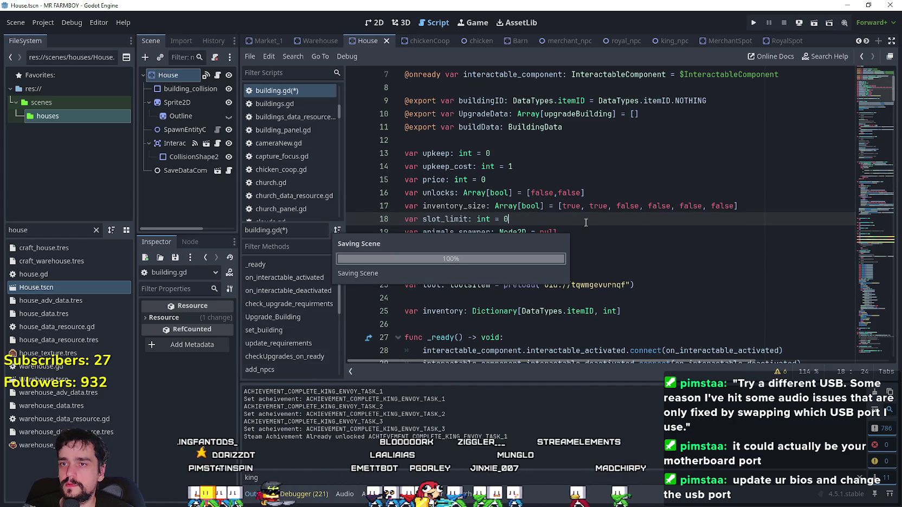
# Step: Save house.gd too, then look up the building script definition again
pyautogui.click(206, 75)
pyautogui.click(537, 165)
pyautogui.hotkey('ctrl', 's')
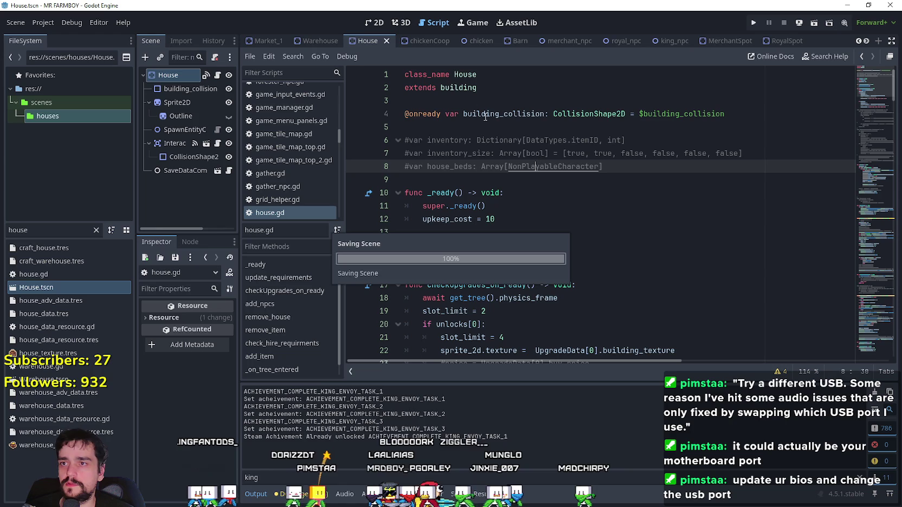
pyautogui.rightClick(454, 88)
pyautogui.click(489, 268)
pyautogui.scroll(-10, 888, 112)
pyautogui.scroll(-14, 867, 151)
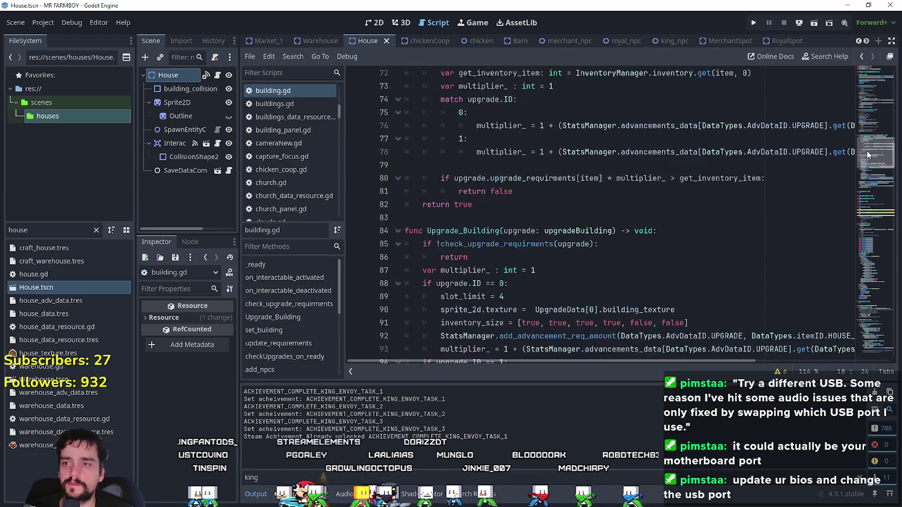
# Step: Replace DataTypes.itemID.HOUSE_UPGRADE_1 on line 92 with upgrade.buildingUpgradeTier from autocomplete
pyautogui.scroll(3, 867, 151)
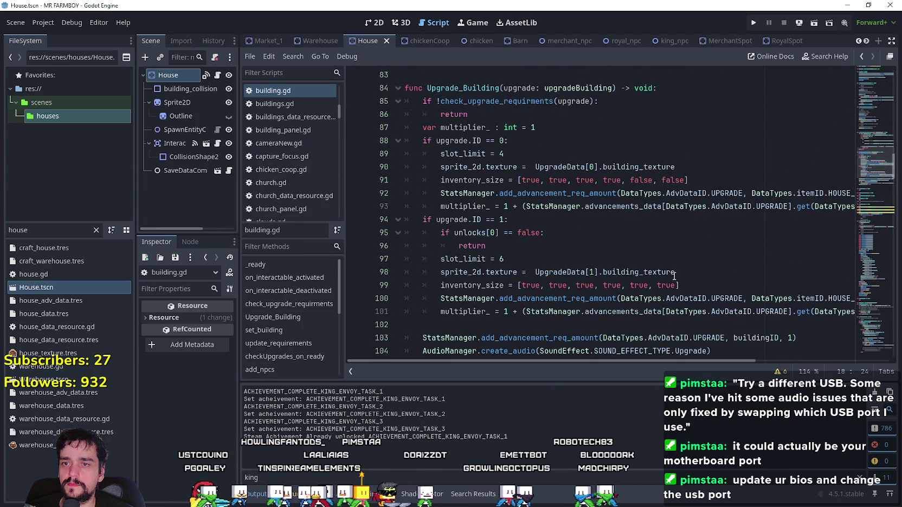
pyautogui.moveTo(793, 193)
pyautogui.mouseDown()
pyautogui.moveTo(855, 198)
pyautogui.moveTo(678, 194)
pyautogui.mouseUp()
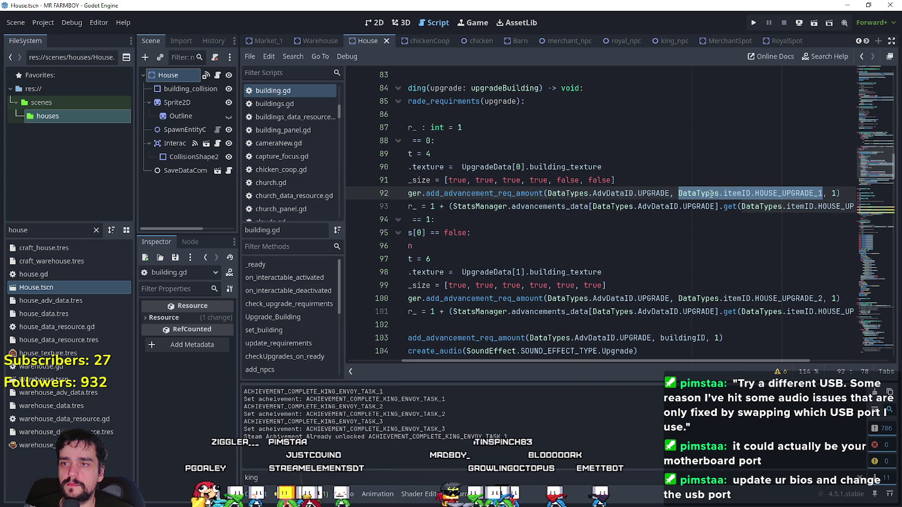
pyautogui.click(458, 89)
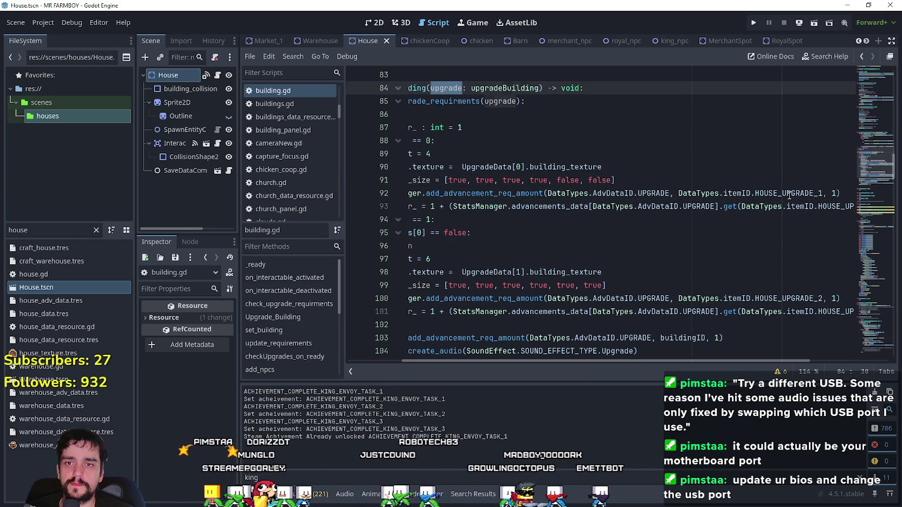
pyautogui.moveTo(823, 194); pyautogui.dragTo(729, 193)
pyautogui.moveTo(822, 194); pyautogui.dragTo(678, 194)
pyautogui.write('upgrade')
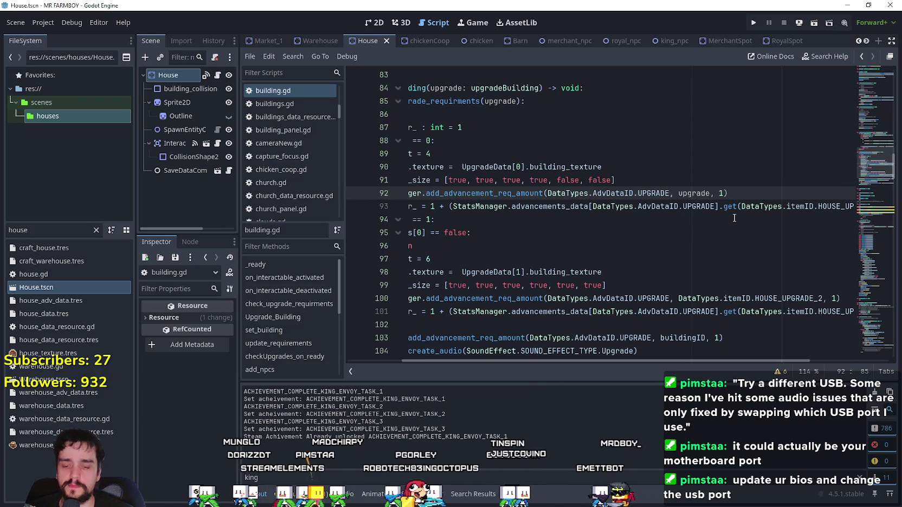
pyautogui.write('.')
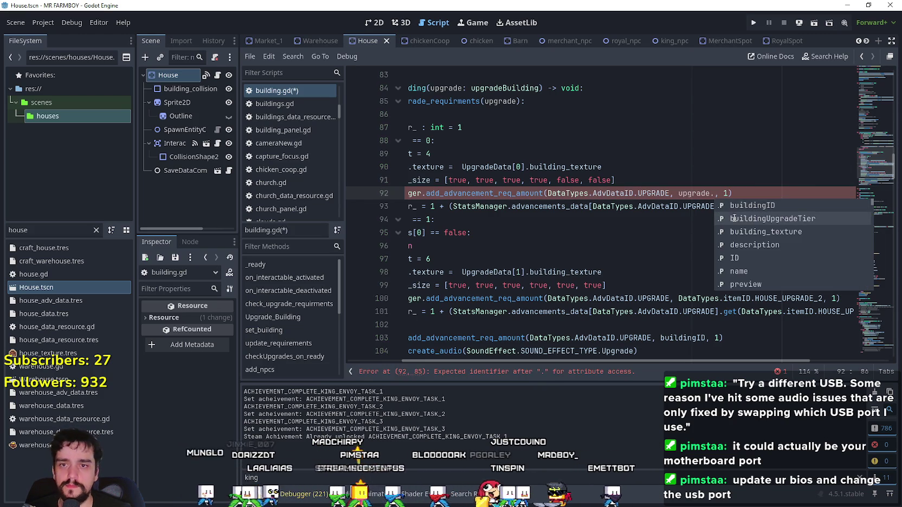
pyautogui.doubleClick(733, 219)
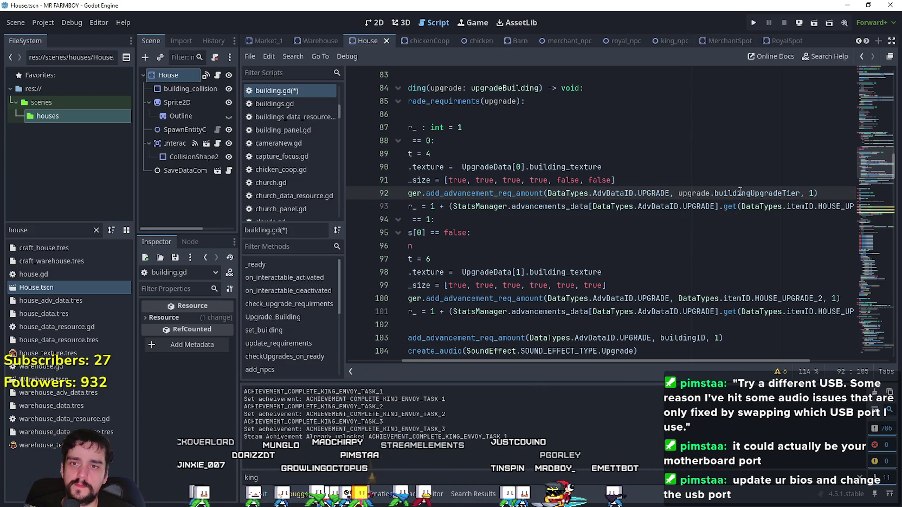
pyautogui.click(751, 193)
pyautogui.doubleClick(751, 193)
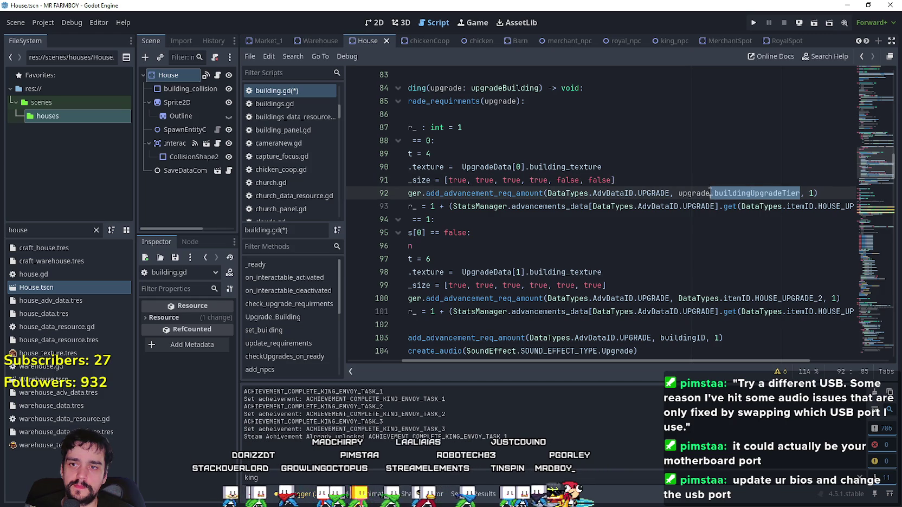
pyautogui.moveTo(706, 192); pyautogui.dragTo(595, 214)
pyautogui.click(596, 215)
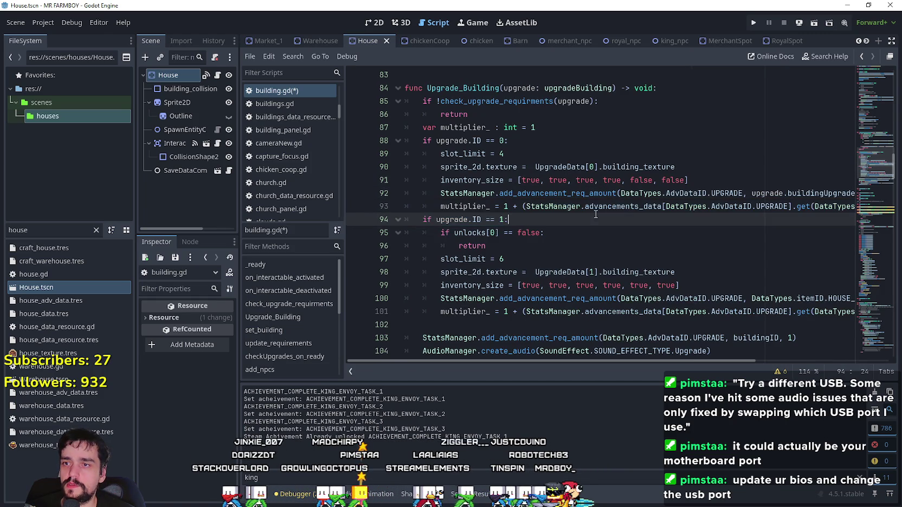
pyautogui.moveTo(741, 193)
pyautogui.mouseDown()
pyautogui.moveTo(851, 207)
pyautogui.moveTo(897, 202)
pyautogui.mouseUp()
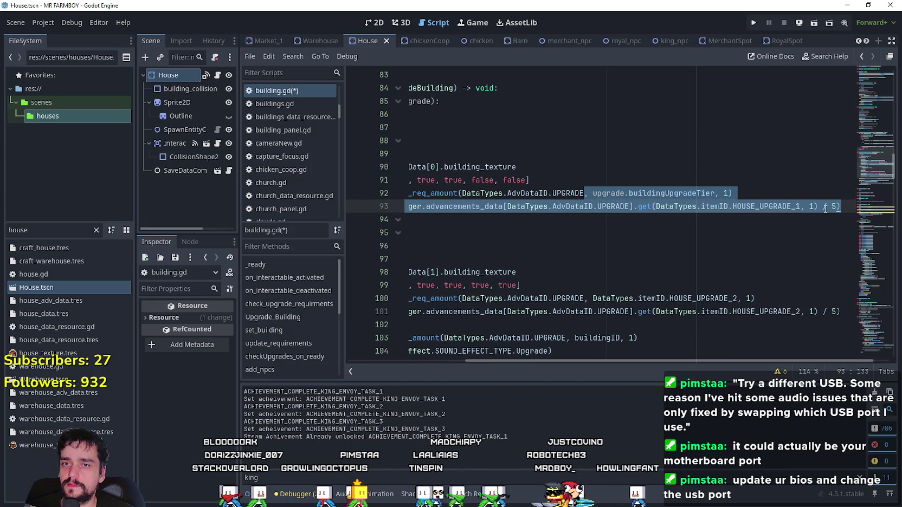
# Step: Replace HOUSE_UPGRADE_1 on line 93 with upgrade.buildingUpgradeTier as well
pyautogui.click(823, 207)
pyautogui.doubleClick(788, 207)
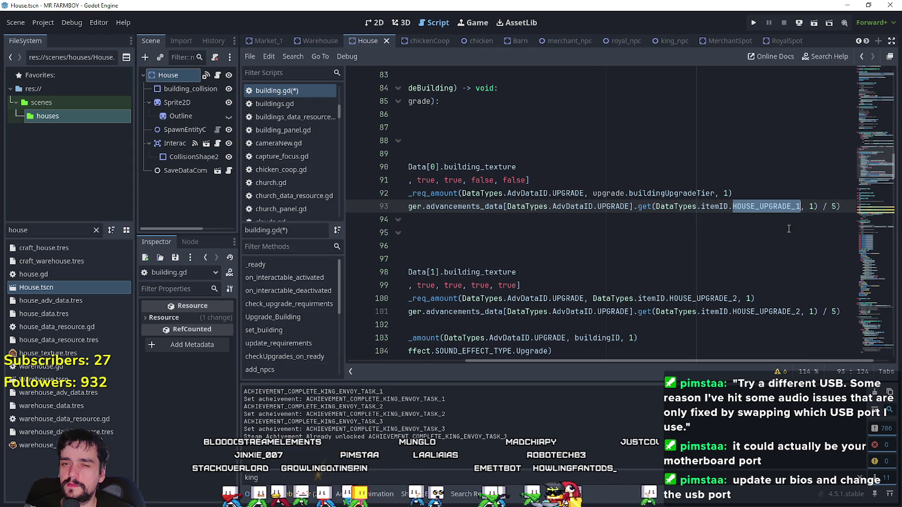
pyautogui.press('Up')
pyautogui.doubleClick(774, 207)
pyautogui.moveTo(774, 207); pyautogui.dragTo(657, 208)
pyautogui.write('upgrade.buildingUpgradeTier')
# Step: Remove the tier-tracking lines from both the ID 0 and ID 1 branches
pyautogui.moveTo(819, 207)
pyautogui.mouseDown()
pyautogui.moveTo(406, 193)
pyautogui.moveTo(405, 206)
pyautogui.moveTo(381, 215)
pyautogui.mouseUp()
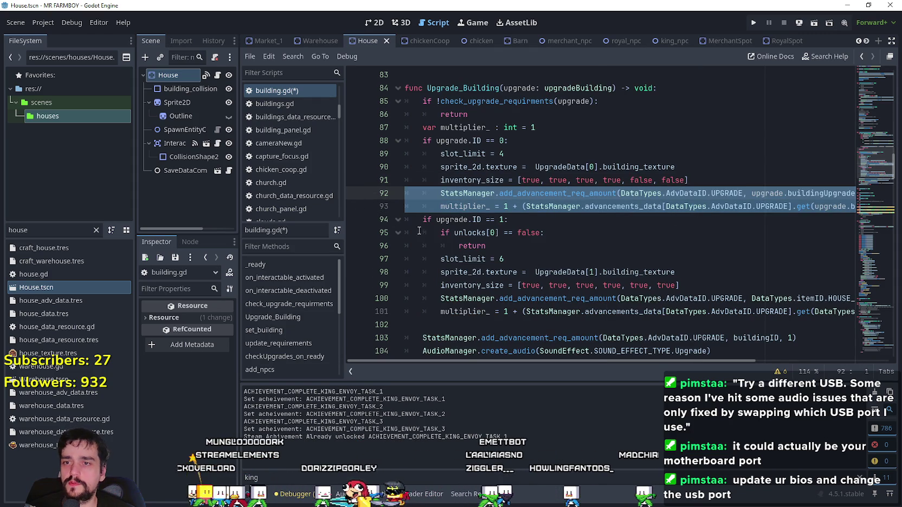
pyautogui.press('BackSpace')
pyautogui.press('BackSpace')
pyautogui.moveTo(636, 284)
pyautogui.mouseDown()
pyautogui.moveTo(851, 286)
pyautogui.moveTo(356, 275)
pyautogui.mouseUp()
pyautogui.press('End')
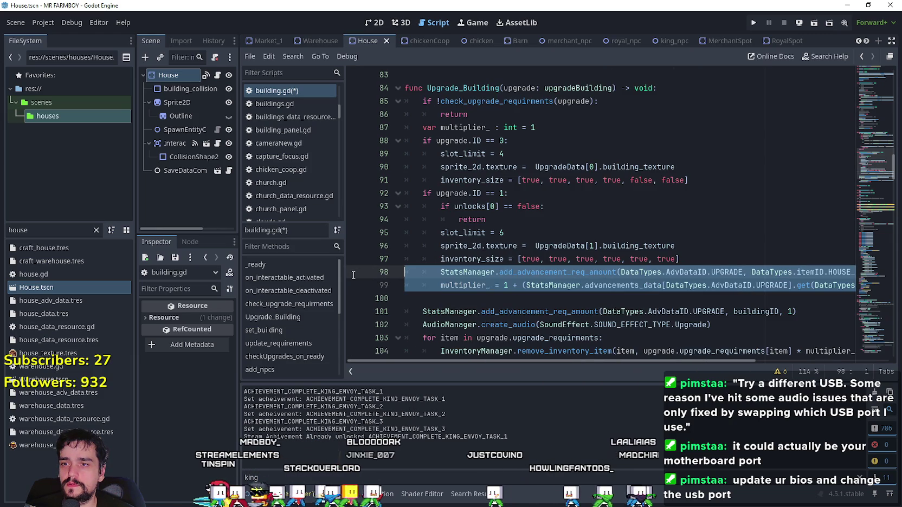
pyautogui.press('BackSpace')
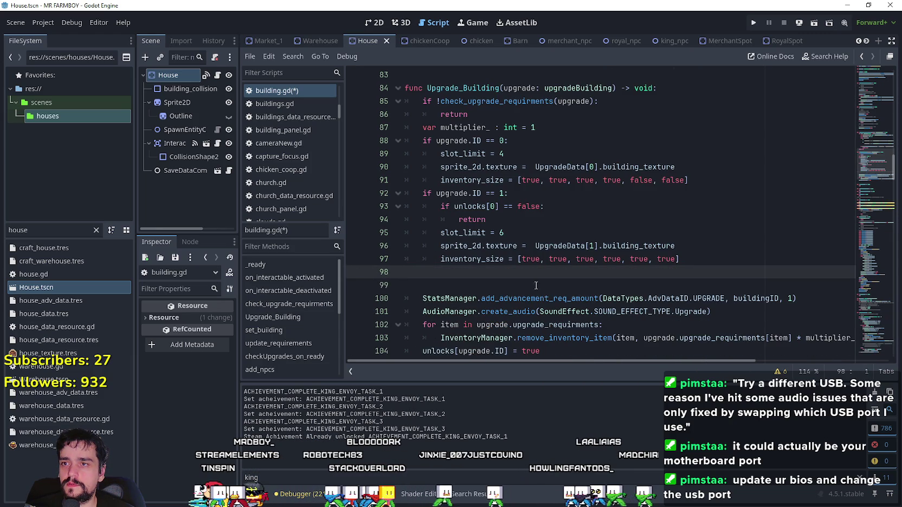
pyautogui.click(467, 284)
pyautogui.press('BackSpace')
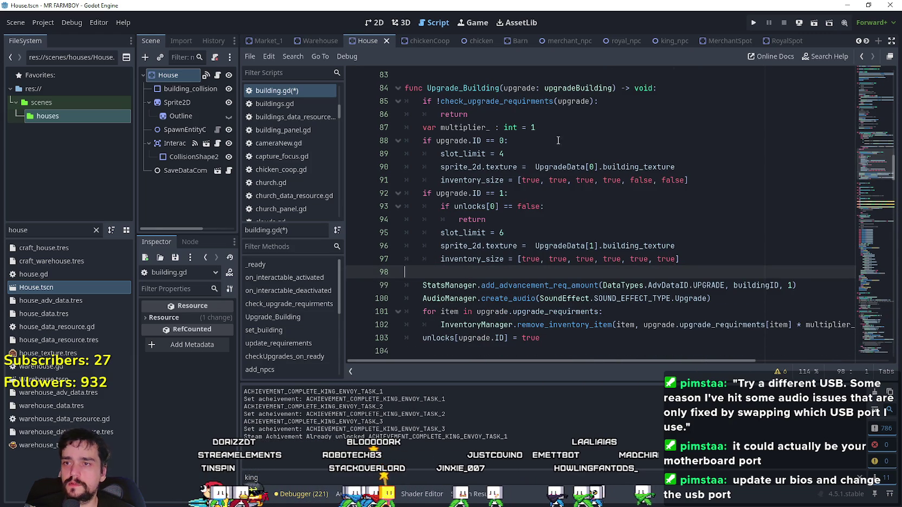
# Step: Paste the tracking lines below the multiplier_ declaration, aligned with the function body
pyautogui.click(555, 130)
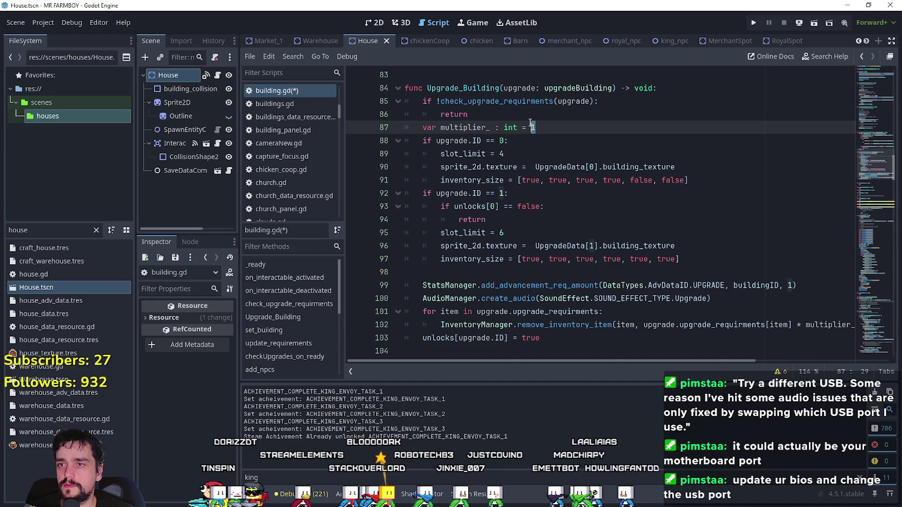
pyautogui.moveTo(556, 131); pyautogui.dragTo(409, 126)
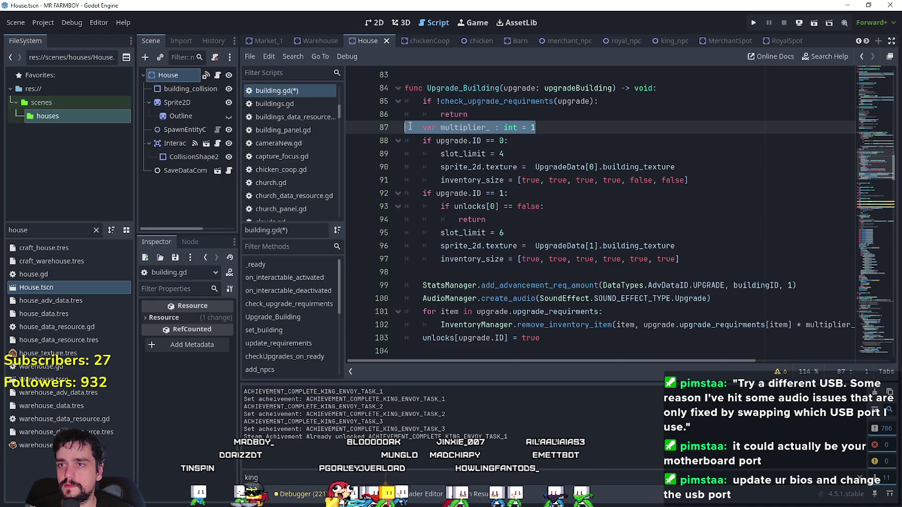
pyautogui.click(531, 127)
pyautogui.hotkey('ctrl', 'v')
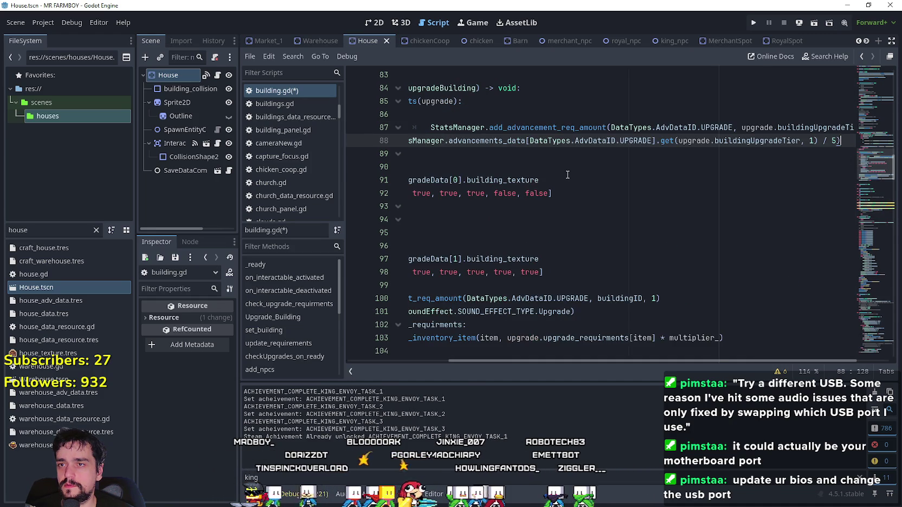
pyautogui.hotkey('ctrl', 'z')
pyautogui.hotkey('ctrl', 'z')
pyautogui.click(554, 129)
pyautogui.press('Return')
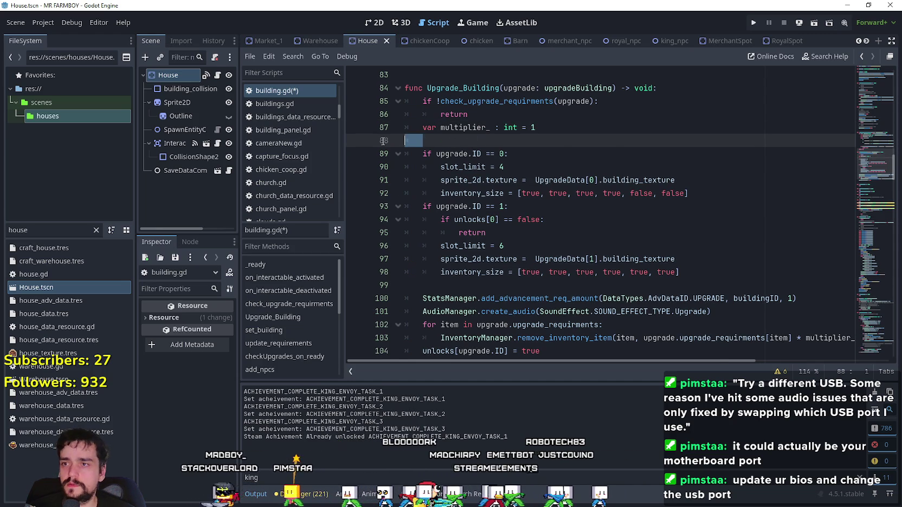
pyautogui.write('StatsManager.add_advancement_req_amount(DataTypes.AdvDataID.UPGRADE, upgrade.buildingUpgradeTier, 1) \t\tmultiplier_ = 1 + (StatsManager.advancements_data[DataTypes.AdvDataID.UPGRADE].get(upgrade.buildingUpgradeTier, 1) / 5)')
pyautogui.moveTo(392, 142); pyautogui.dragTo(393, 155)
pyautogui.press('Tab')
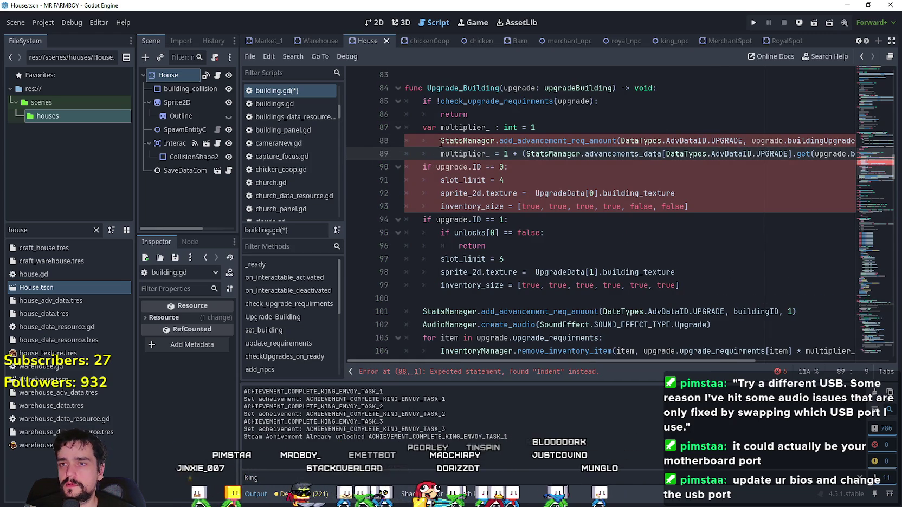
pyautogui.hotkey('shift', 'Tab')
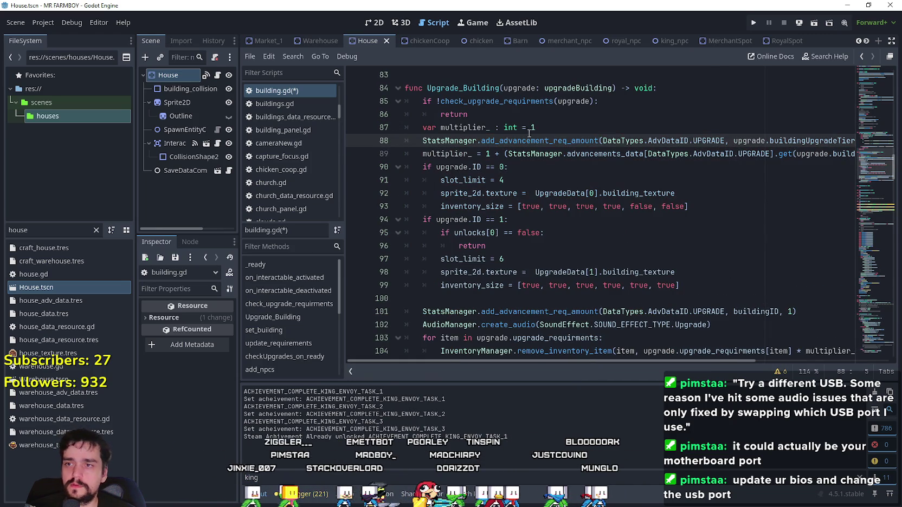
pyautogui.click(470, 154)
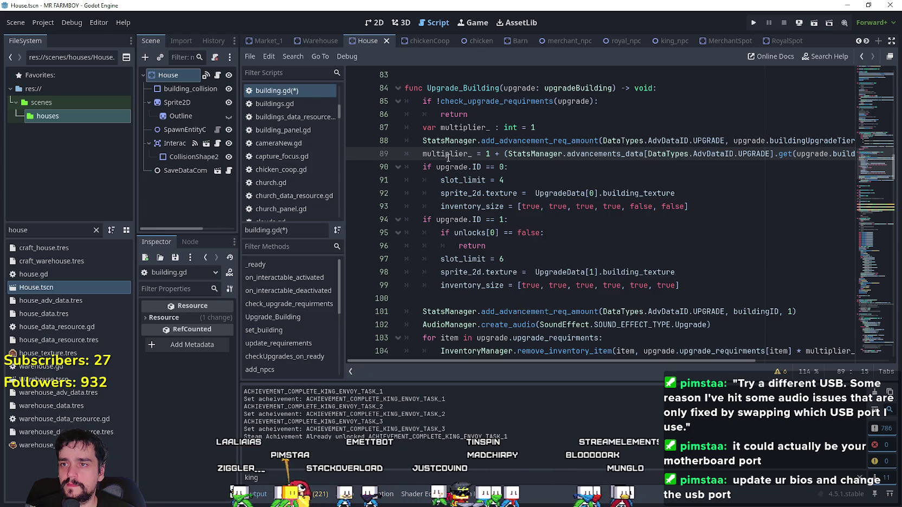
# Step: Merge the multiplier_ declaration and assignment into one 'var multiplier_ : int = 1 + (... / 5)' line
pyautogui.moveTo(426, 126)
pyautogui.mouseDown()
pyautogui.moveTo(472, 114)
pyautogui.moveTo(536, 127)
pyautogui.mouseUp()
pyautogui.hotkey('ctrl', 'c')
pyautogui.press('BackSpace')
pyautogui.press('BackSpace')
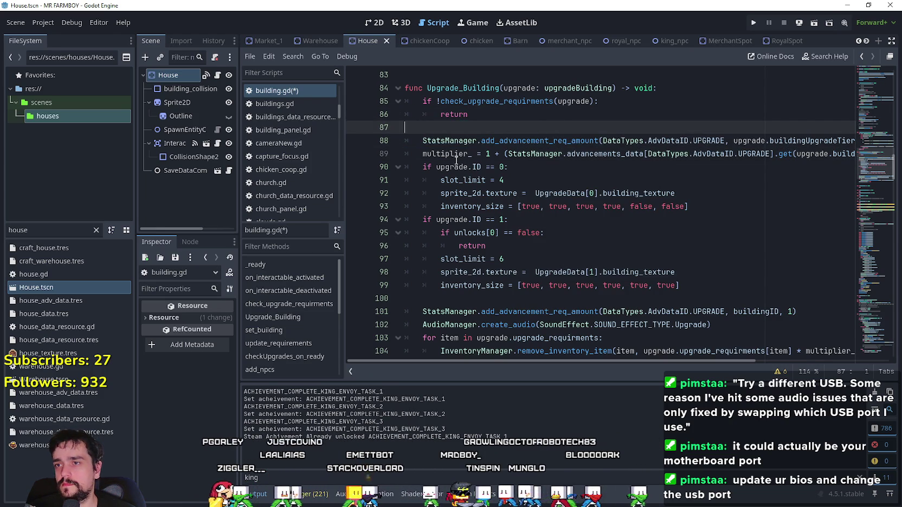
pyautogui.click(426, 142)
pyautogui.hotkey('ctrl', 'v')
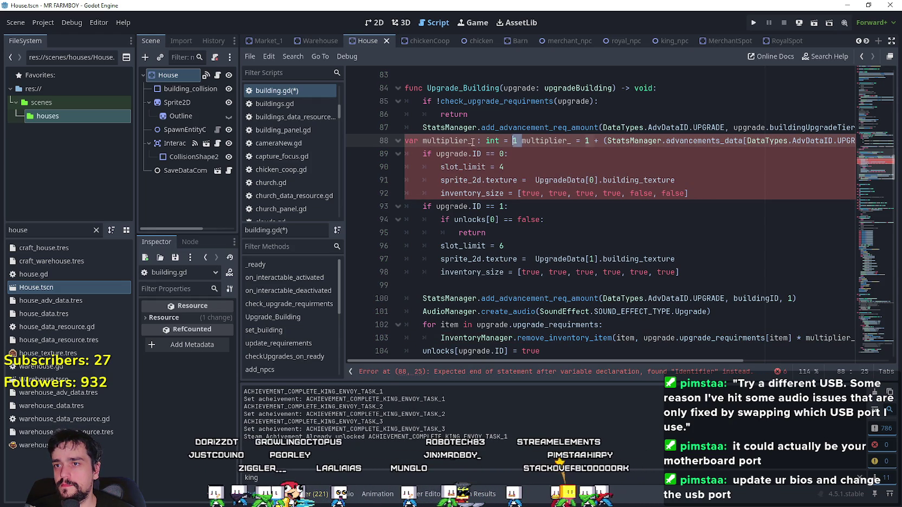
pyautogui.moveTo(518, 141); pyautogui.dragTo(431, 143)
pyautogui.press('BackSpace')
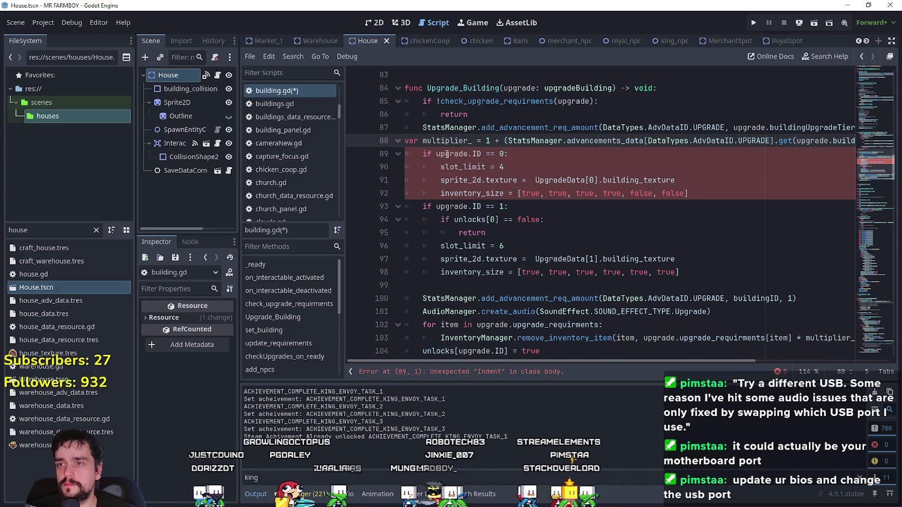
pyautogui.hotkey('ctrl', 'z')
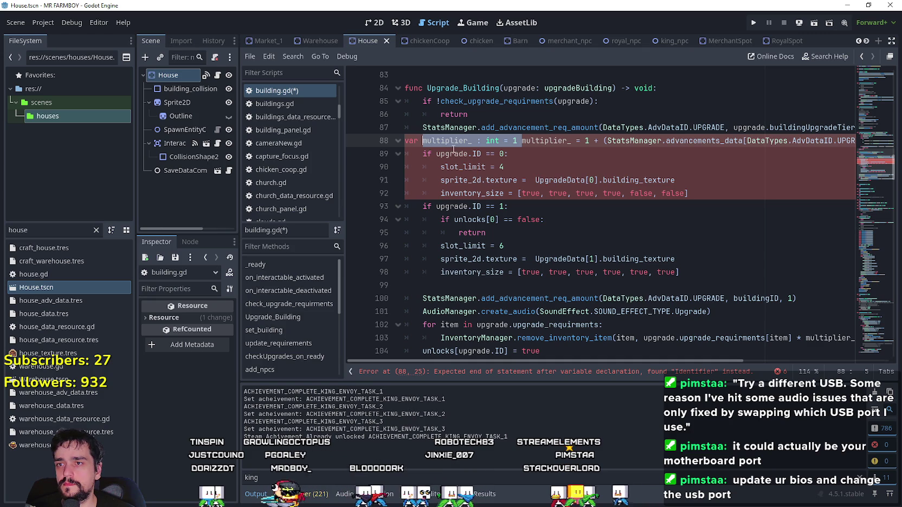
pyautogui.moveTo(521, 141); pyautogui.dragTo(591, 140)
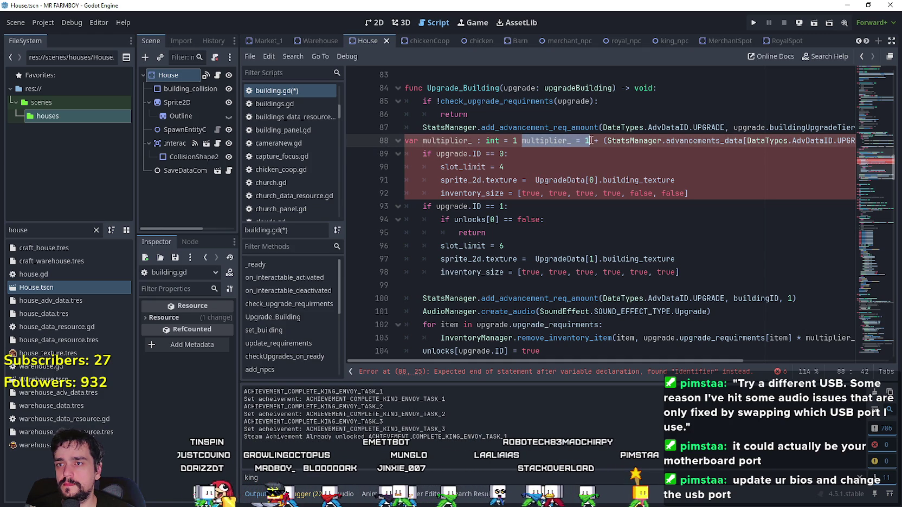
pyautogui.press('BackSpace')
pyautogui.press('BackSpace')
pyautogui.click(421, 144)
pyautogui.press('Tab')
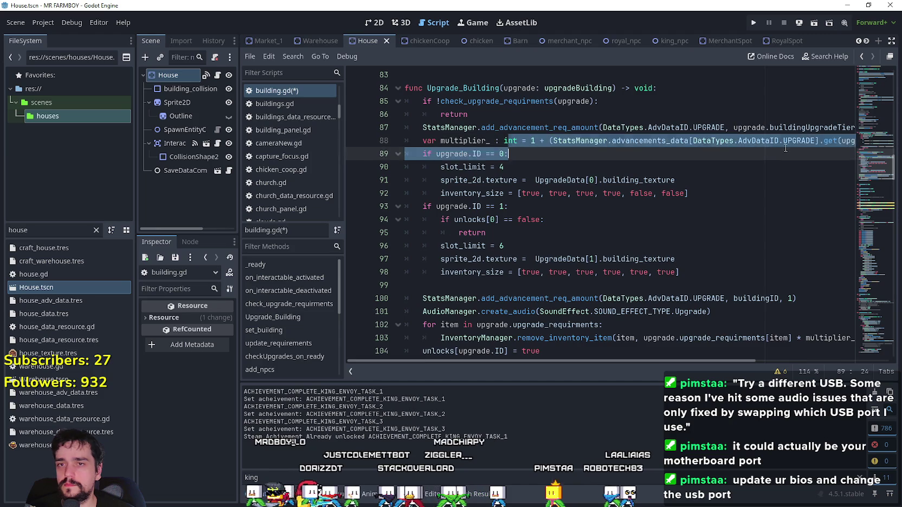
pyautogui.moveTo(506, 143); pyautogui.dragTo(840, 142)
pyautogui.click(840, 142)
# Step: Move the tracking call and multiplier_ line after the building-ID tracking call, then save
pyautogui.moveTo(714, 145)
pyautogui.mouseDown()
pyautogui.moveTo(387, 141)
pyautogui.moveTo(377, 133)
pyautogui.mouseUp()
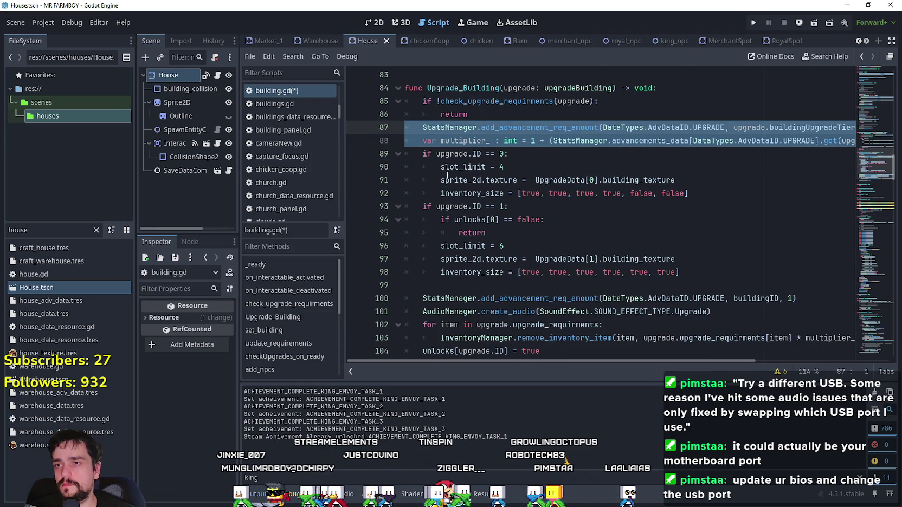
pyautogui.hotkey('ctrl', 'x')
pyautogui.click(472, 259)
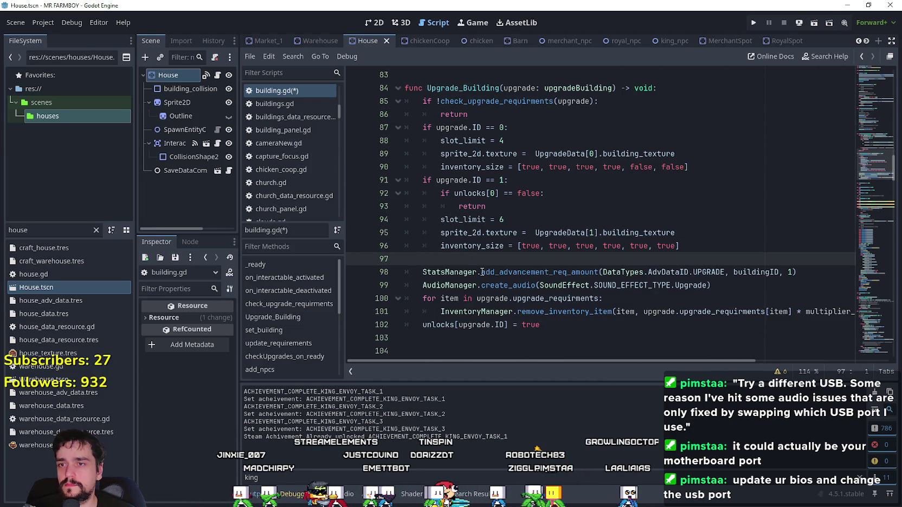
pyautogui.press('Down')
pyautogui.press('End')
pyautogui.press('Return')
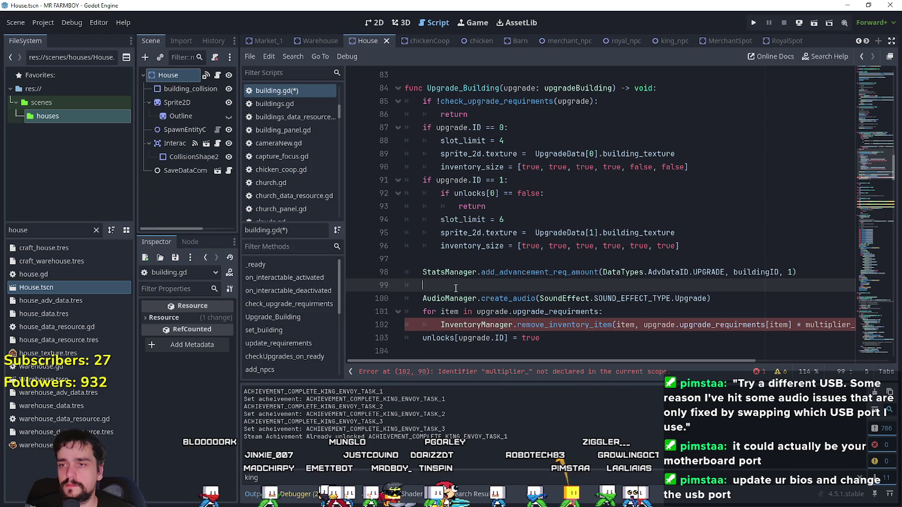
pyautogui.hotkey('ctrl', 'v')
pyautogui.scroll(-3, 466, 239)
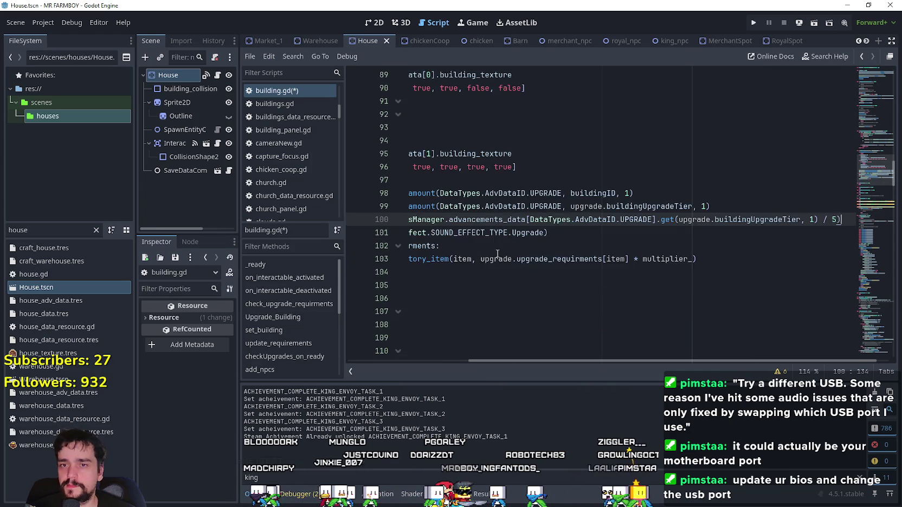
pyautogui.hscroll(-1, 458, 238)
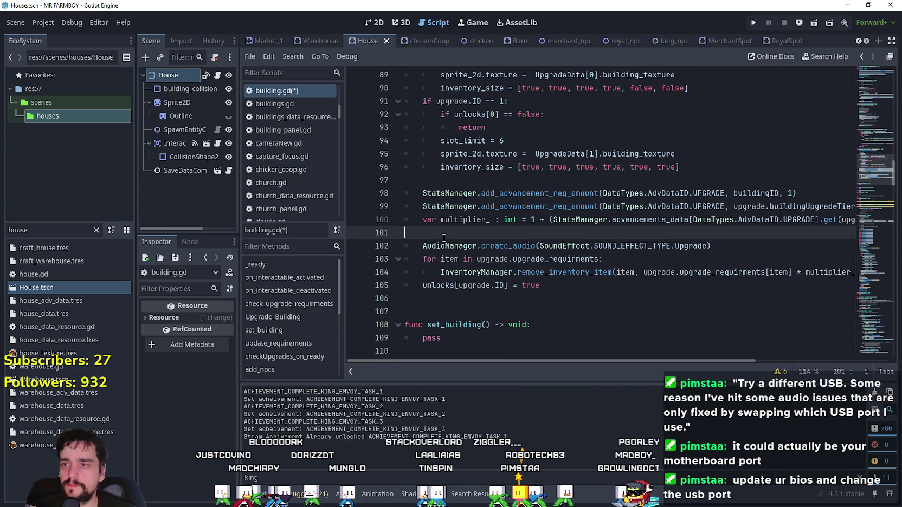
pyautogui.hotkey('ctrl', 's')
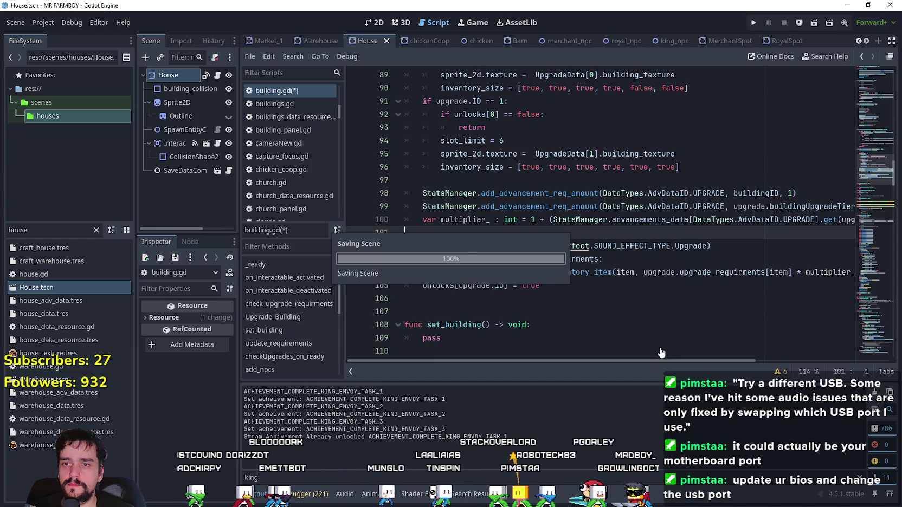
# Step: Review the multiplier_ line dividing the buildingUpgradeTier UPGRADE count by 5, then select the House node
pyautogui.moveTo(664, 361); pyautogui.dragTo(798, 372)
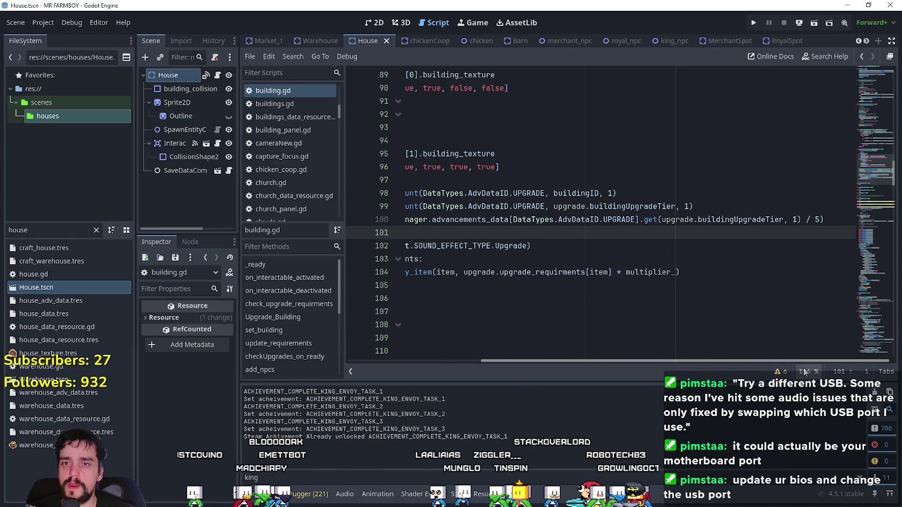
pyautogui.hscroll(-5, 449, 327)
pyautogui.hscroll(5, 450, 327)
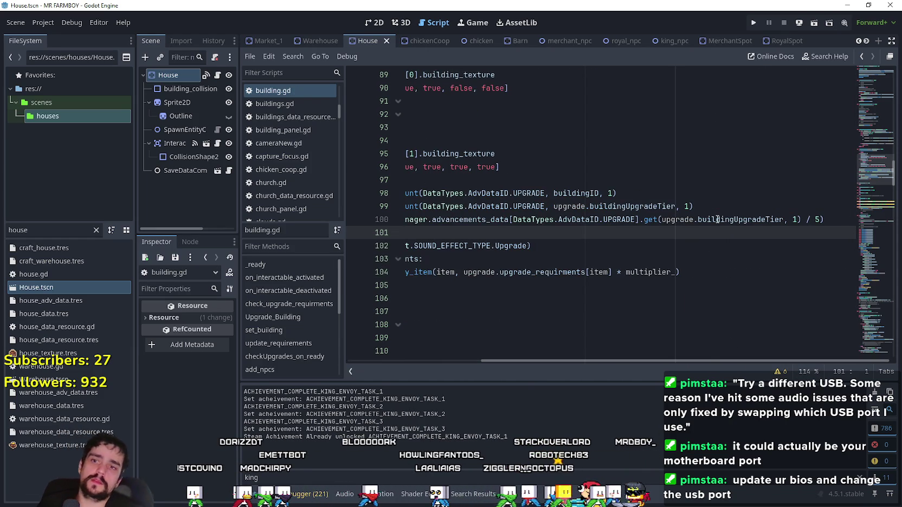
pyautogui.moveTo(718, 219)
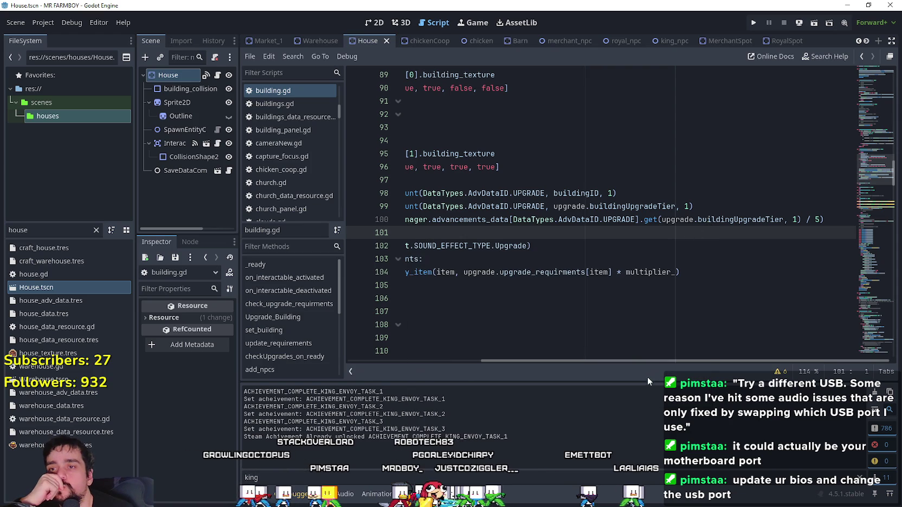
pyautogui.moveTo(657, 361)
pyautogui.mouseDown()
pyautogui.moveTo(481, 359)
pyautogui.moveTo(814, 348)
pyautogui.moveTo(352, 272)
pyautogui.moveTo(811, 279)
pyautogui.moveTo(457, 312)
pyautogui.moveTo(764, 300)
pyautogui.mouseUp()
pyautogui.click(820, 219)
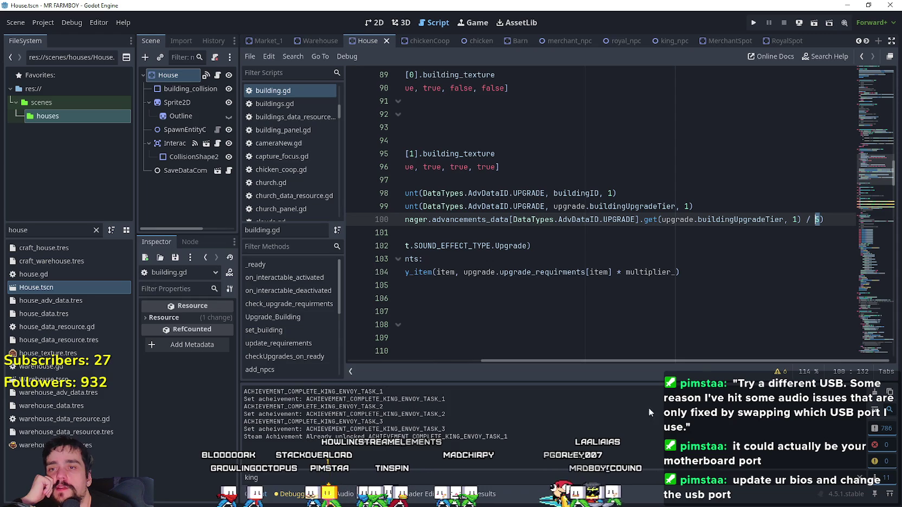
pyautogui.click(168, 75)
pyautogui.scroll(10, 181, 435)
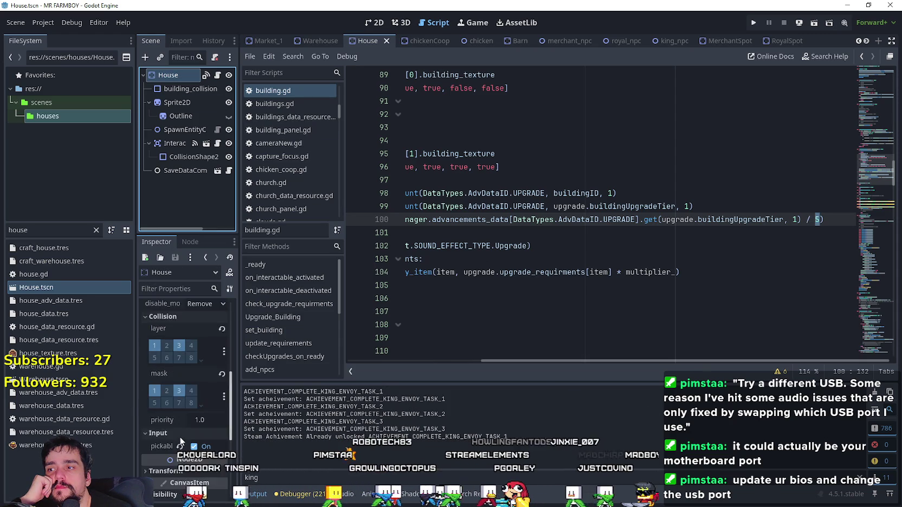
# Step: Give the House Inspector more room and try expanding the first and second upgrade entries
pyautogui.scroll(5, 182, 435)
pyautogui.moveTo(237, 402); pyautogui.dragTo(346, 395)
pyautogui.click(295, 367)
pyautogui.click(293, 367)
pyautogui.click(284, 384)
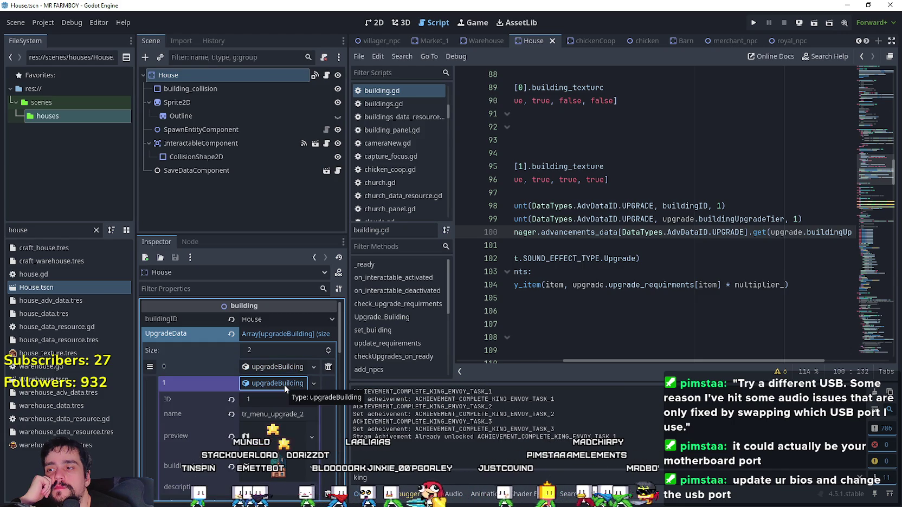
pyautogui.click(284, 385)
# Step: Review the ID 0 check and nearby Upgrade_Building code in building.gd
pyautogui.moveTo(731, 360)
pyautogui.mouseDown()
pyautogui.moveTo(829, 363)
pyautogui.moveTo(626, 351)
pyautogui.mouseUp()
pyautogui.scroll(2, 593, 236)
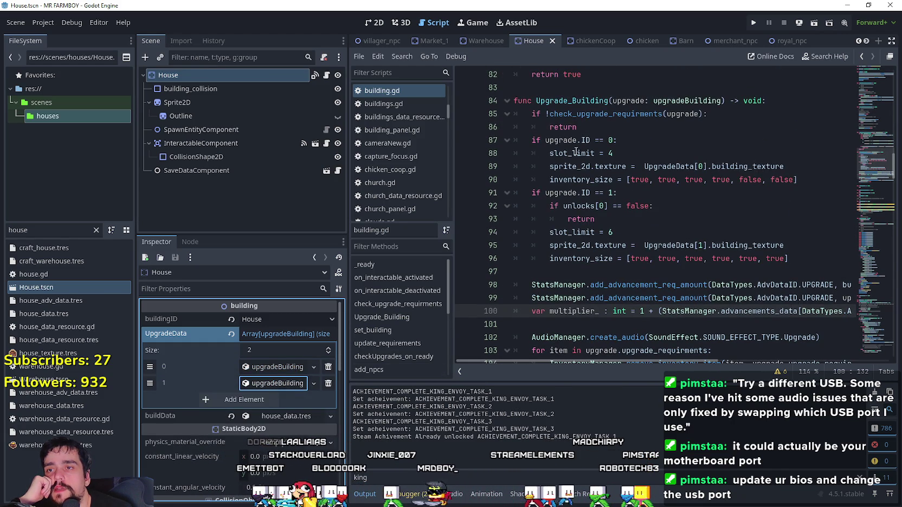
pyautogui.click(598, 140)
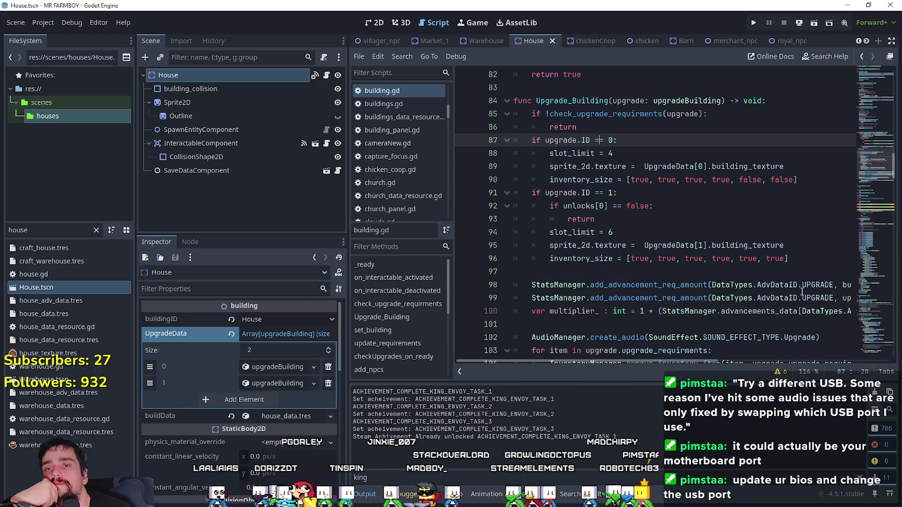
pyautogui.moveTo(802, 285); pyautogui.dragTo(887, 290)
pyautogui.moveTo(805, 298); pyautogui.dragTo(888, 298)
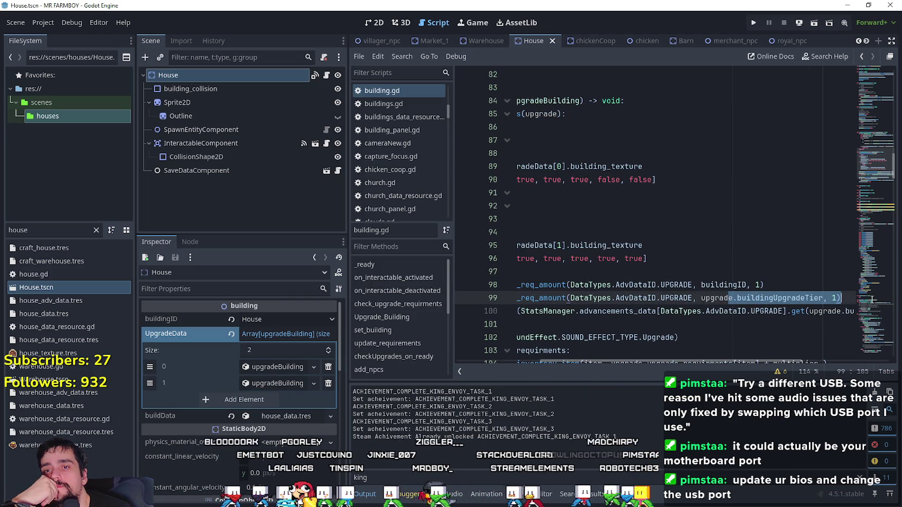
# Step: Expand the House's first upgrade entry and scroll building.gd to check_upgrade_requirments
pyautogui.click(281, 367)
pyautogui.scroll(-5, 221, 433)
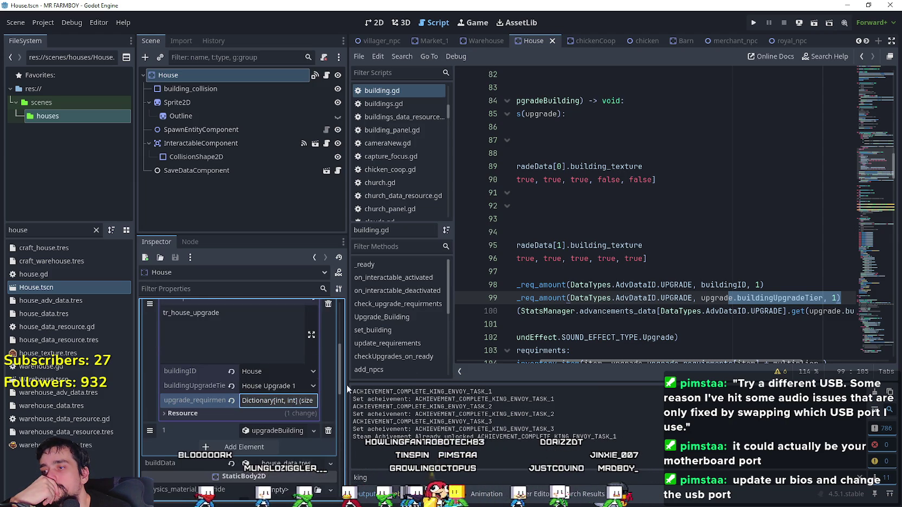
pyautogui.moveTo(702, 361)
pyautogui.mouseDown()
pyautogui.moveTo(796, 361)
pyautogui.moveTo(629, 361)
pyautogui.moveTo(876, 360)
pyautogui.moveTo(509, 331)
pyautogui.moveTo(880, 363)
pyautogui.moveTo(678, 361)
pyautogui.moveTo(564, 325)
pyautogui.mouseUp()
pyautogui.scroll(3, 561, 319)
pyautogui.scroll(-8, 561, 318)
pyautogui.scroll(9, 566, 312)
pyautogui.scroll(3, 571, 309)
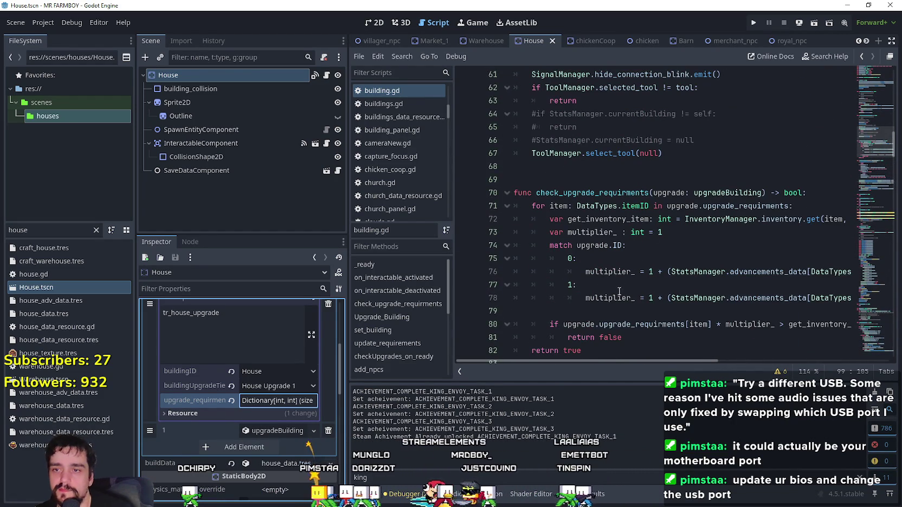
# Step: Paste the tier multiplier formula onto line 73 and delete the per-ID match block on lines 74–78
pyautogui.tripleClick(661, 299)
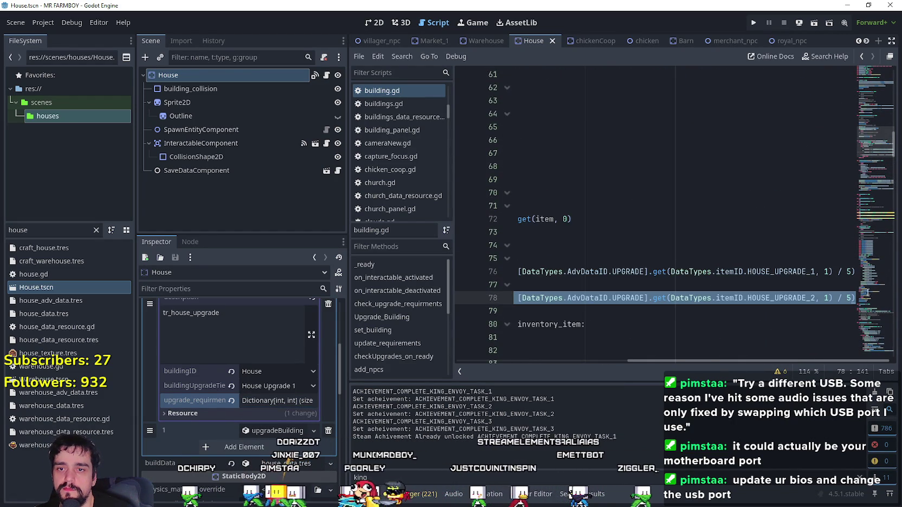
pyautogui.click(672, 229)
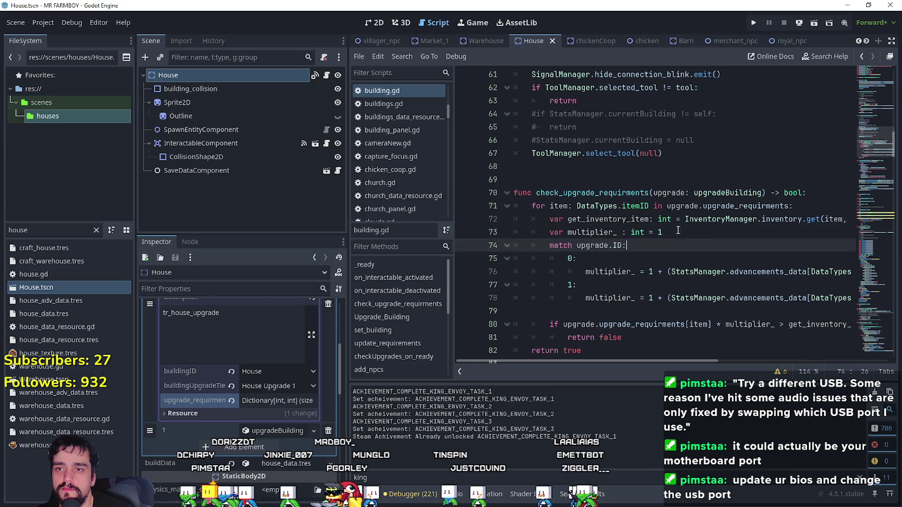
pyautogui.hotkey('ctrl', 'v')
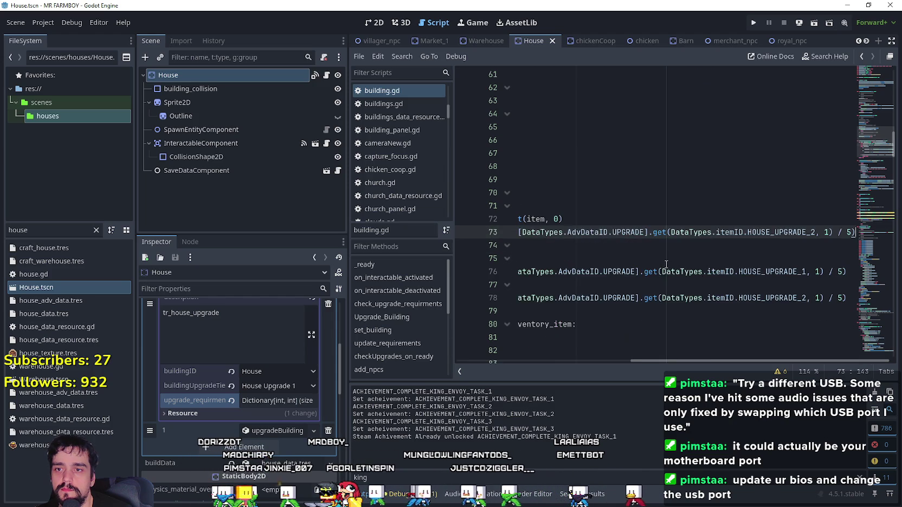
pyautogui.moveTo(672, 232); pyautogui.dragTo(438, 234)
pyautogui.click(668, 248)
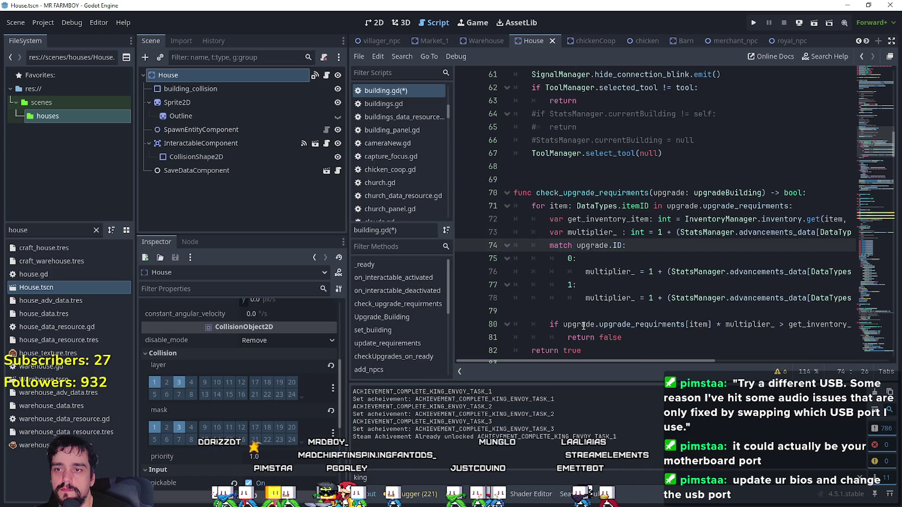
pyautogui.moveTo(585, 312); pyautogui.dragTo(494, 245)
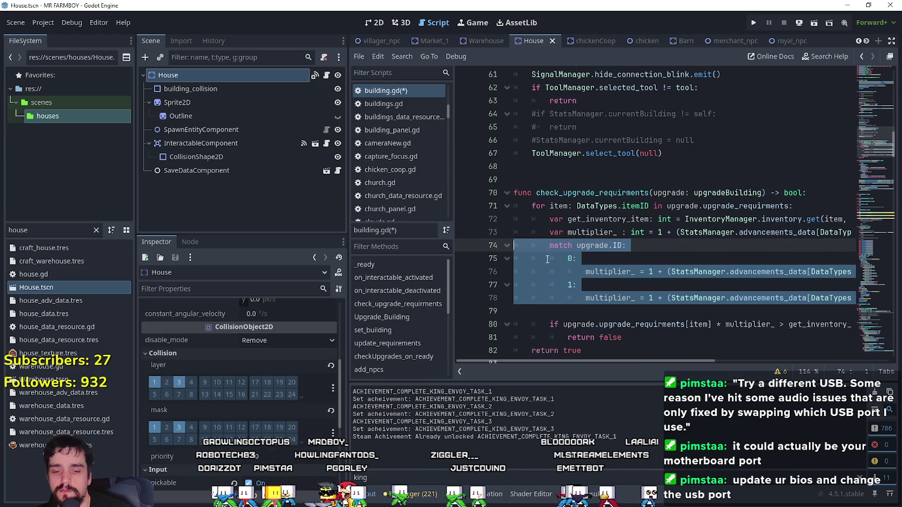
pyautogui.press('Delete')
pyautogui.moveTo(594, 237); pyautogui.dragTo(857, 232)
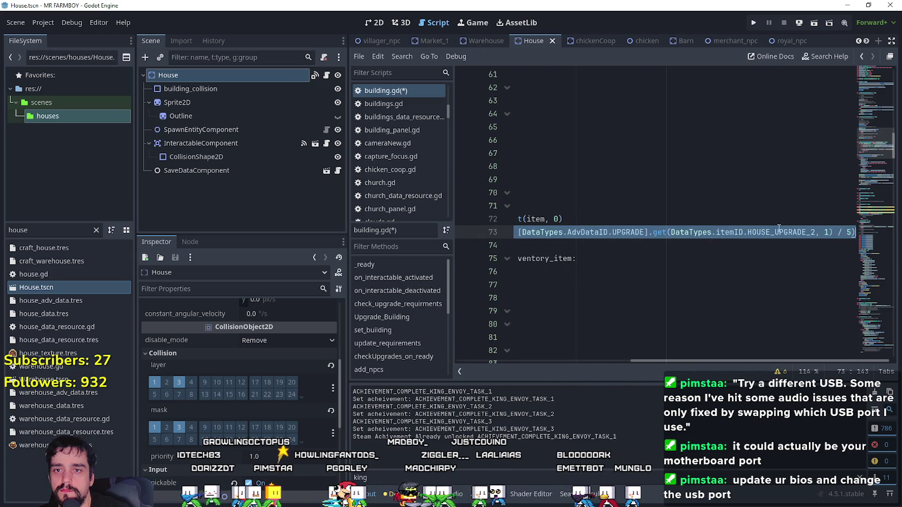
pyautogui.click(775, 233)
# Step: Replace HOUSE_UPGRADE_2 with upgrade.buildingUpgradeTier, remove the empty line 74, and save building.gd
pyautogui.scroll(-6, 730, 282)
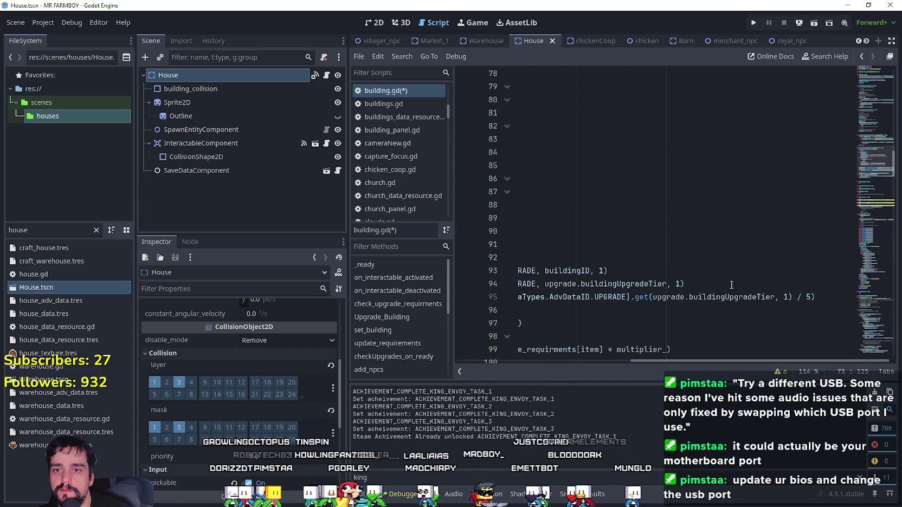
pyautogui.doubleClick(723, 299)
pyautogui.scroll(5, 694, 288)
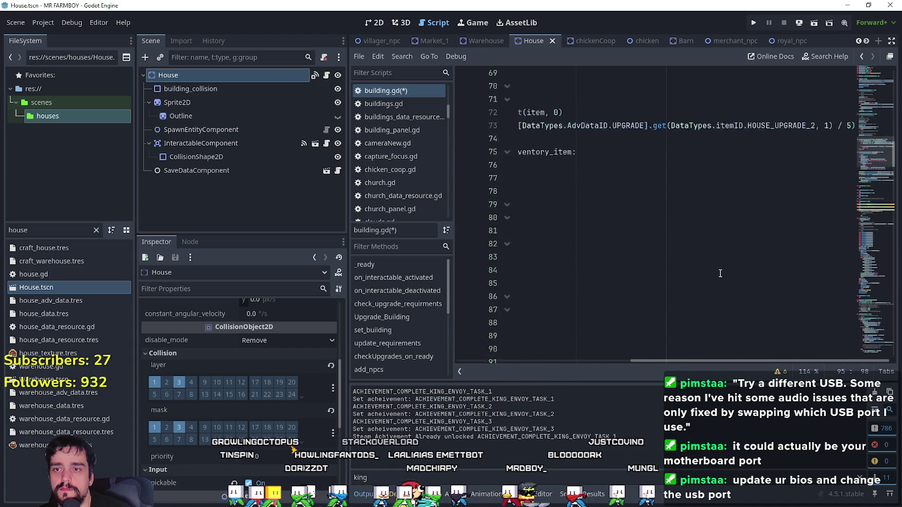
pyautogui.click(798, 204)
pyautogui.moveTo(798, 205); pyautogui.dragTo(442, 204)
pyautogui.click(682, 204)
pyautogui.moveTo(700, 361)
pyautogui.mouseDown()
pyautogui.moveTo(868, 372)
pyautogui.moveTo(625, 356)
pyautogui.mouseUp()
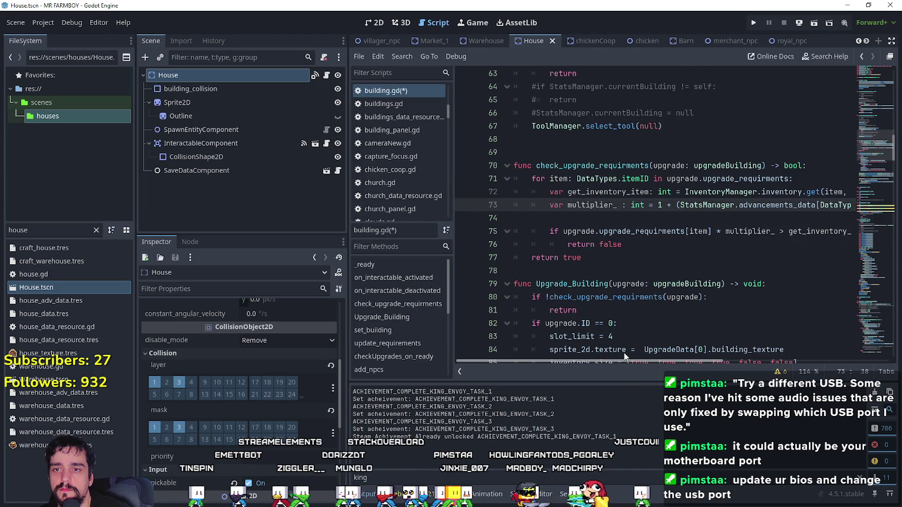
pyautogui.click(589, 222)
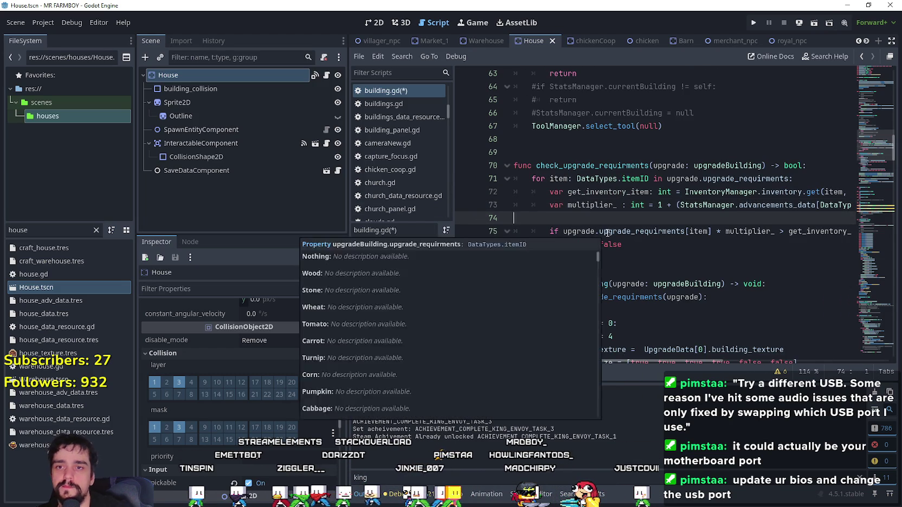
pyautogui.press('BackSpace')
pyautogui.press('Down')
pyautogui.press('Down')
pyautogui.hotkey('ctrl', 's')
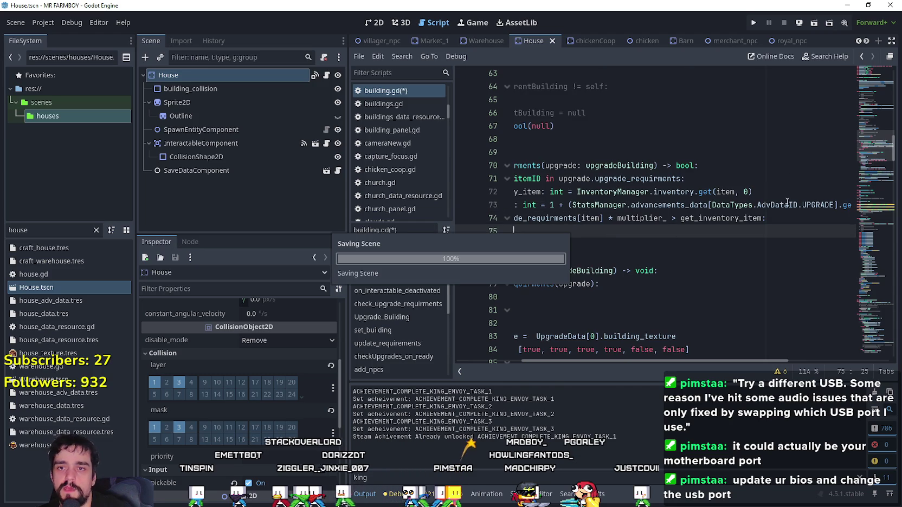
# Step: Review the requirements loop and highlight every use of multiplier_ to check the edit
pyautogui.click(850, 205)
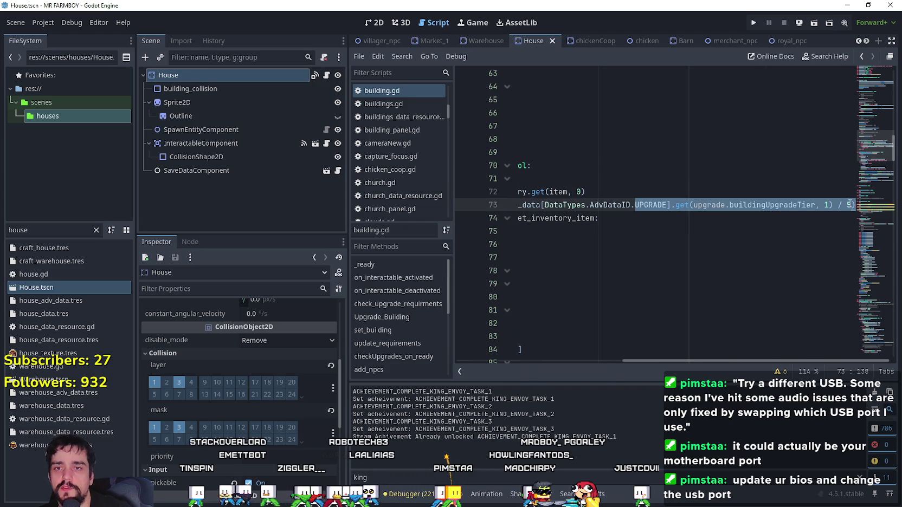
pyautogui.moveTo(852, 219); pyautogui.dragTo(487, 183)
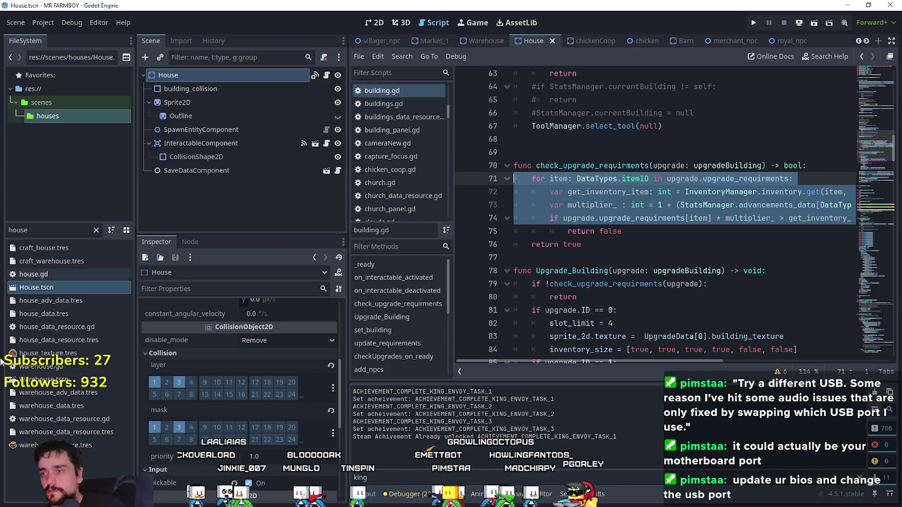
pyautogui.scroll(3, 269, 429)
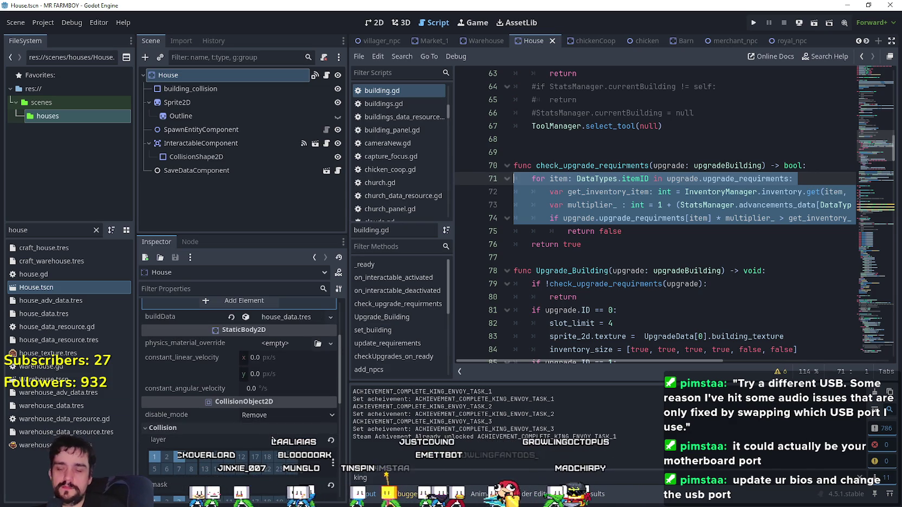
pyautogui.scroll(4, 283, 326)
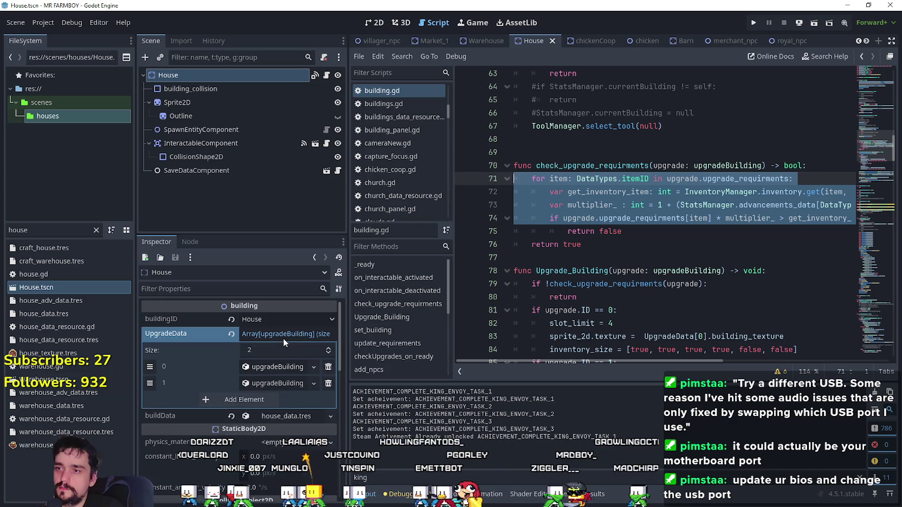
pyautogui.click(277, 367)
pyautogui.scroll(-2, 259, 407)
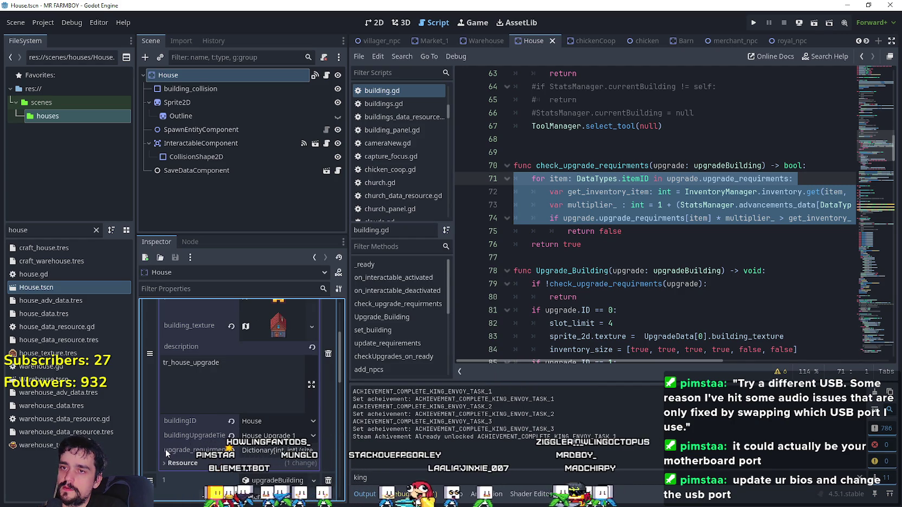
pyautogui.doubleClick(594, 205)
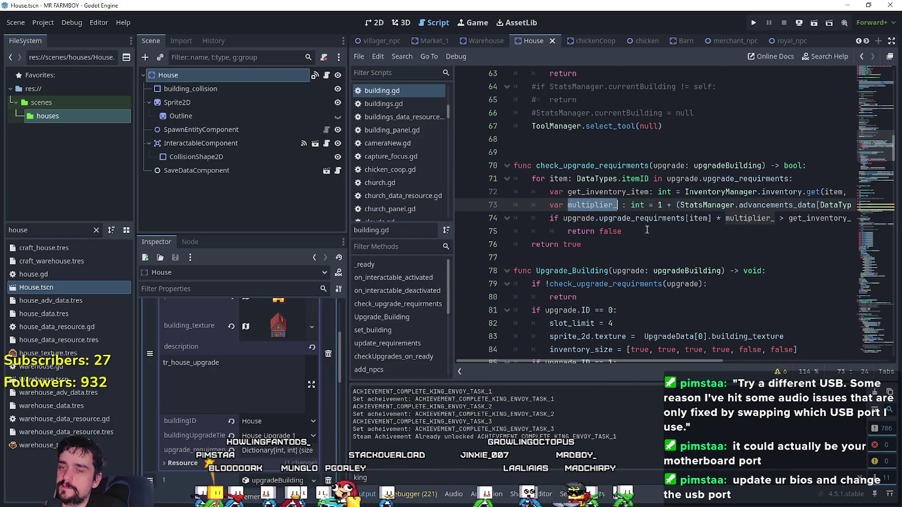
pyautogui.hscroll(5, 715, 363)
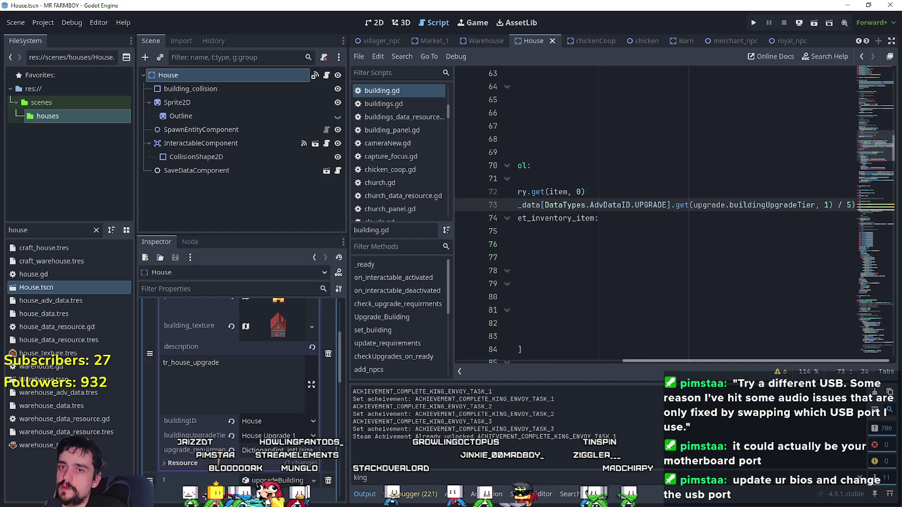
# Step: Filter the FileSystem for 'upgrade' and open upgrade_building.gd
pyautogui.click(46, 229)
pyautogui.write('upgrade')
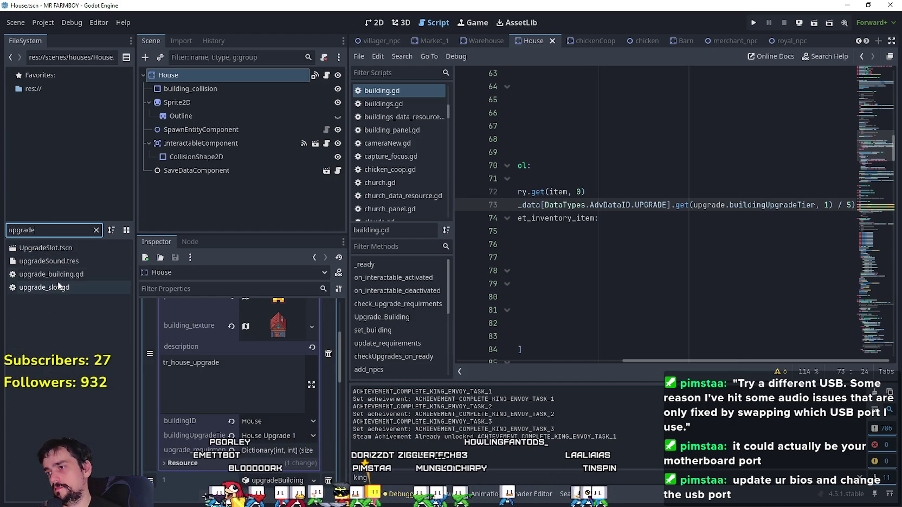
pyautogui.click(58, 276)
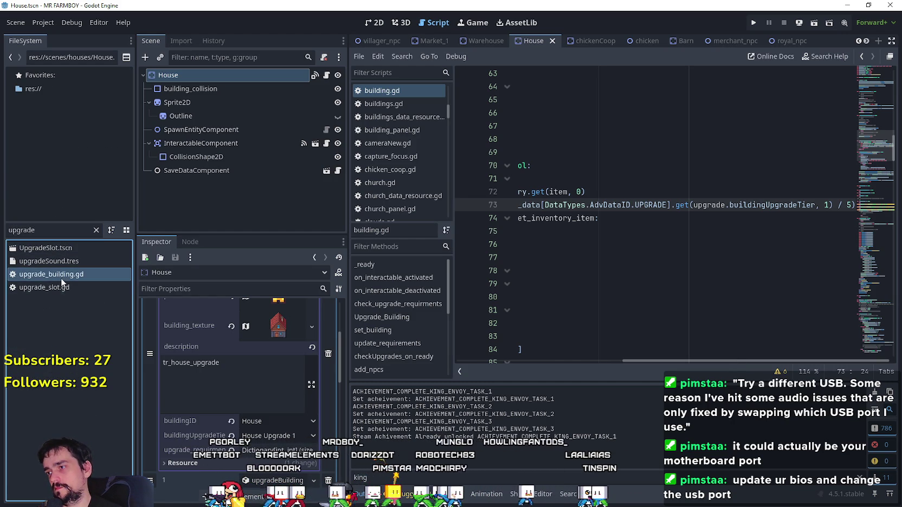
pyautogui.doubleClick(61, 275)
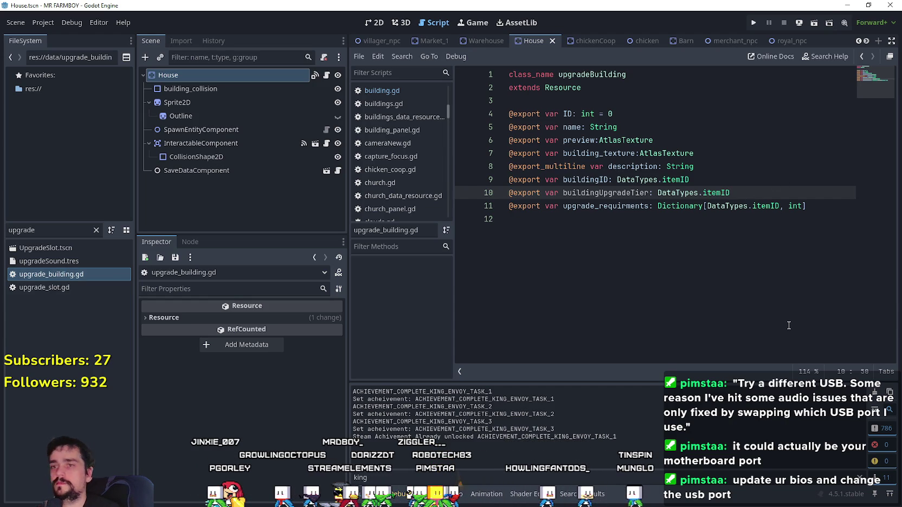
pyautogui.press('Return')
pyautogui.write('@export')
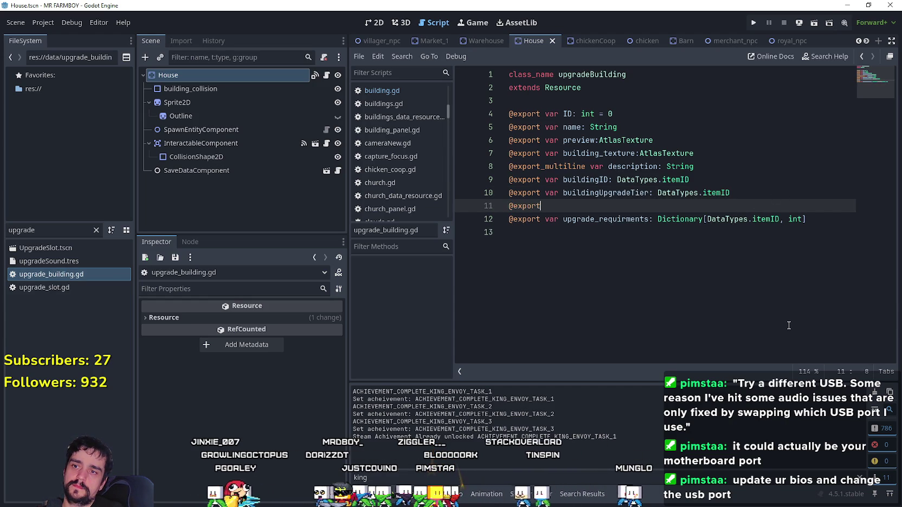
pyautogui.write('var buildingDiv: int = 1')
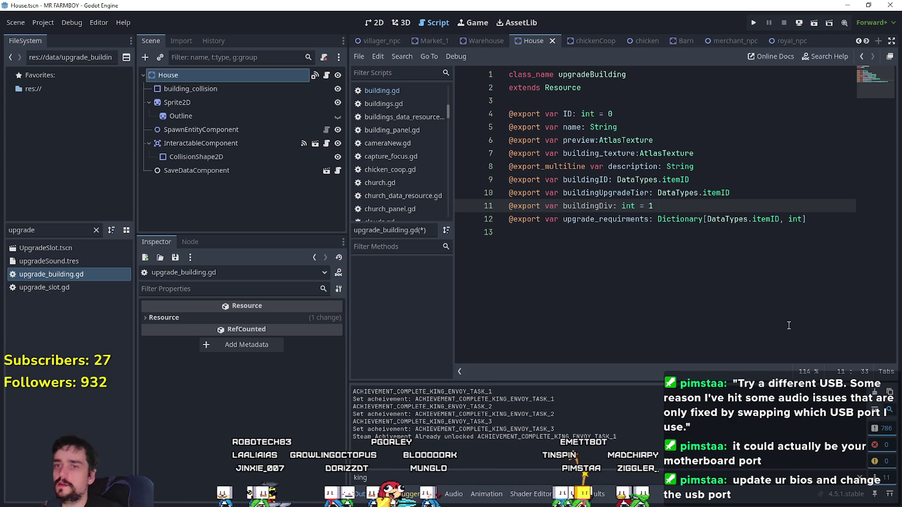
pyautogui.click(606, 227)
pyautogui.hotkey('ctrl', 's')
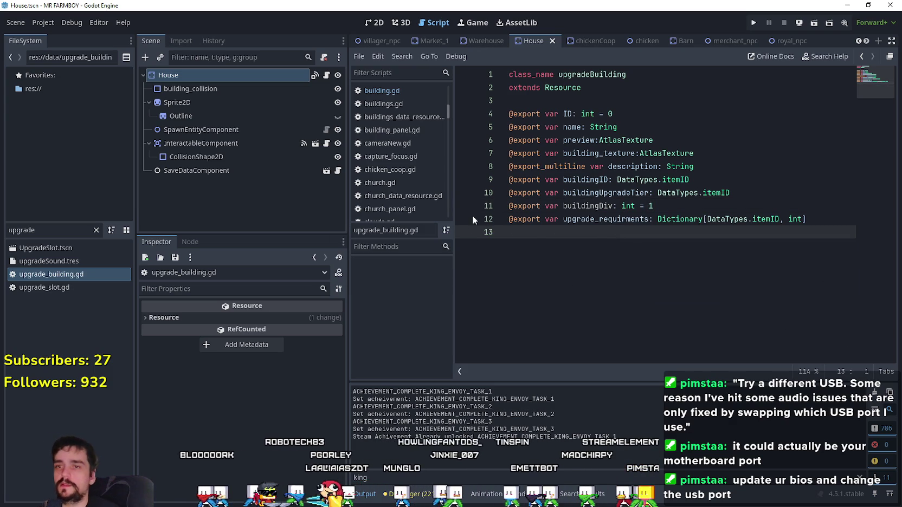
pyautogui.click(668, 206)
pyautogui.press('BackSpace')
pyautogui.write('5')
pyautogui.click(665, 231)
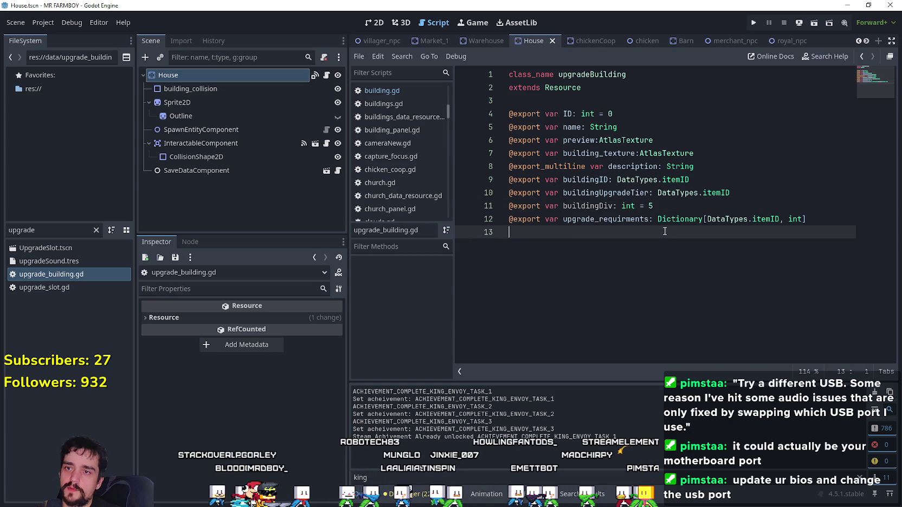
pyautogui.hotkey('ctrl', 's')
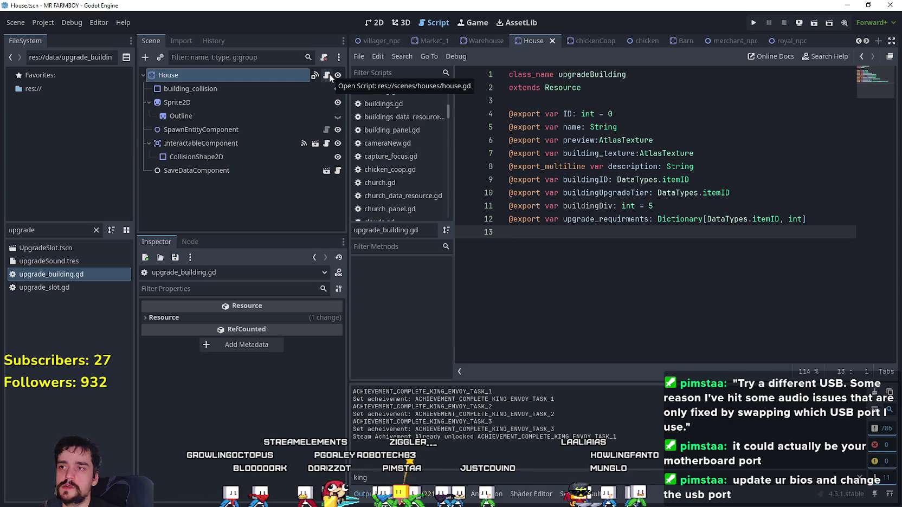
pyautogui.click(327, 75)
# Step: Jump from house.gd to the building.gd definition
pyautogui.scroll(-8, 751, 220)
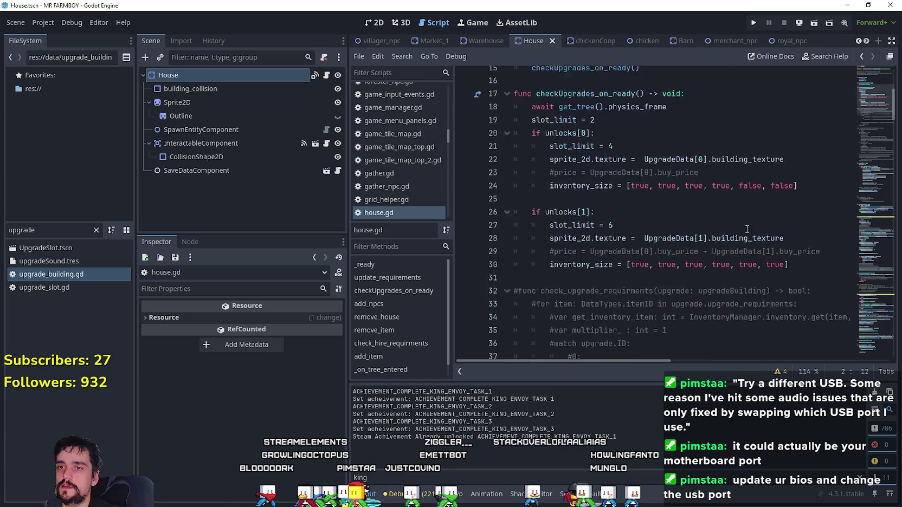
pyautogui.scroll(8, 669, 181)
pyautogui.rightClick(578, 94)
pyautogui.click(604, 269)
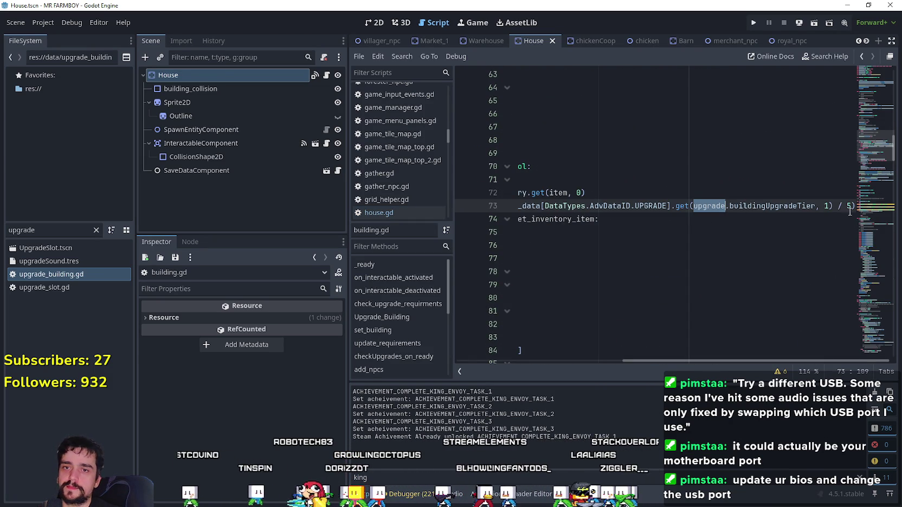
# Step: End line 73 with '/ upgrade.buildingDiv' via autocomplete and save building.gd
pyautogui.write('upgrade.bu')
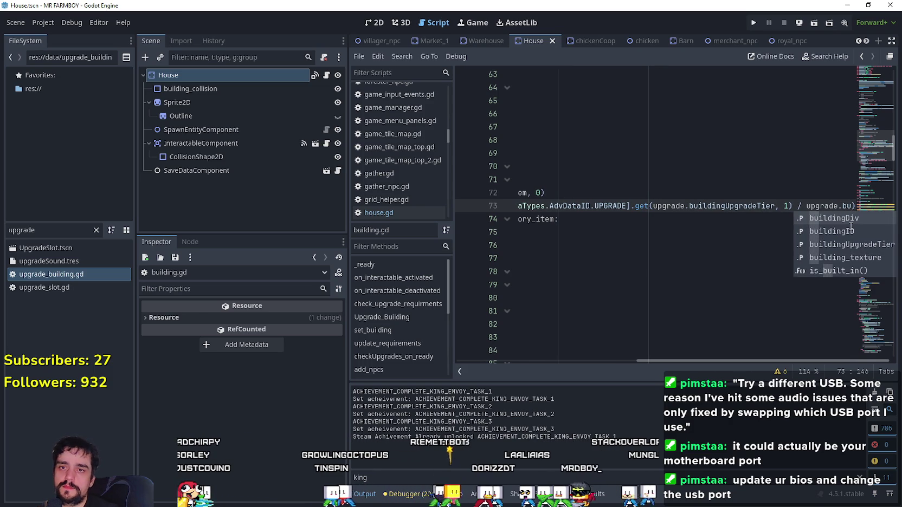
pyautogui.press('Return')
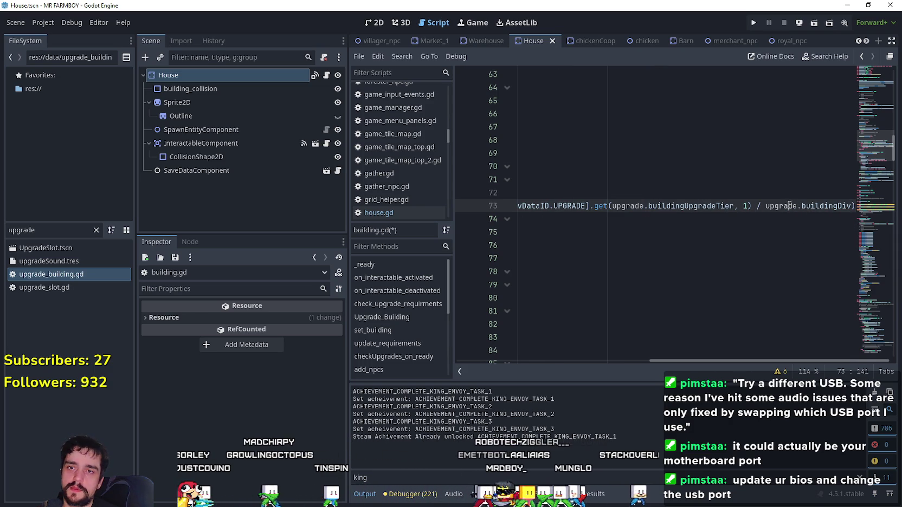
pyautogui.scroll(-7, 792, 223)
pyautogui.click(751, 209)
pyautogui.click(750, 220)
pyautogui.hotkey('ctrl', 's')
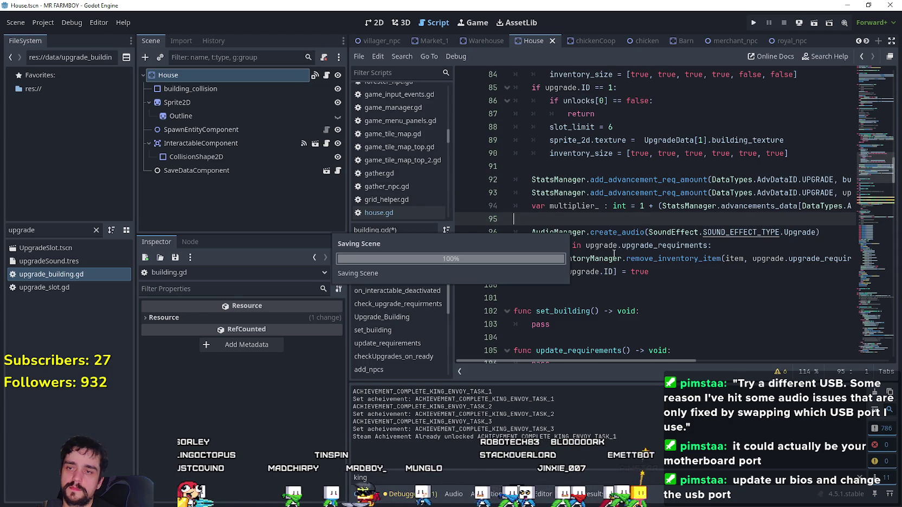
pyautogui.moveTo(682, 363)
pyautogui.mouseDown()
pyautogui.moveTo(822, 357)
pyautogui.moveTo(531, 325)
pyautogui.mouseUp()
pyautogui.scroll(2, 581, 281)
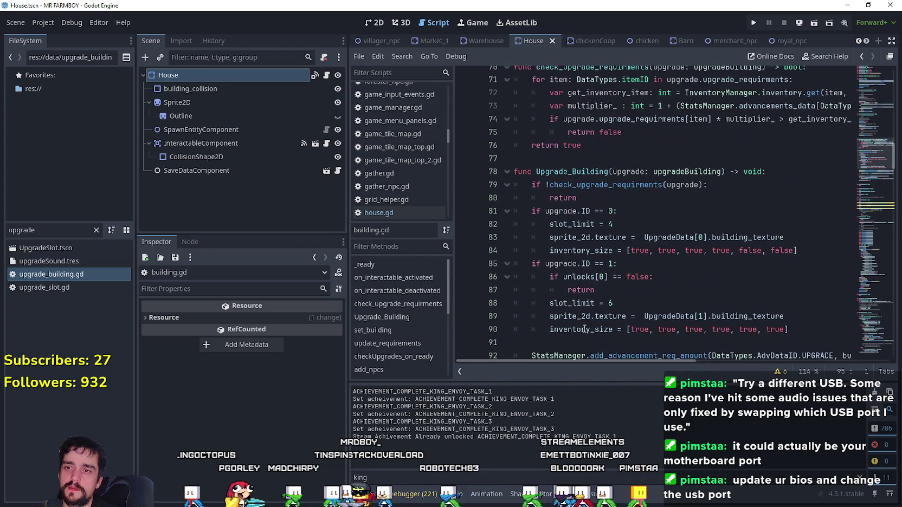
pyautogui.moveTo(792, 337); pyautogui.dragTo(582, 337)
pyautogui.click(671, 274)
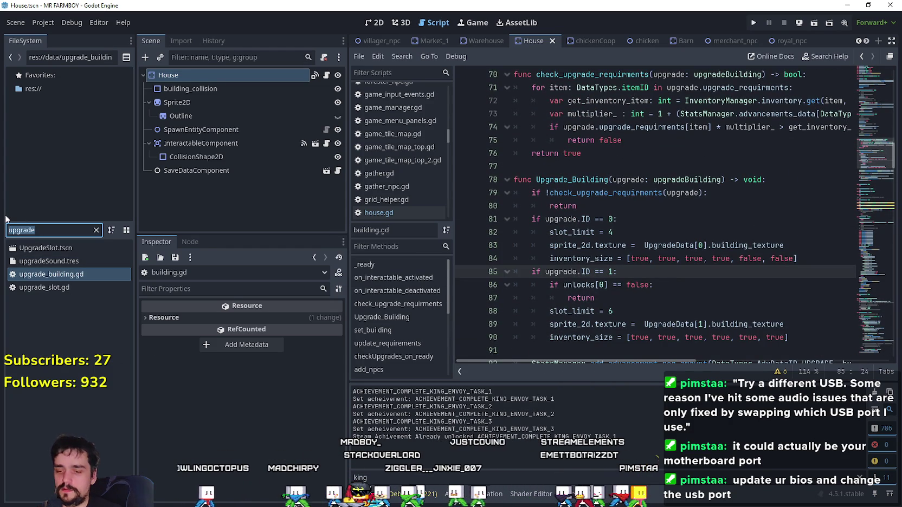
# Step: Open chickenCoop.tscn, set buildingDiv to 2 for Coop Upgrades 1 and 2, and save
pyautogui.write('coop')
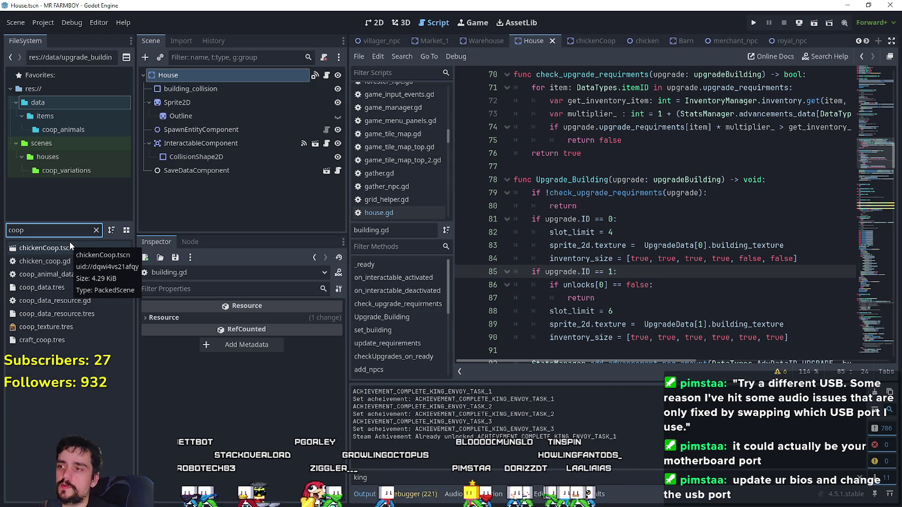
pyautogui.click(63, 250)
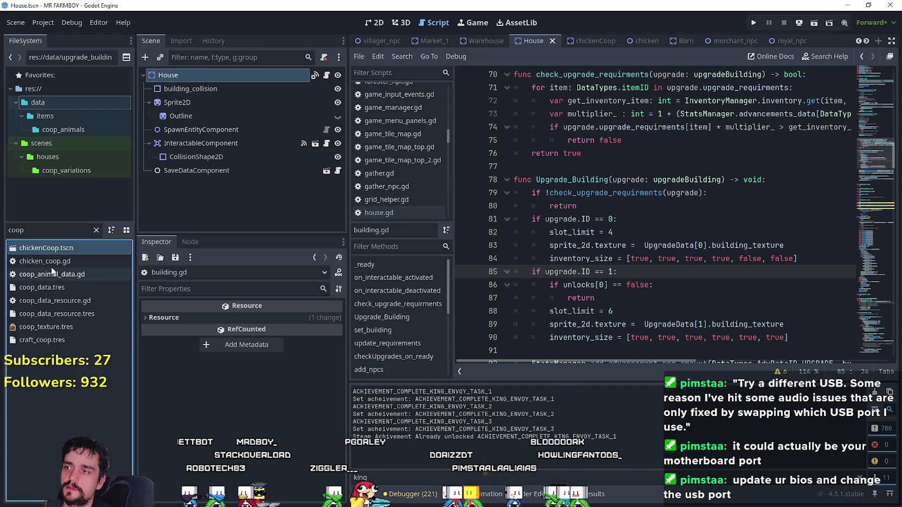
pyautogui.doubleClick(36, 248)
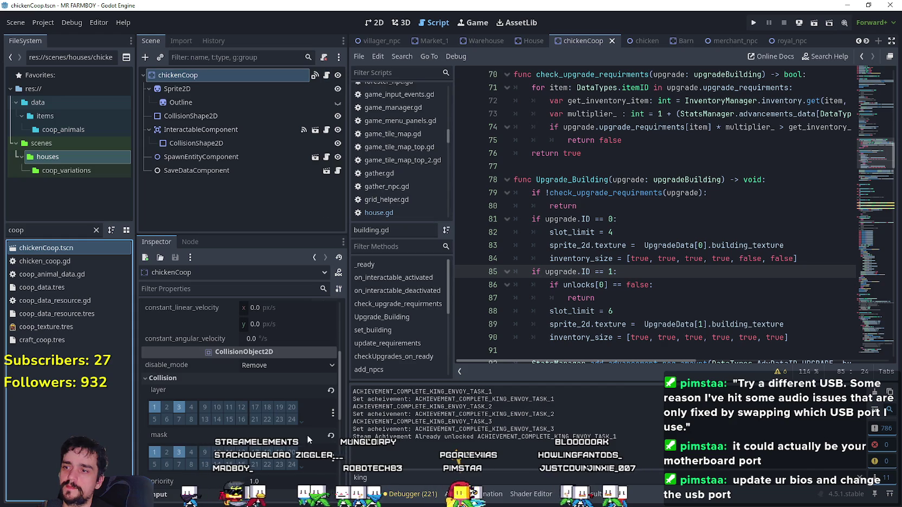
pyautogui.scroll(5, 309, 412)
pyautogui.click(284, 369)
pyautogui.scroll(-3, 298, 420)
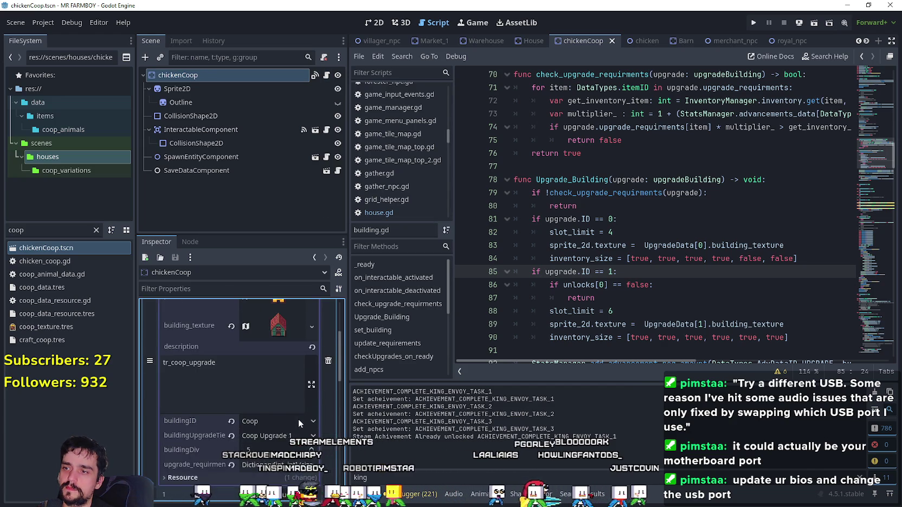
pyautogui.click(311, 428)
pyautogui.click(311, 428)
pyautogui.click(311, 429)
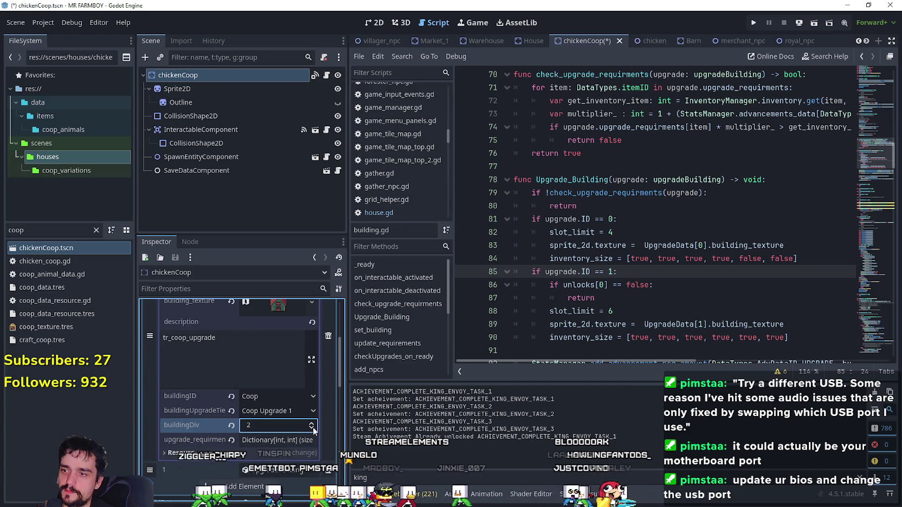
pyautogui.scroll(-5, 273, 417)
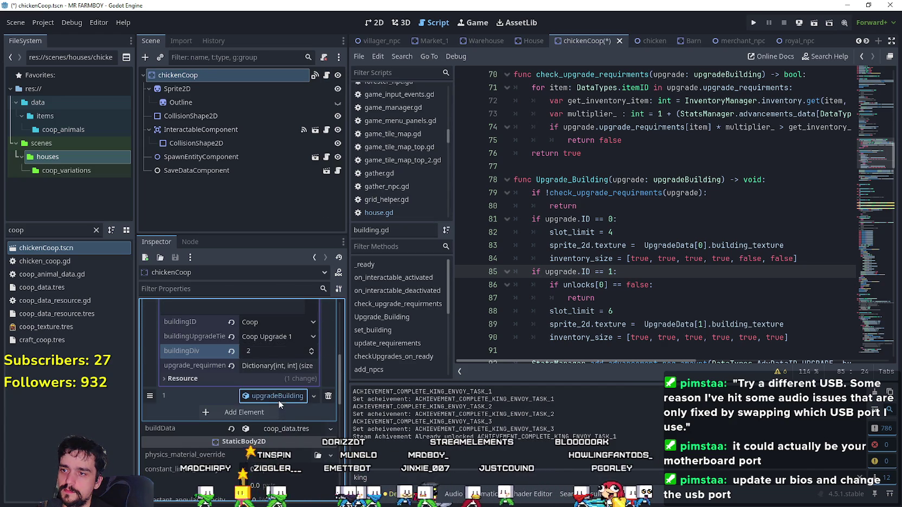
pyautogui.scroll(-1, 281, 424)
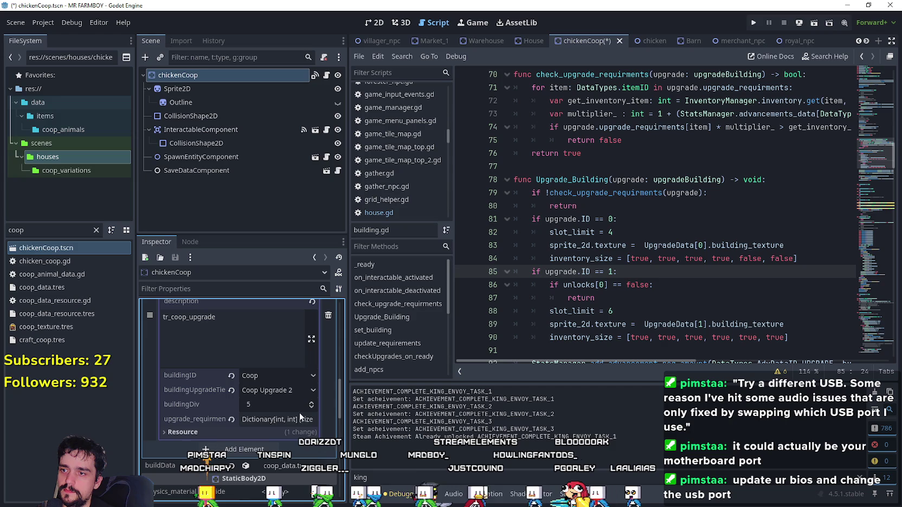
pyautogui.click(310, 408)
pyautogui.click(311, 408)
pyautogui.click(311, 408)
pyautogui.hotkey('ctrl', 's')
# Step: Open Barn.tscn, set buildingDiv to 2 for Barn Upgrades 1 and 2, and save
pyautogui.doubleClick(11, 230)
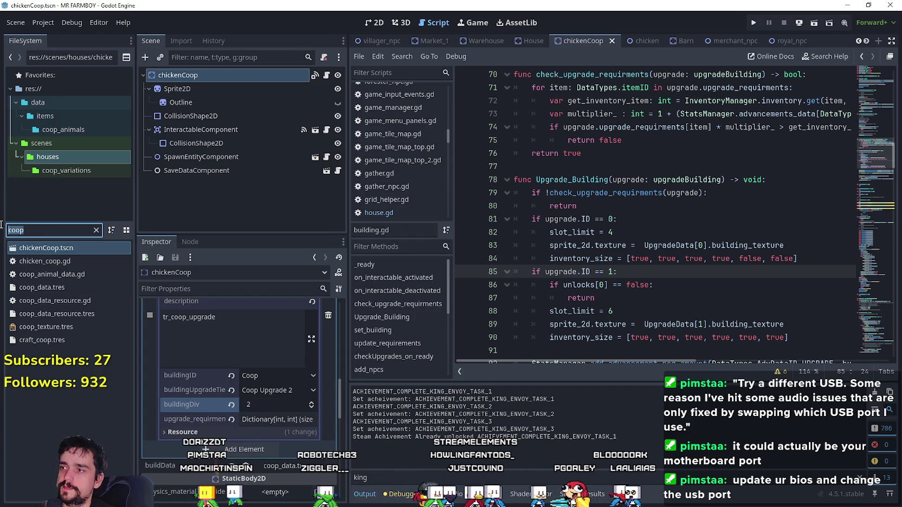
pyautogui.write('barn')
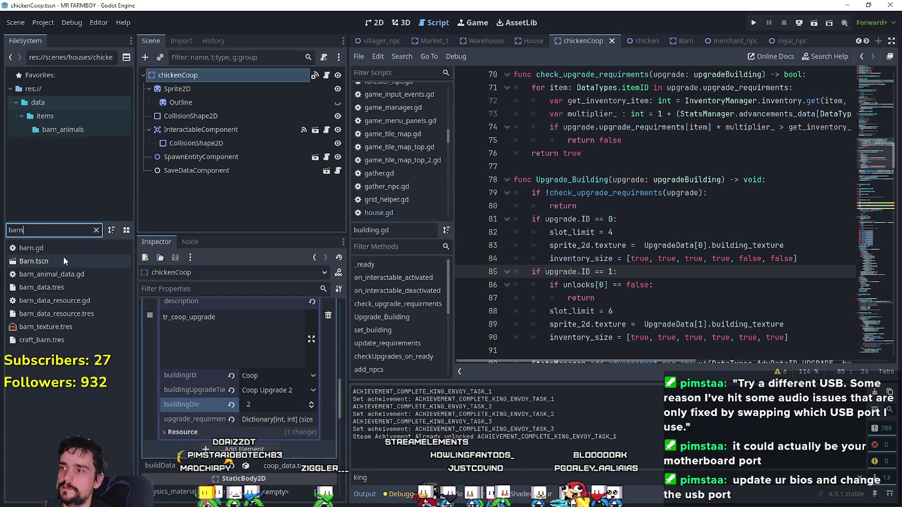
pyautogui.click(64, 260)
pyautogui.doubleClick(64, 261)
pyautogui.scroll(-5, 315, 416)
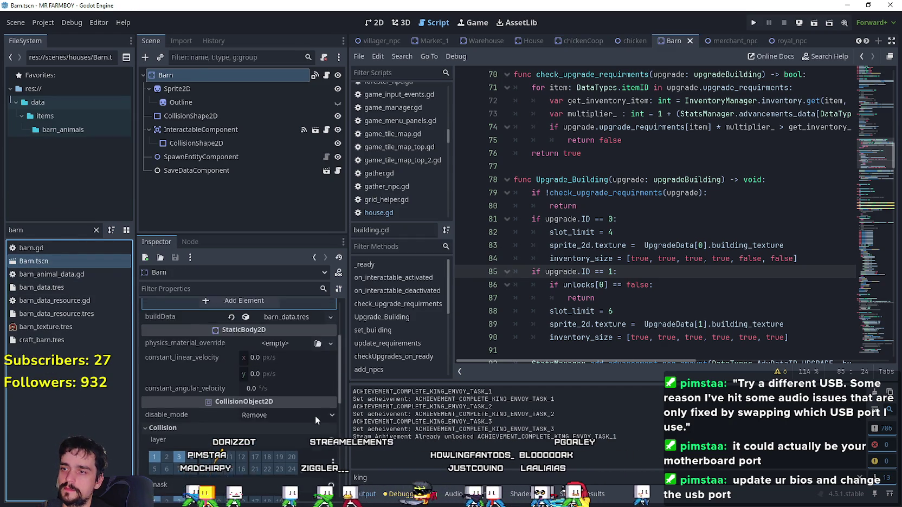
pyautogui.click(308, 368)
pyautogui.click(273, 342)
pyautogui.scroll(-5, 286, 402)
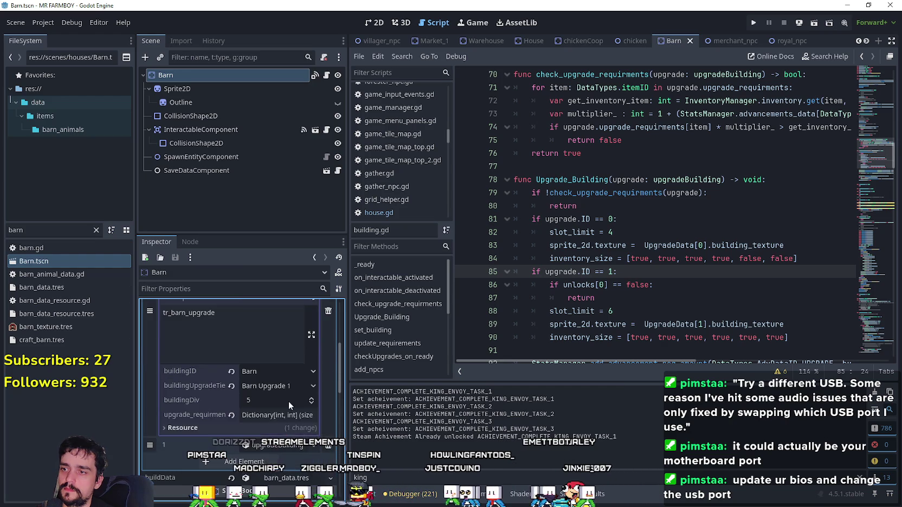
pyautogui.click(312, 402)
pyautogui.click(312, 403)
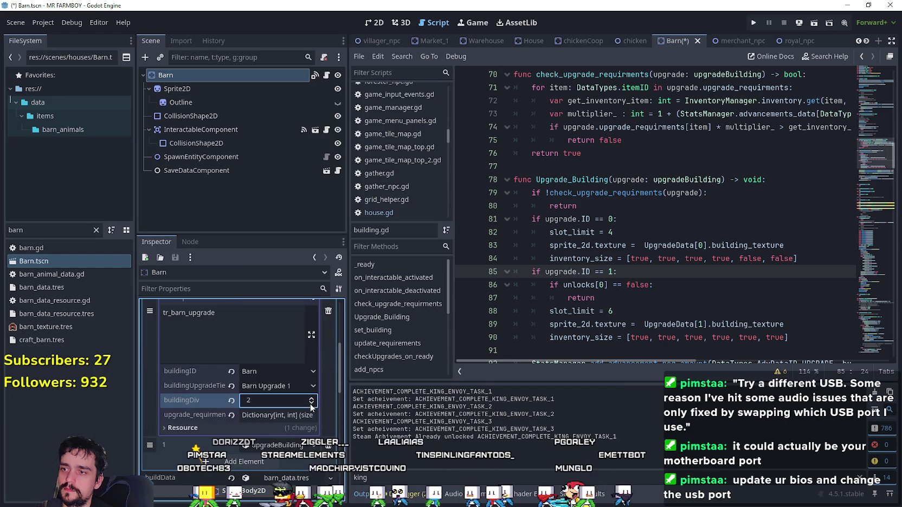
pyautogui.click(312, 403)
pyautogui.click(267, 446)
pyautogui.click(311, 382)
pyautogui.hotkey('ctrl', 's')
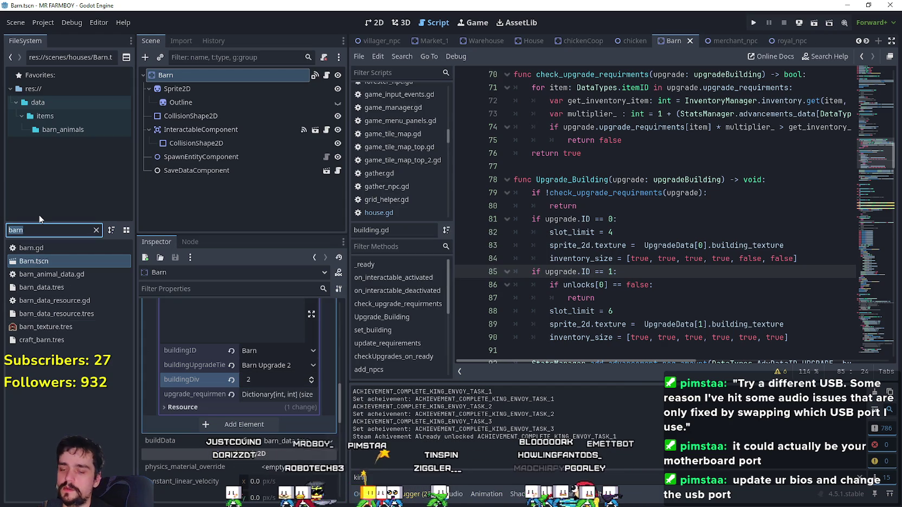
pyautogui.write('market')
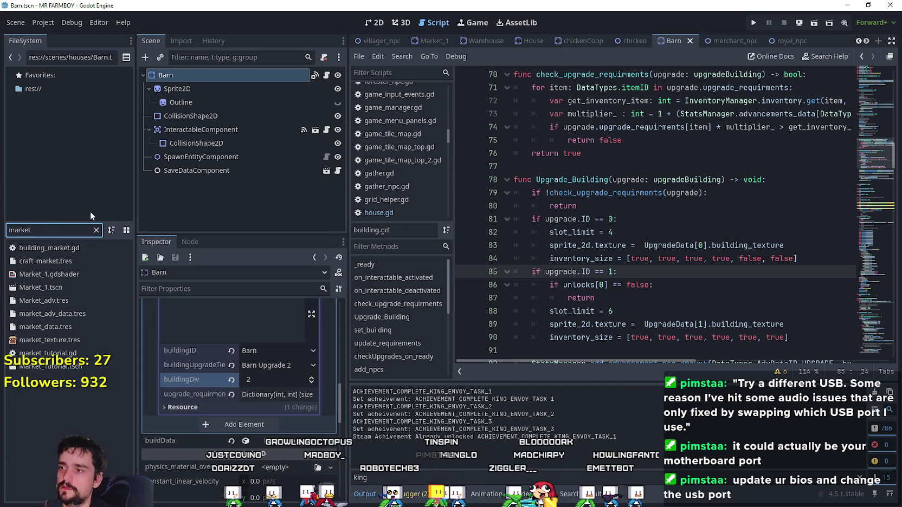
# Step: Open Market_1, set buildingDiv to 3 for Market Upgrades 1 and 2, and save
pyautogui.click(54, 286)
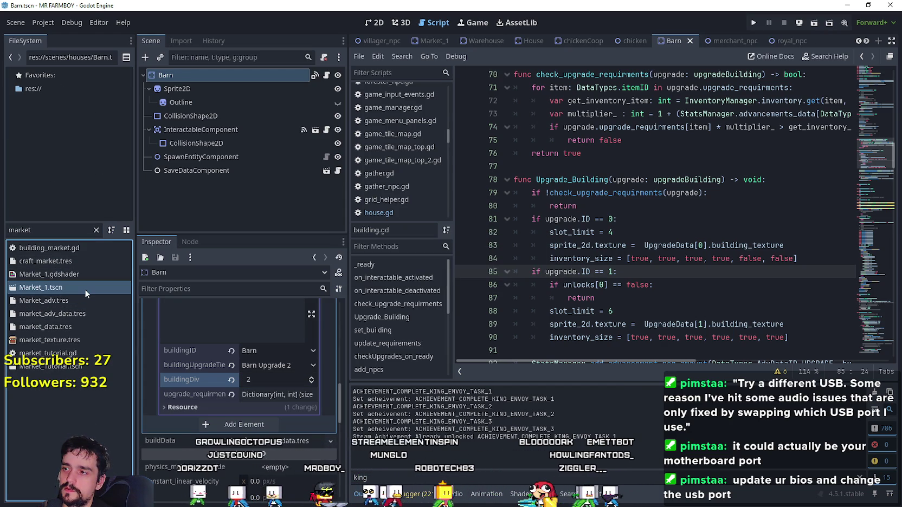
pyautogui.doubleClick(86, 288)
pyautogui.scroll(10, 329, 409)
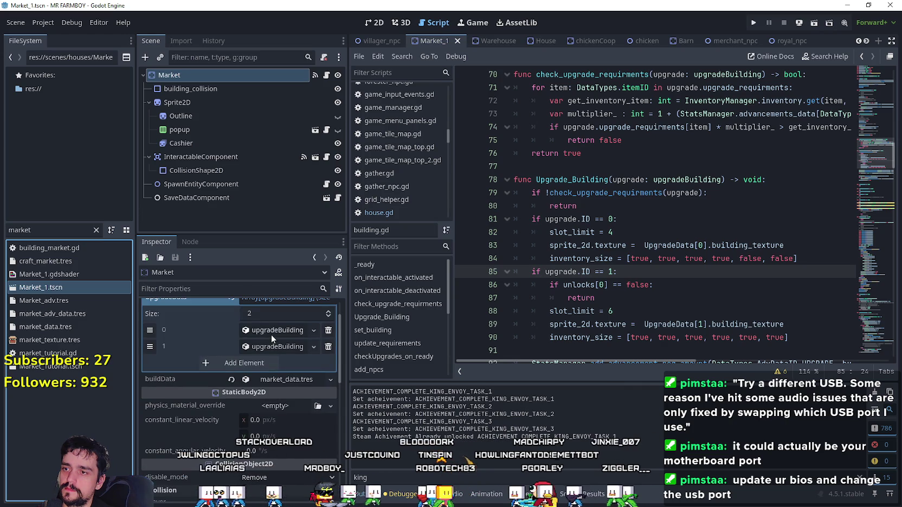
pyautogui.click(271, 331)
pyautogui.scroll(-3, 315, 421)
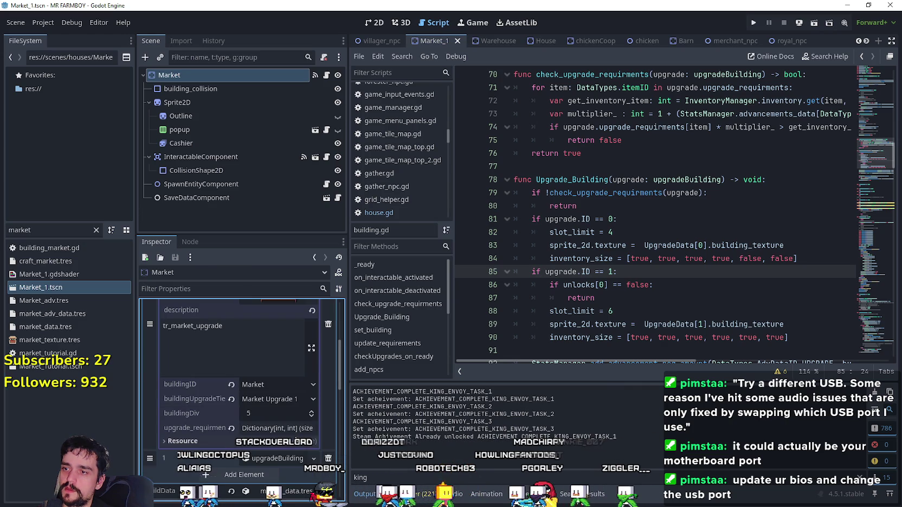
pyautogui.click(311, 415)
pyautogui.click(311, 416)
pyautogui.click(292, 428)
pyautogui.scroll(-3, 288, 412)
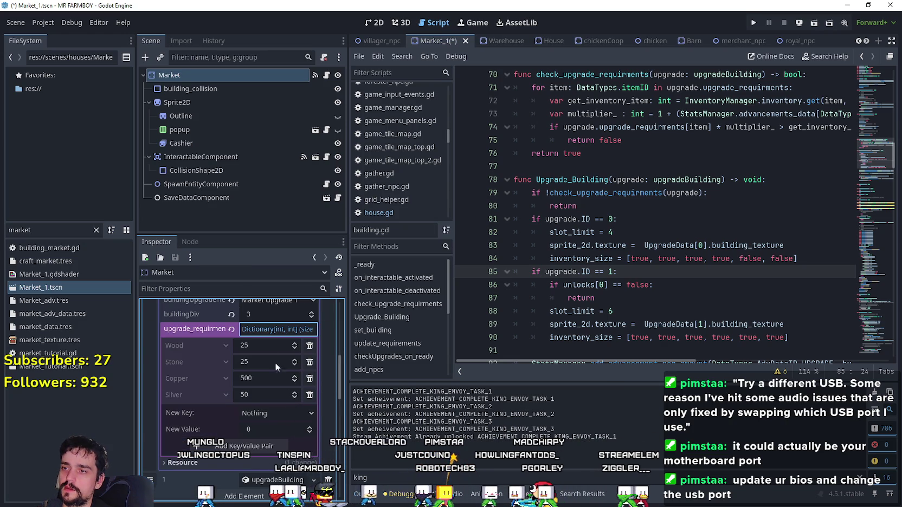
pyautogui.click(271, 327)
pyautogui.click(304, 357)
pyautogui.scroll(-5, 292, 398)
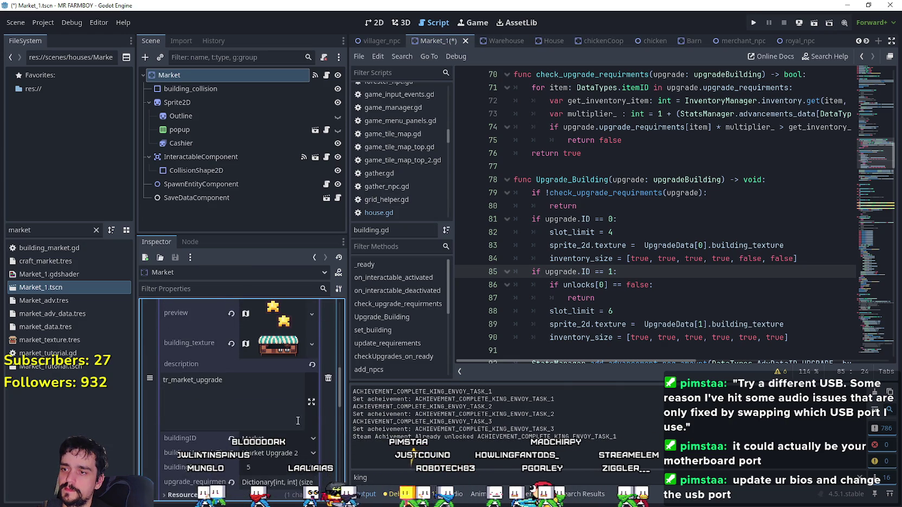
pyautogui.click(312, 397)
pyautogui.click(313, 396)
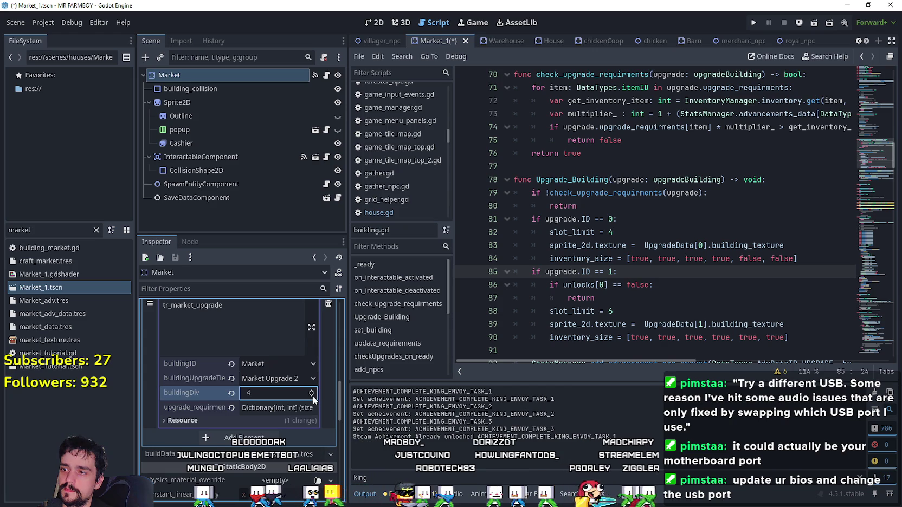
pyautogui.hotkey('ctrl', 's')
# Step: Open the Warehouse scene, set its upgrade buildingDiv to 3, and save
pyautogui.scroll(5, 281, 390)
pyautogui.scroll(2, 281, 390)
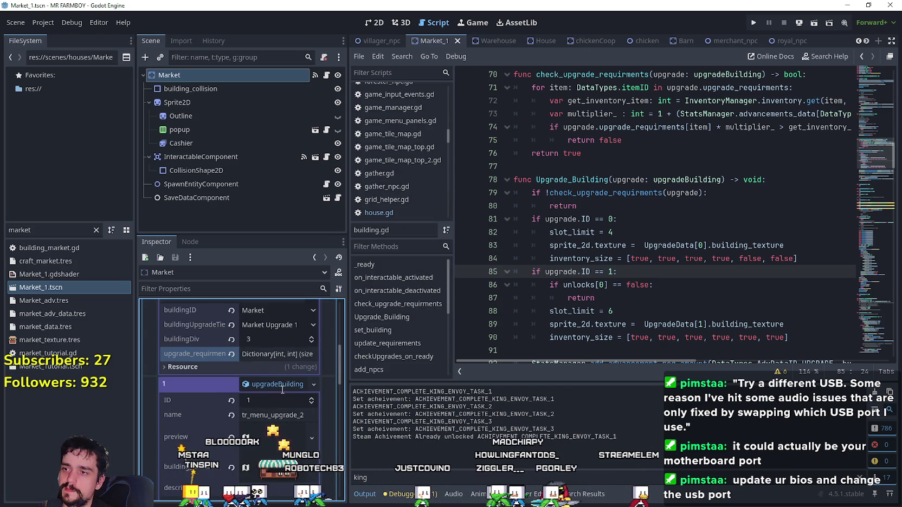
pyautogui.hotkey('ctrl', 'f')
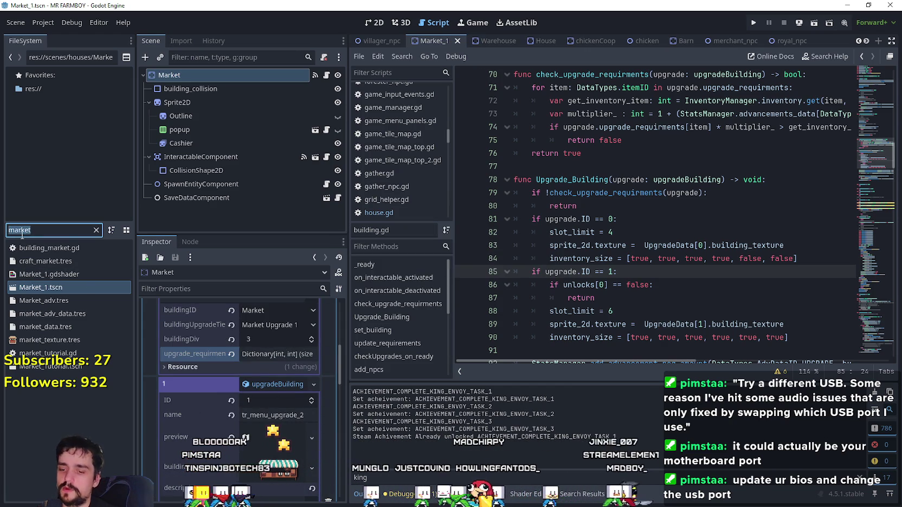
pyautogui.write('warehou')
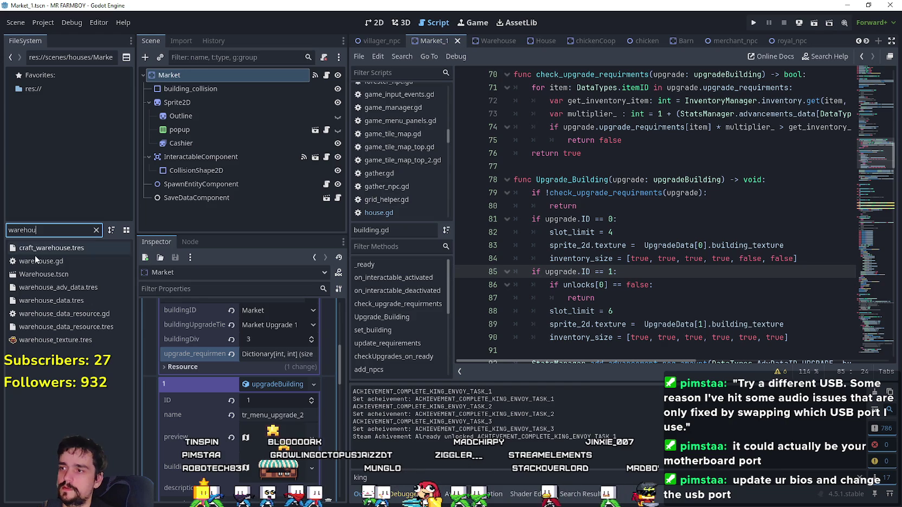
pyautogui.doubleClick(53, 273)
pyautogui.scroll(3, 285, 402)
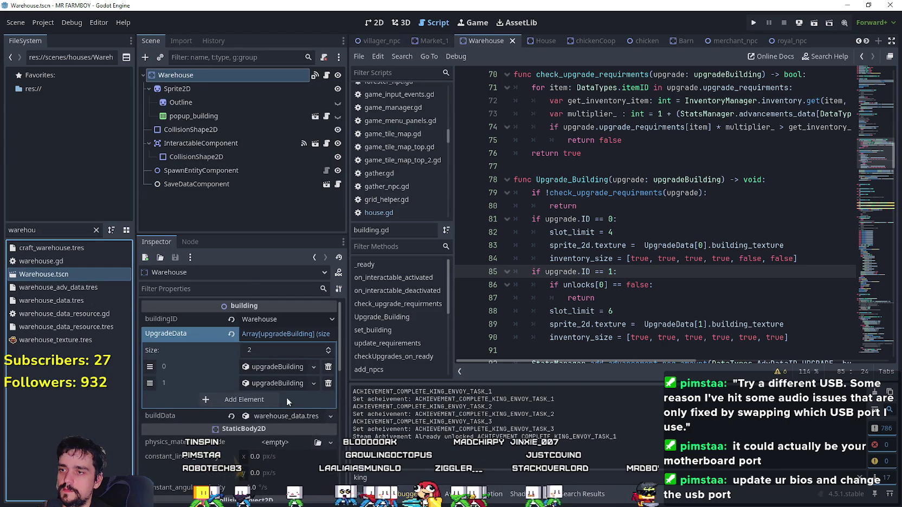
pyautogui.click(280, 370)
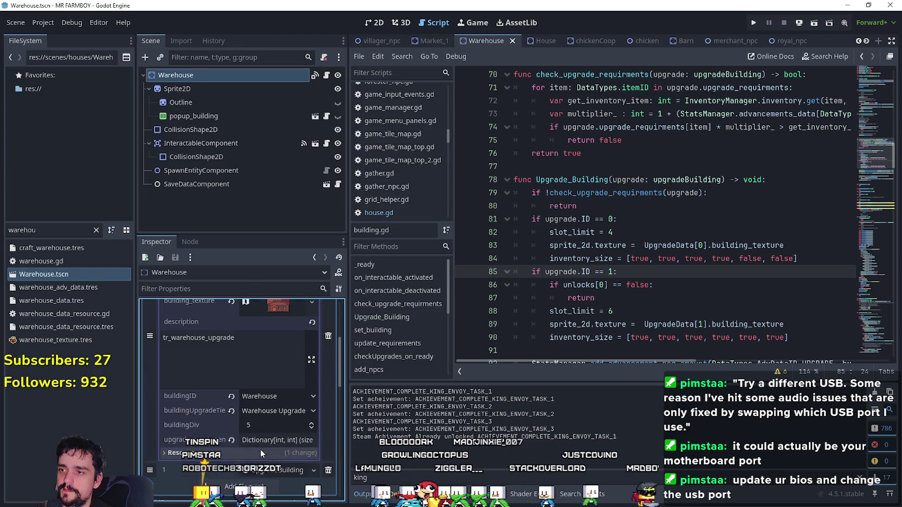
pyautogui.click(312, 428)
pyautogui.click(312, 428)
pyautogui.hotkey('ctrl', 'z')
pyautogui.hotkey('ctrl', 'z')
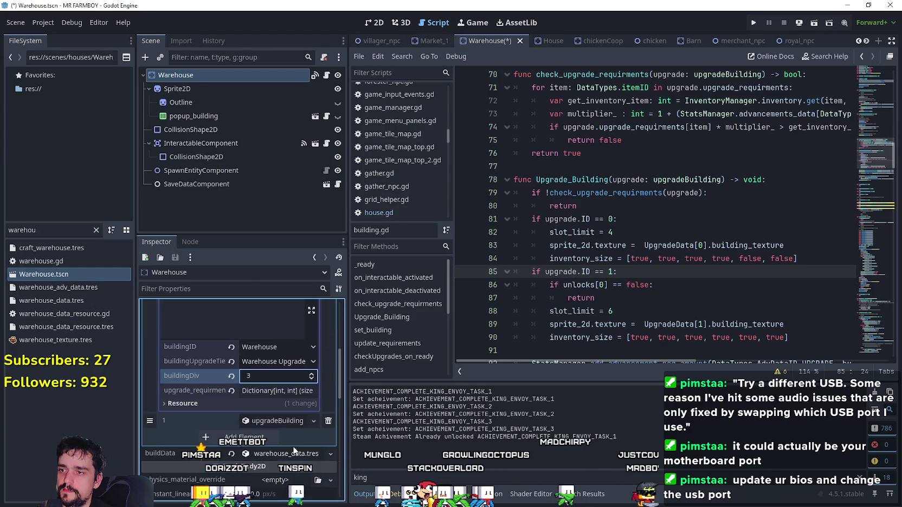
pyautogui.click(312, 457)
pyautogui.click(312, 457)
pyautogui.hotkey('ctrl', 's')
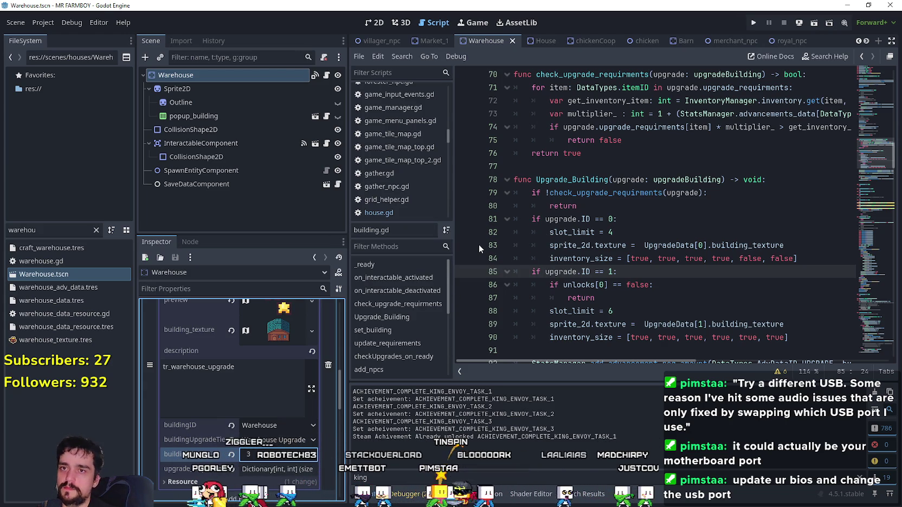
pyautogui.click(561, 165)
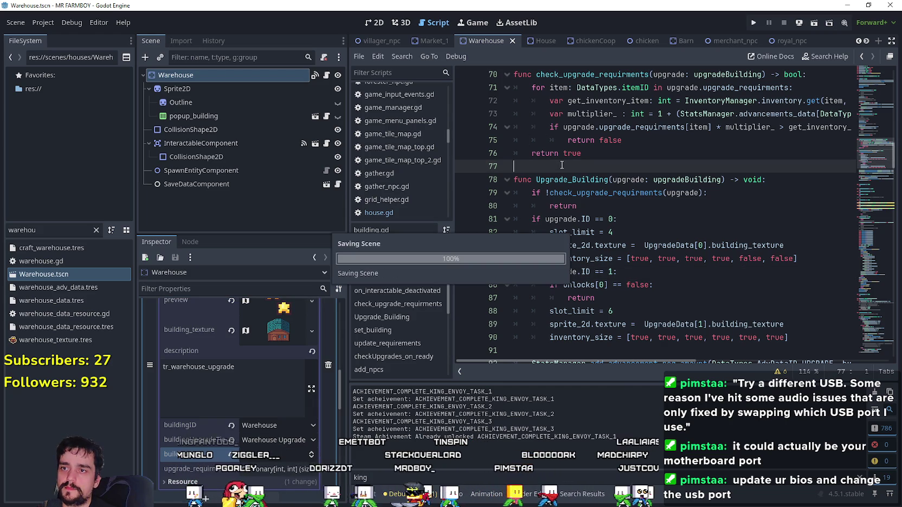
pyautogui.moveTo(36, 230); pyautogui.dragTo(1, 235)
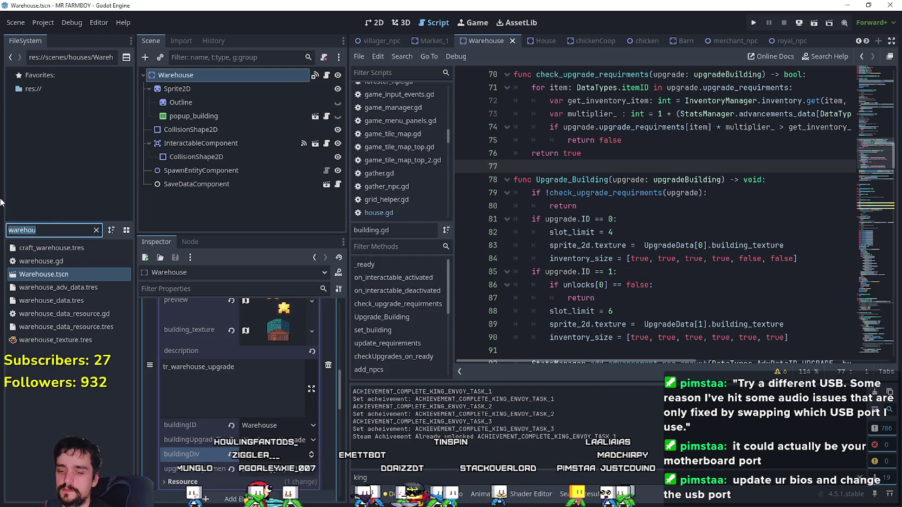
# Step: Filter the FileSystem for 'toolti' and open tooltip_component_test.gd
pyautogui.write('toolti')
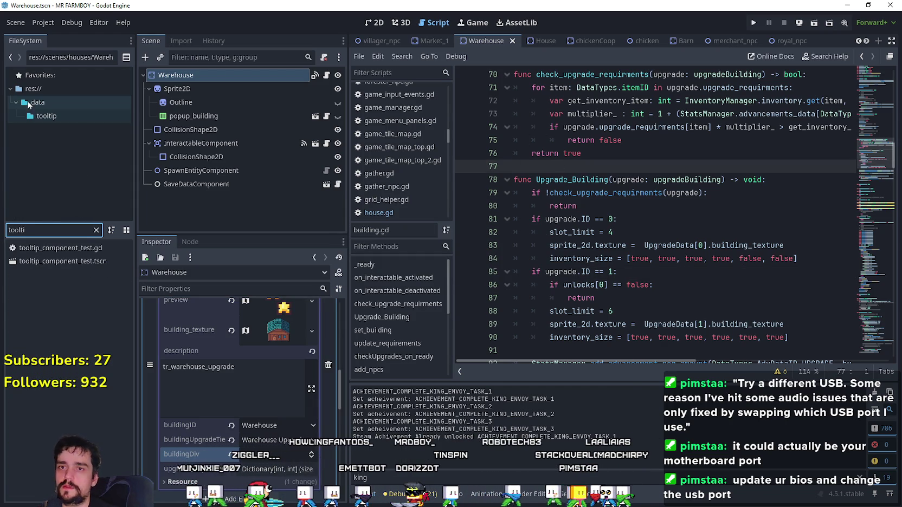
pyautogui.scroll(2, 678, 206)
pyautogui.moveTo(549, 192)
pyautogui.mouseDown()
pyautogui.moveTo(854, 198)
pyautogui.moveTo(678, 211)
pyautogui.moveTo(514, 180)
pyautogui.mouseUp()
pyautogui.click(817, 193)
pyautogui.click(83, 250)
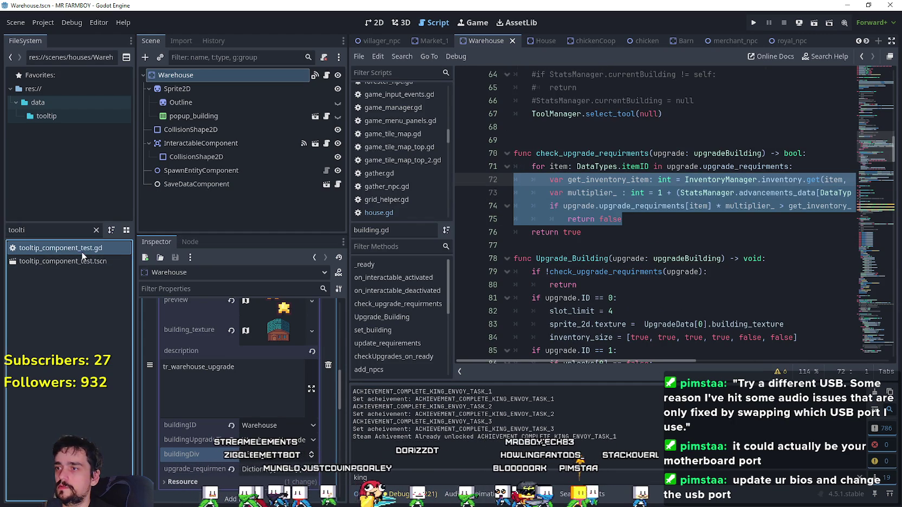
pyautogui.doubleClick(81, 251)
pyautogui.scroll(10, 761, 248)
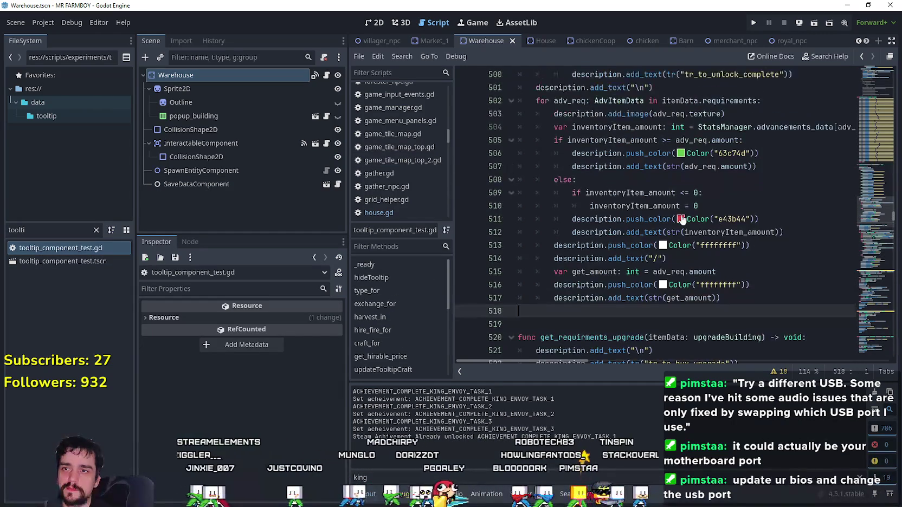
pyautogui.scroll(-10, 677, 219)
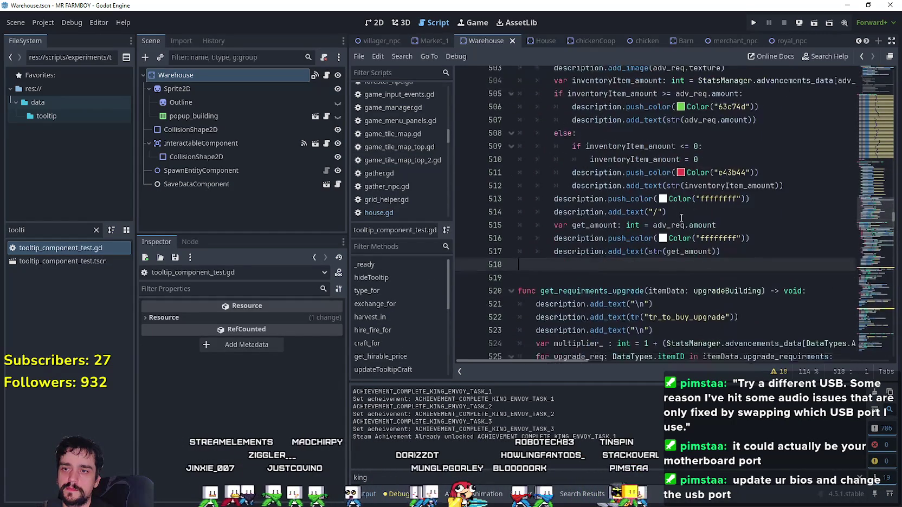
# Step: On line 524, replace the divisor 5 with upgrade.buildingDiv
pyautogui.click(731, 254)
pyautogui.scroll(-3, 731, 254)
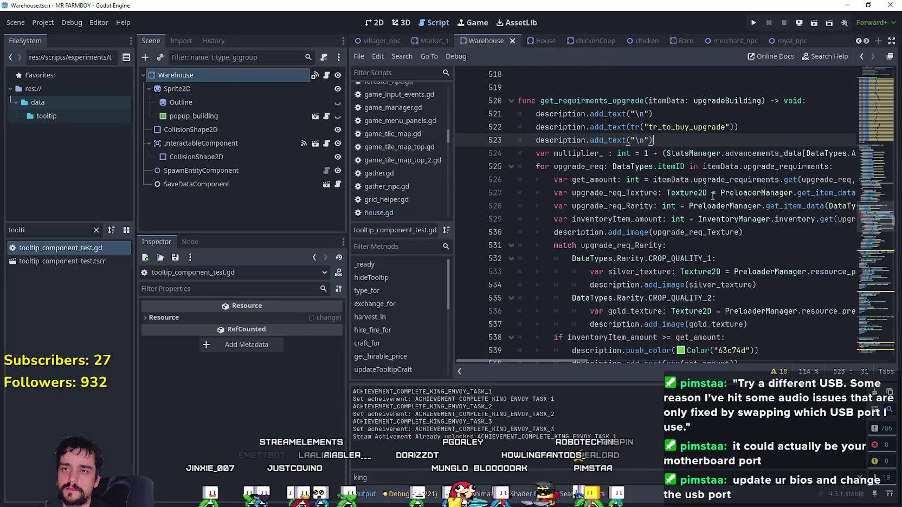
pyautogui.moveTo(663, 153); pyautogui.dragTo(857, 153)
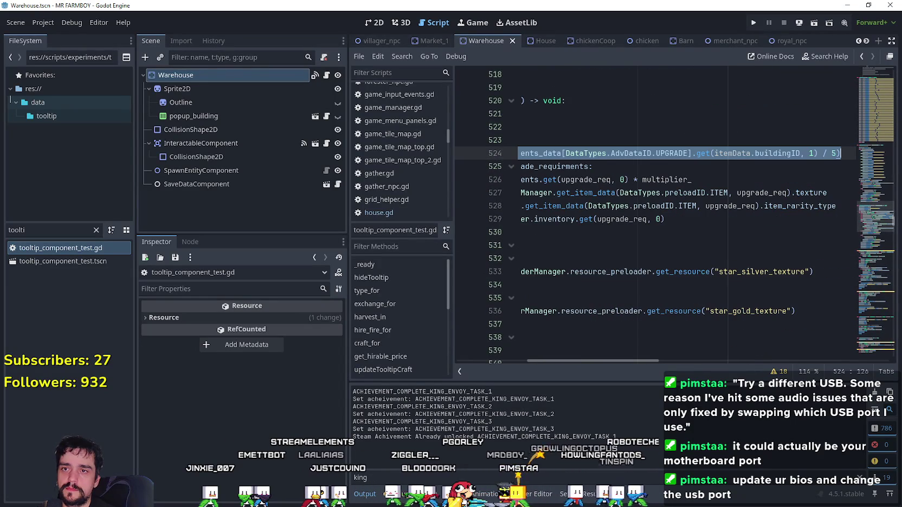
pyautogui.click(792, 154)
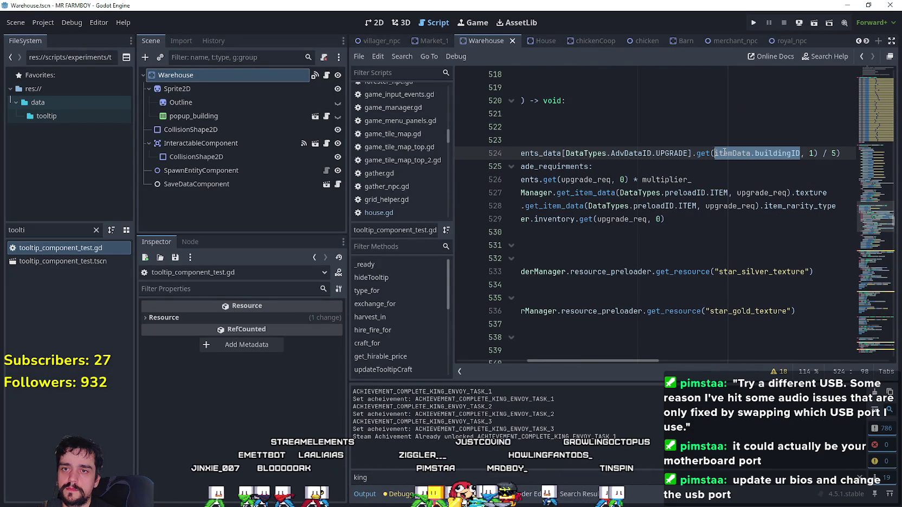
pyautogui.write('upgrade.buildingDiv')
pyautogui.hotkey('ctrl', 'shift', 'Left')
pyautogui.hotkey('ctrl', 'shift', 'Left')
pyautogui.hotkey('ctrl', 'shift', 'Left')
pyautogui.hotkey('ctrl', 'c')
pyautogui.hotkey('ctrl', 'z')
pyautogui.press('End')
pyautogui.press('Left')
pyautogui.hotkey('shift', 'Left')
pyautogui.hotkey('ctrl', 'v')
# Step: Make line 524 use get(itemData.buildingUpgradeTier, 1) / itemData.buildingDiv and save the script
pyautogui.moveTo(646, 362); pyautogui.dragTo(456, 356)
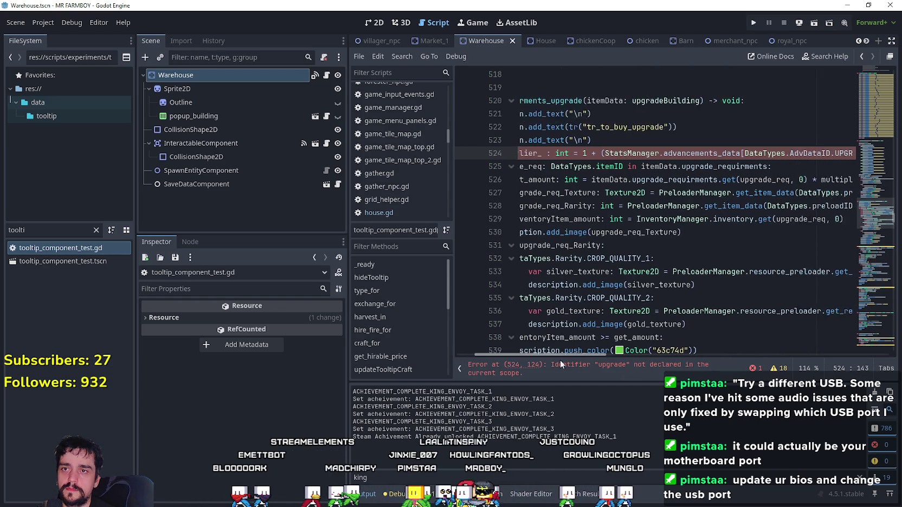
pyautogui.doubleClick(666, 101)
pyautogui.moveTo(565, 357)
pyautogui.mouseDown()
pyautogui.moveTo(757, 358)
pyautogui.moveTo(705, 355)
pyautogui.mouseUp()
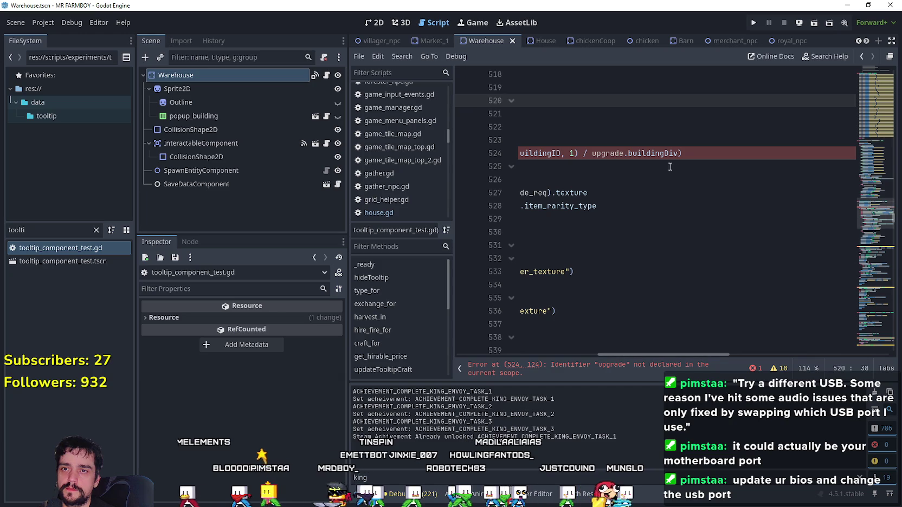
pyautogui.click(652, 153)
pyautogui.doubleClick(656, 153)
pyautogui.write('itemData')
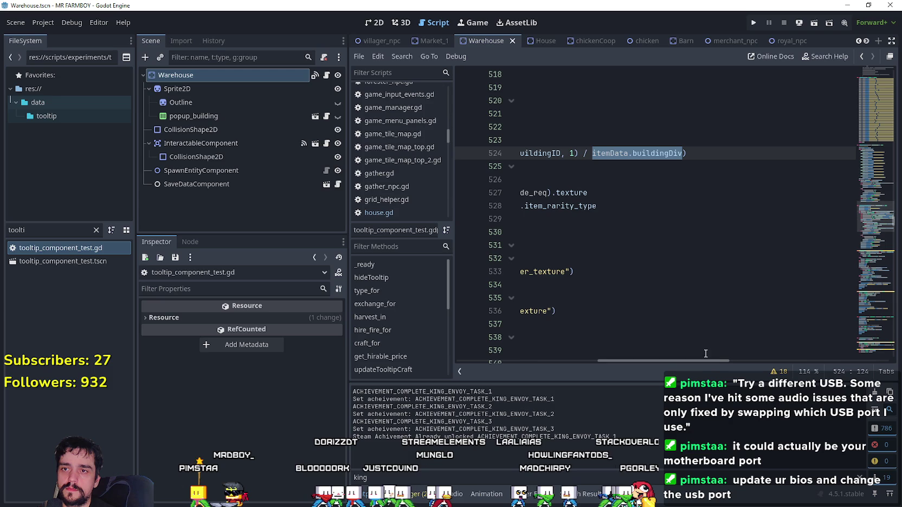
pyautogui.moveTo(691, 361); pyautogui.dragTo(644, 352)
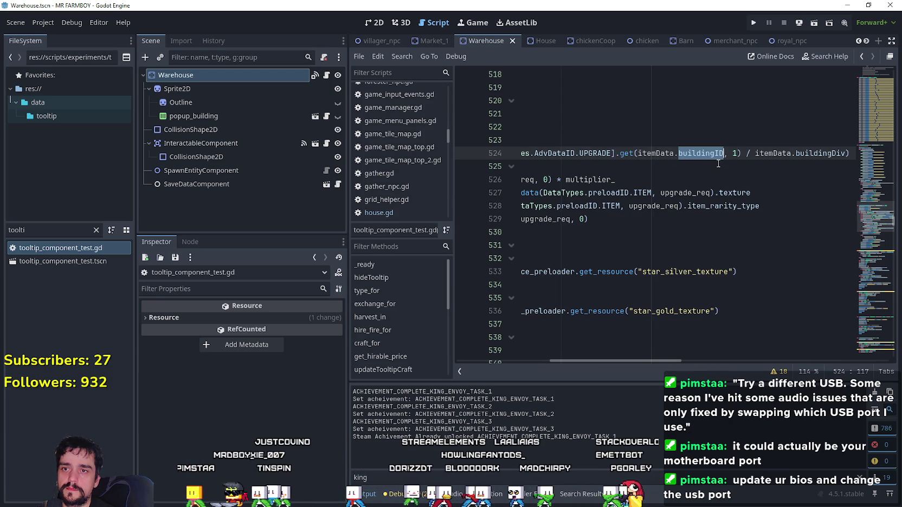
pyautogui.write('bu')
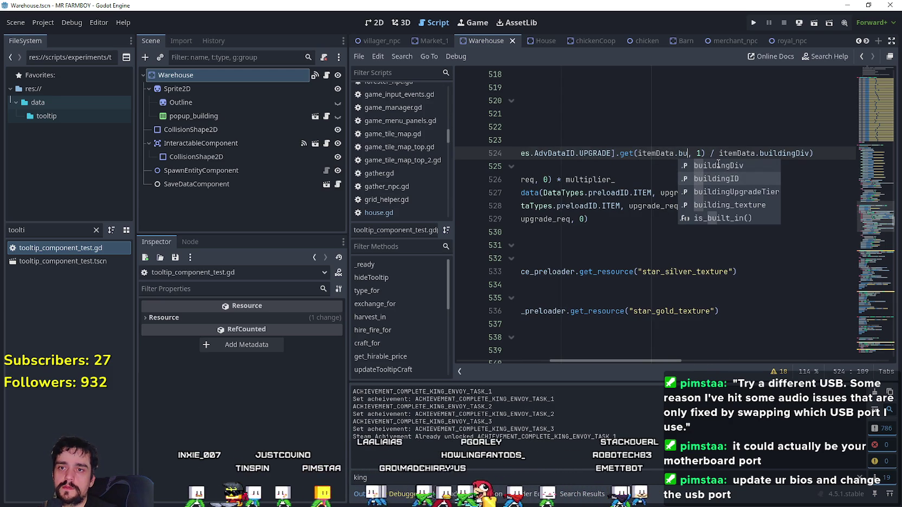
pyautogui.press('Down')
pyautogui.press('Return')
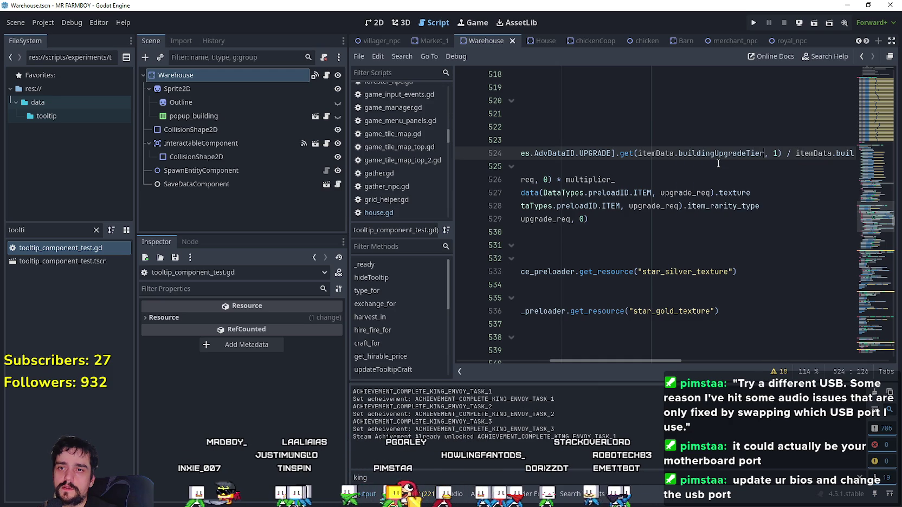
pyautogui.press('Down')
pyautogui.press('Home')
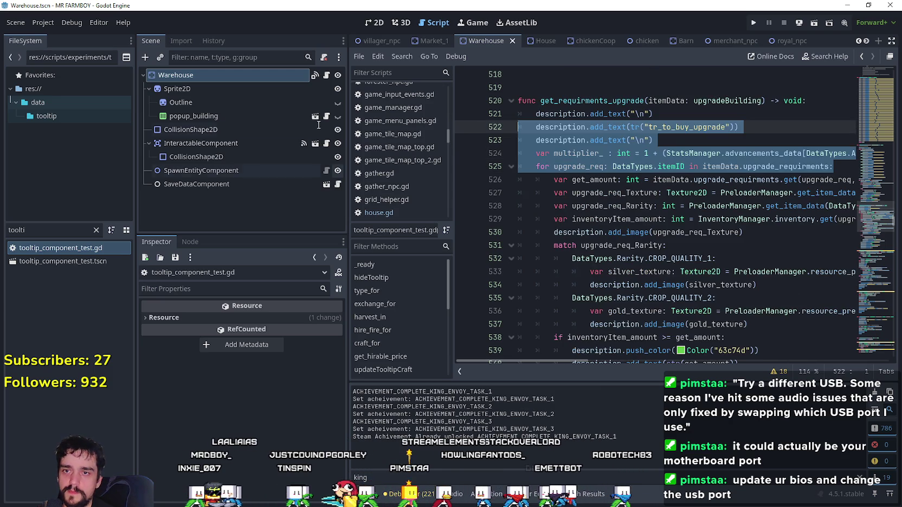
pyautogui.click(553, 179)
pyautogui.hotkey('ctrl', 's')
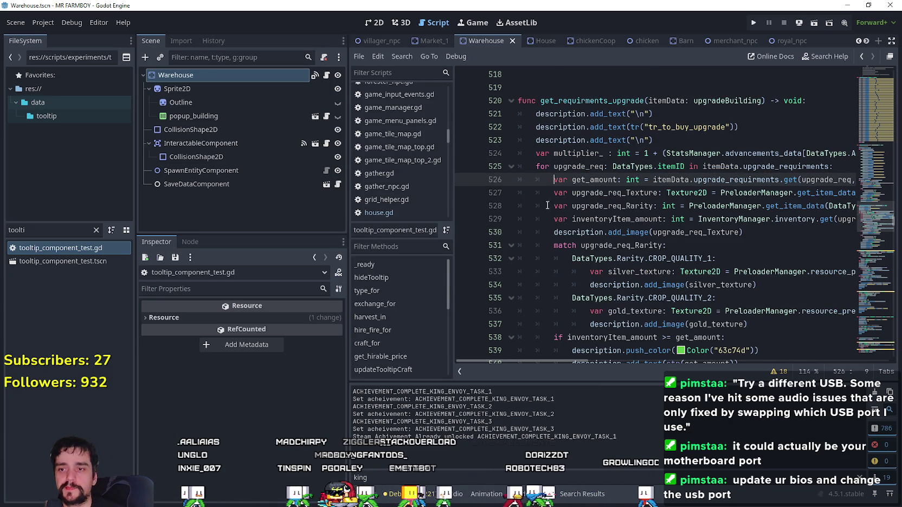
# Step: Bring up the Calculator beside the code to check the math
pyautogui.moveTo(566, 360)
pyautogui.mouseDown()
pyautogui.moveTo(687, 377)
pyautogui.moveTo(631, 368)
pyautogui.moveTo(659, 364)
pyautogui.mouseUp()
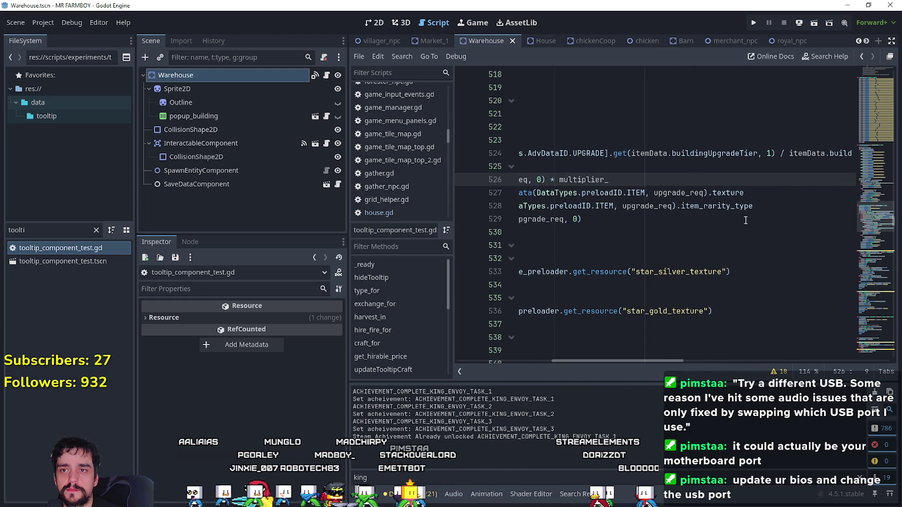
pyautogui.moveTo(767, 155); pyautogui.dragTo(726, 146)
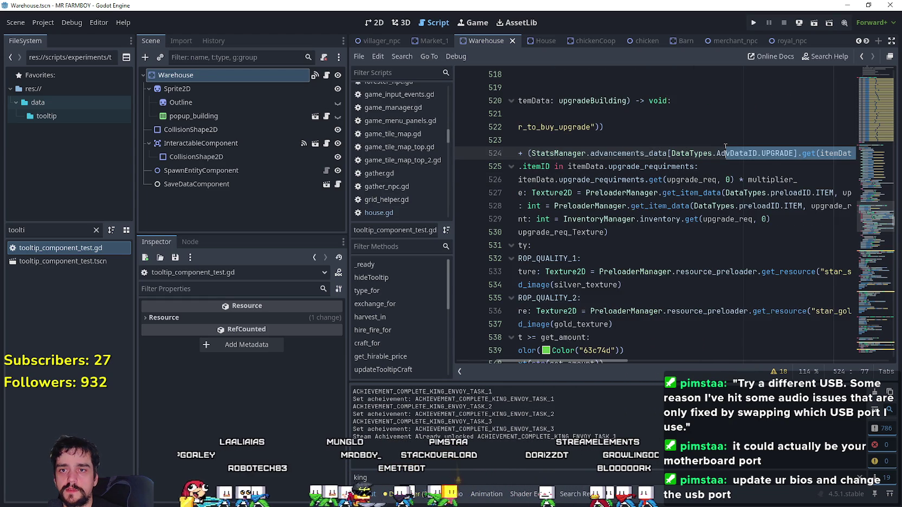
pyautogui.moveTo(601, 358); pyautogui.dragTo(702, 361)
pyautogui.press('XF86Calculator')
pyautogui.moveTo(393, 124)
pyautogui.mouseDown()
pyautogui.moveTo(151, 92)
pyautogui.moveTo(237, 101)
pyautogui.mouseUp()
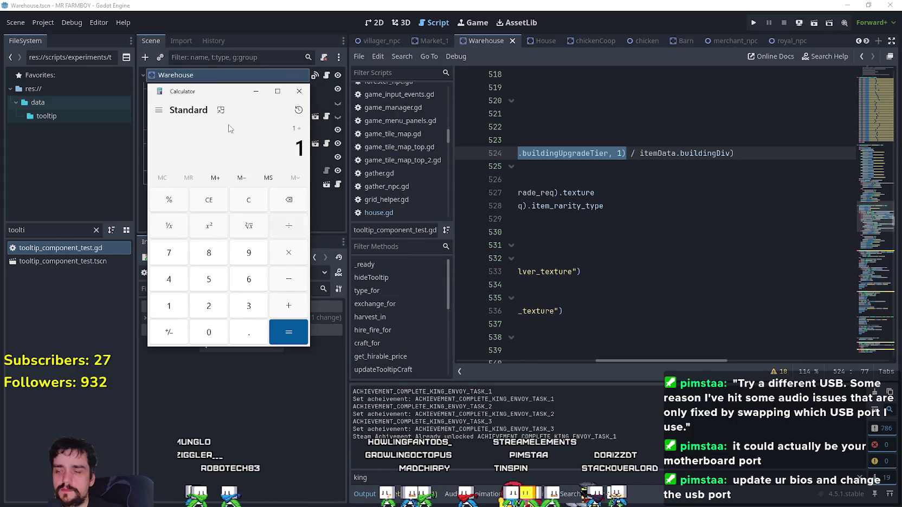
# Step: Work out 1 ÷ 5 = 0.2 plus 1 to get 1.2, then close the Calculator
pyautogui.write('5')
pyautogui.press('Return')
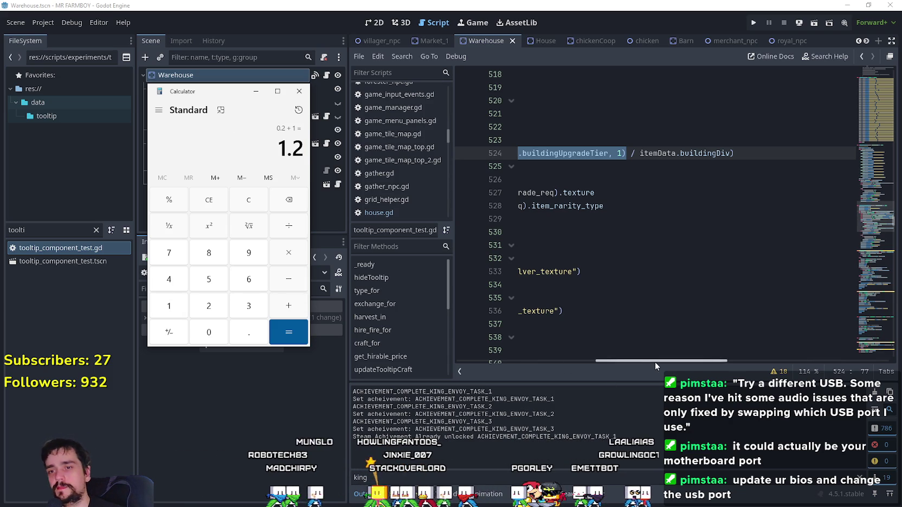
pyautogui.click(300, 91)
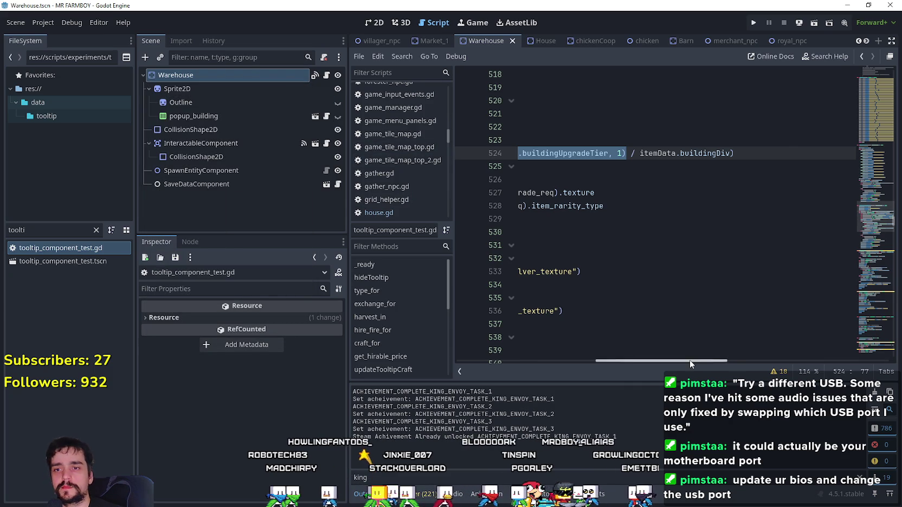
# Step: Clear the Output panel's filter so all log messages show
pyautogui.moveTo(690, 362); pyautogui.dragTo(548, 362)
pyautogui.click(599, 206)
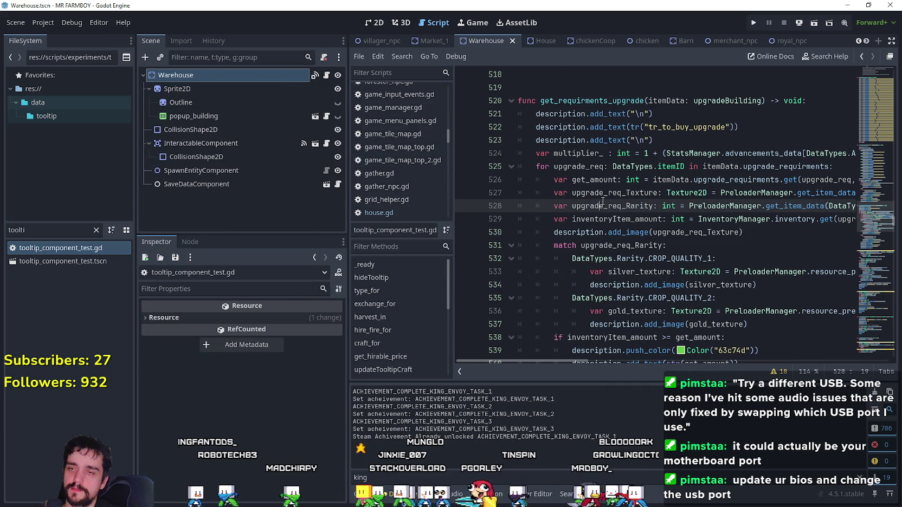
pyautogui.click(673, 142)
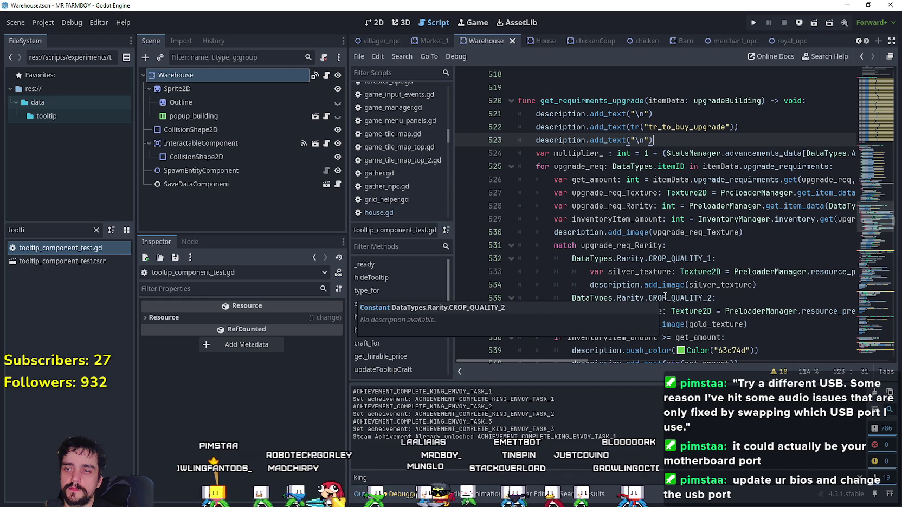
pyautogui.click(847, 479)
pyautogui.click(652, 210)
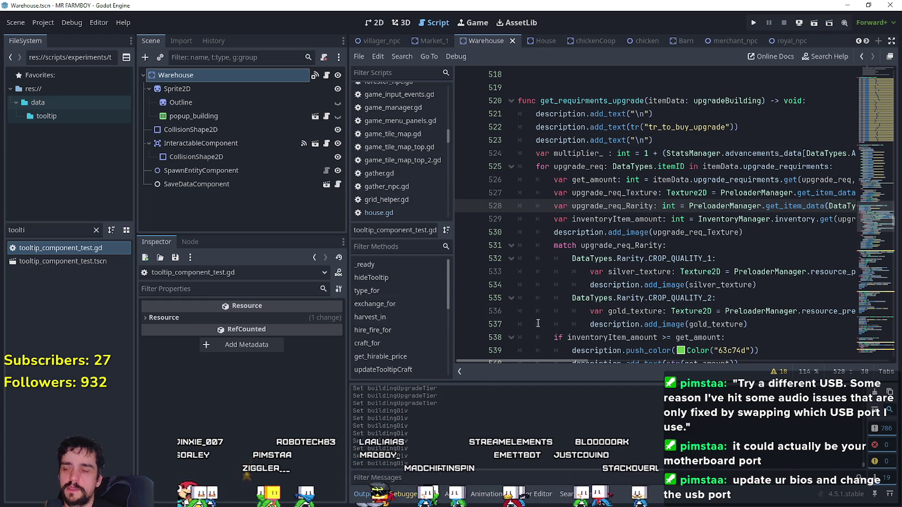
# Step: Inspect the Warehouse node's upgradeBuilding element 0, then run the game with F5
pyautogui.click(225, 74)
pyautogui.scroll(10, 289, 395)
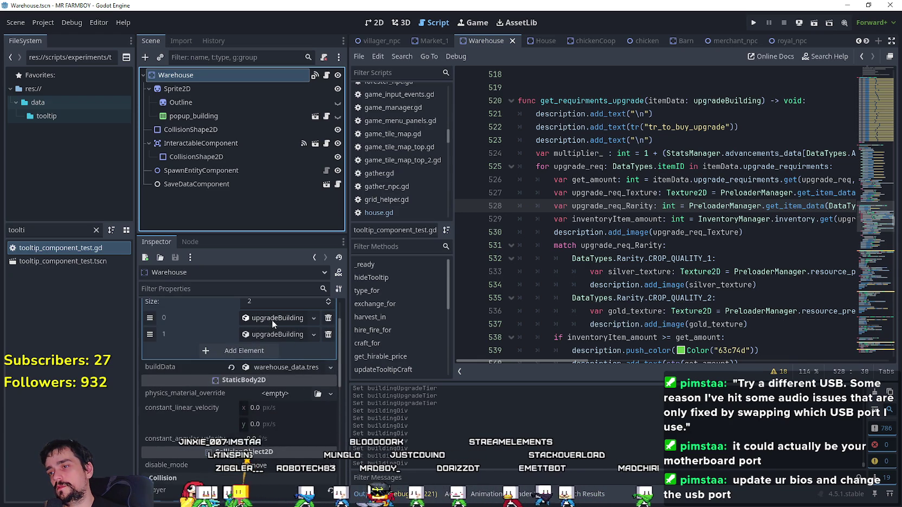
pyautogui.click(271, 319)
pyautogui.click(269, 318)
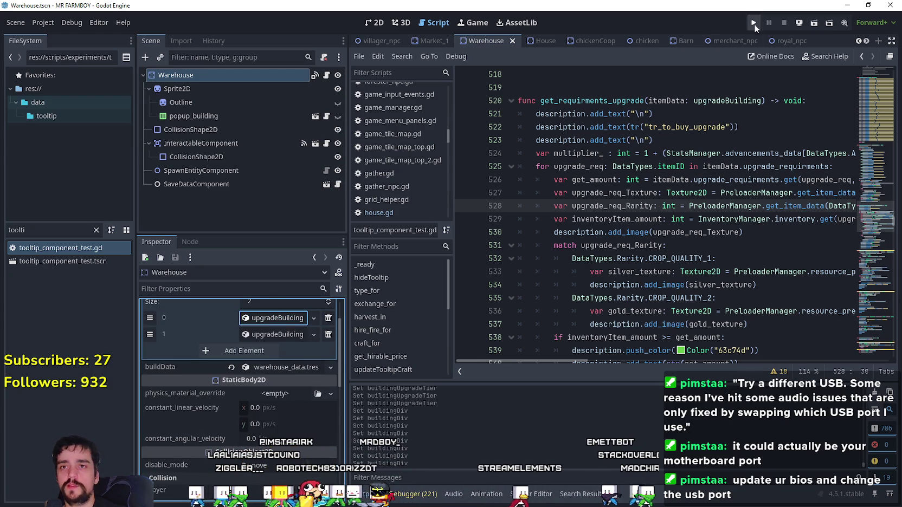
pyautogui.press('F5')
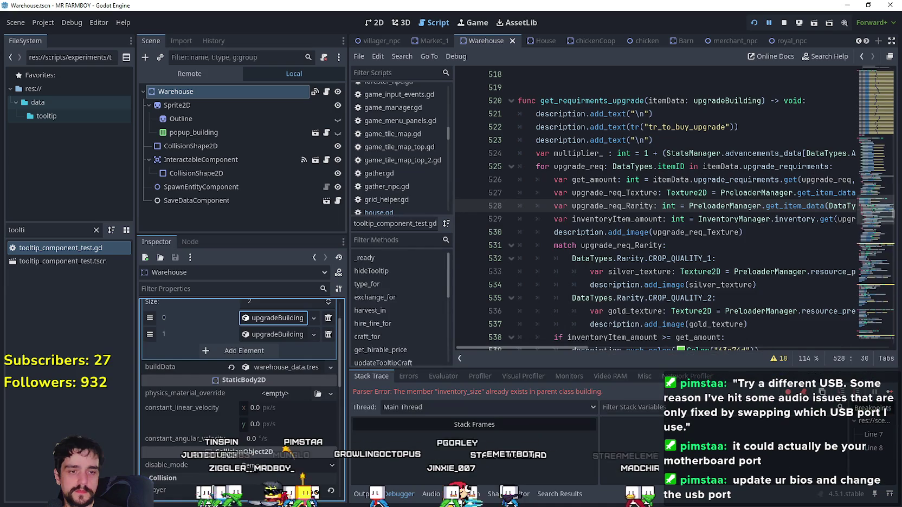
# Step: Comment out the duplicate inventory_size declaration flagged by the parse error
pyautogui.click(592, 234)
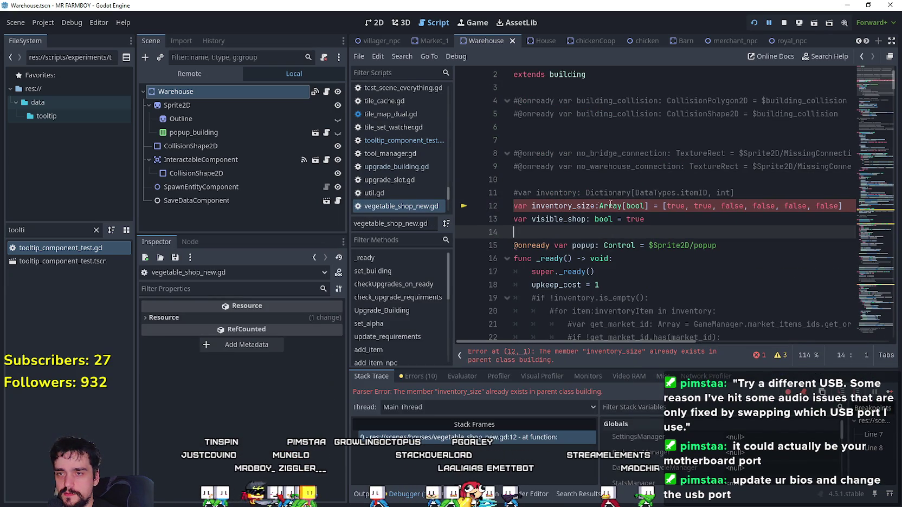
pyautogui.click(583, 206)
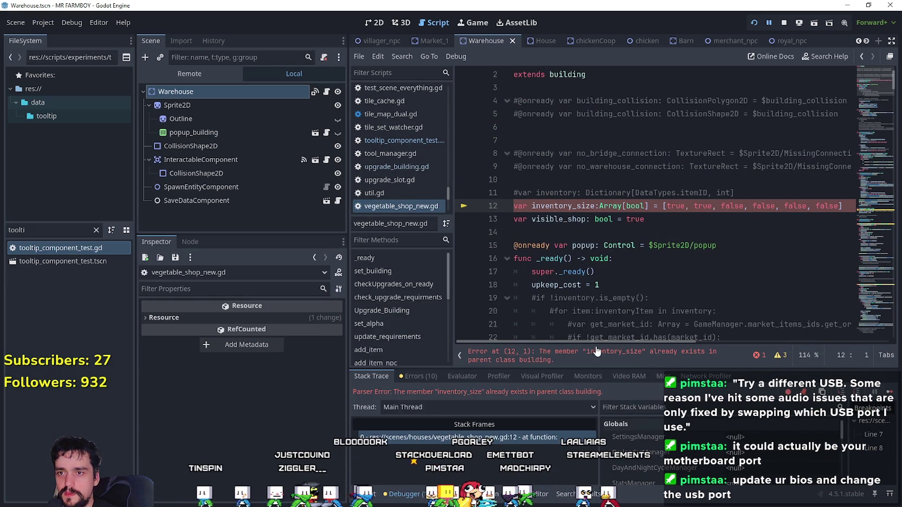
pyautogui.scroll(1, 539, 209)
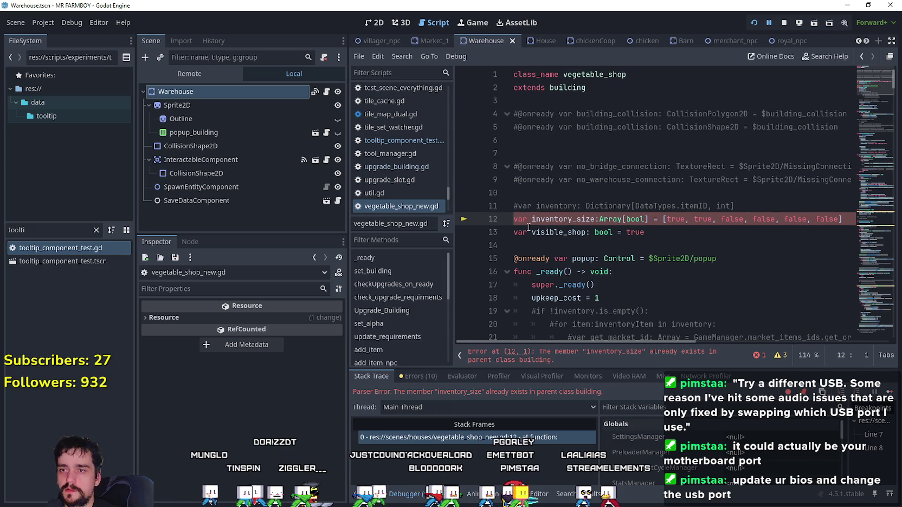
pyautogui.click(528, 227)
pyautogui.click(516, 219)
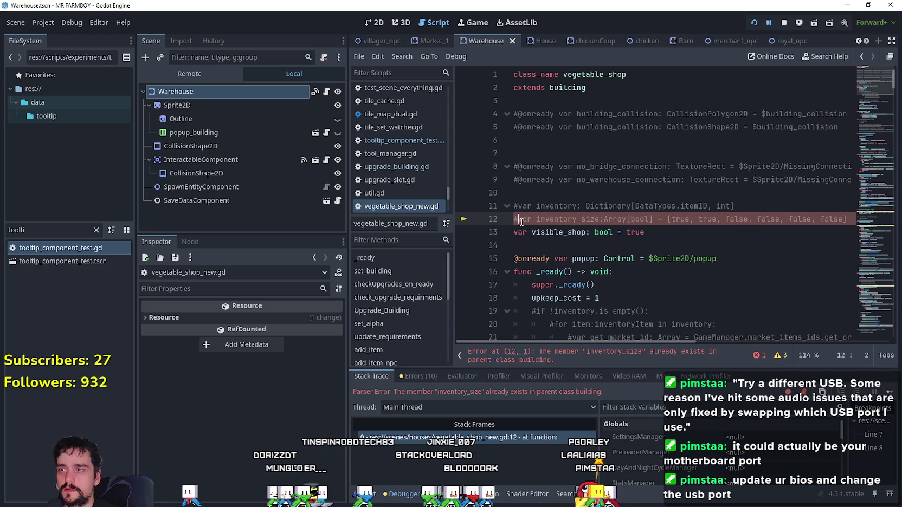
pyautogui.write('#')
# Step: Stop the running game and check the warehouse, house and chicken coop scripts for inventory_size
pyautogui.click(327, 91)
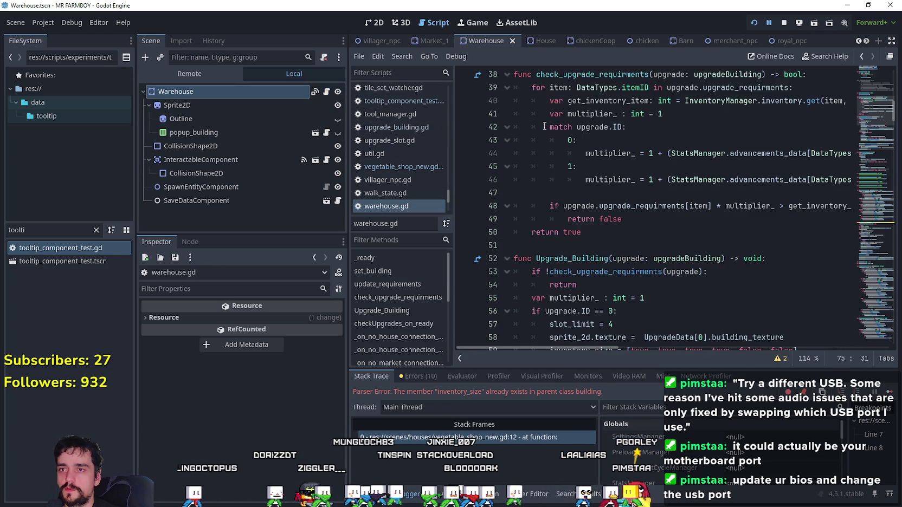
pyautogui.scroll(-4, 861, 130)
pyautogui.scroll(15, 865, 109)
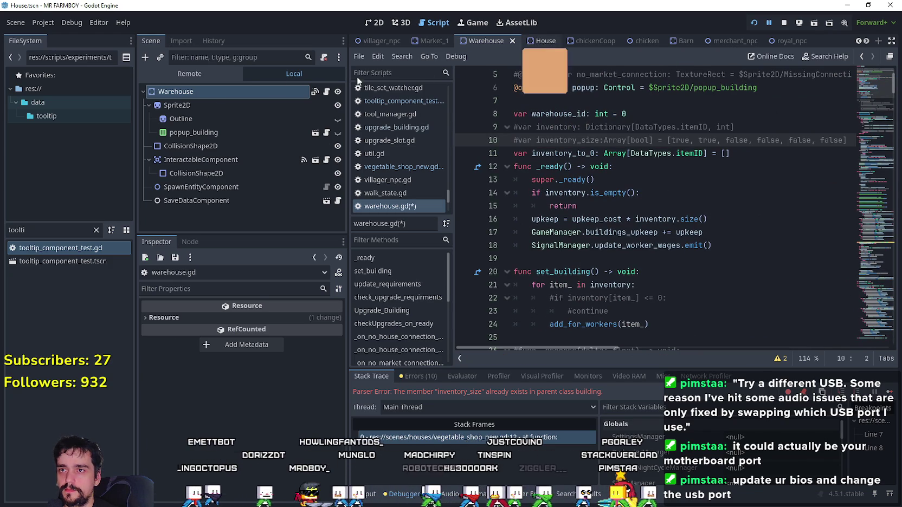
pyautogui.click(545, 42)
pyautogui.click(327, 92)
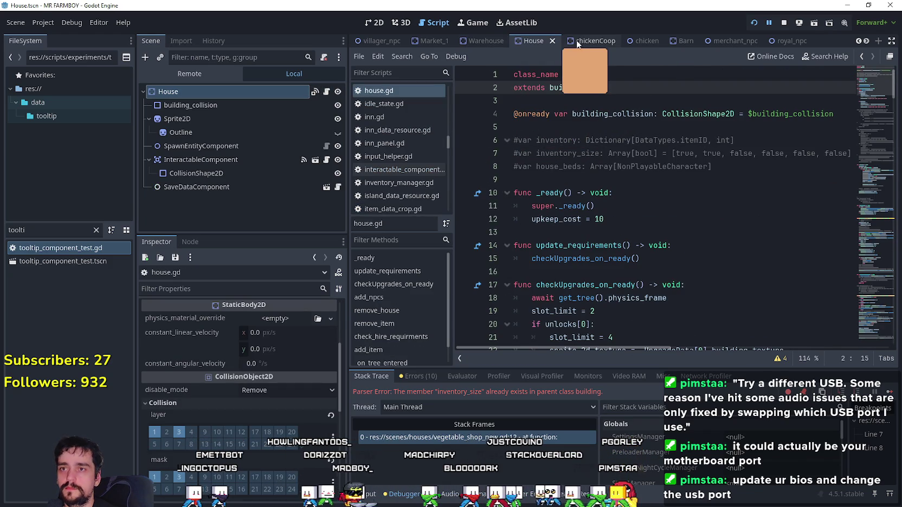
pyautogui.click(586, 43)
pyautogui.click(786, 27)
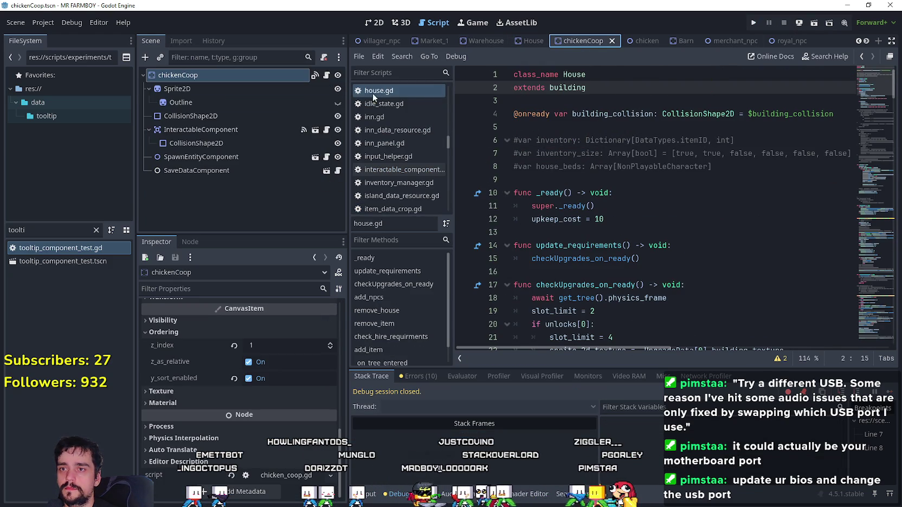
pyautogui.click(326, 77)
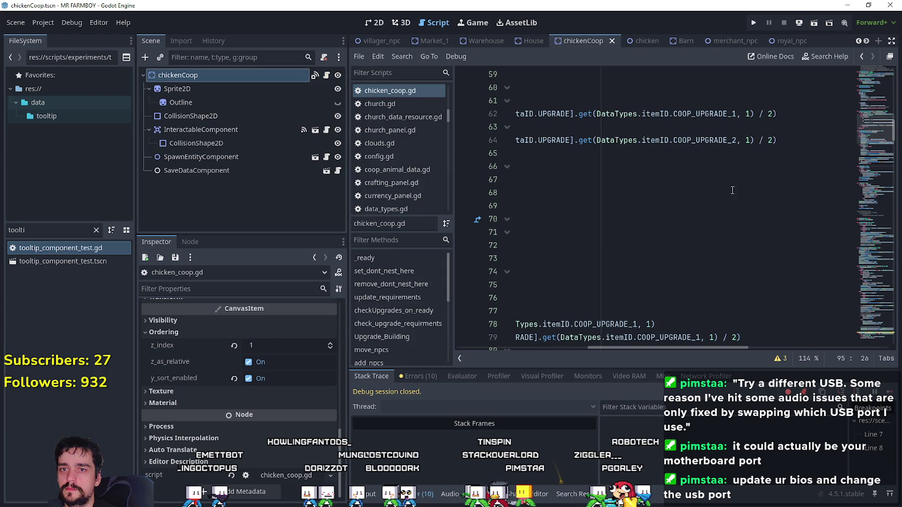
pyautogui.click(547, 356)
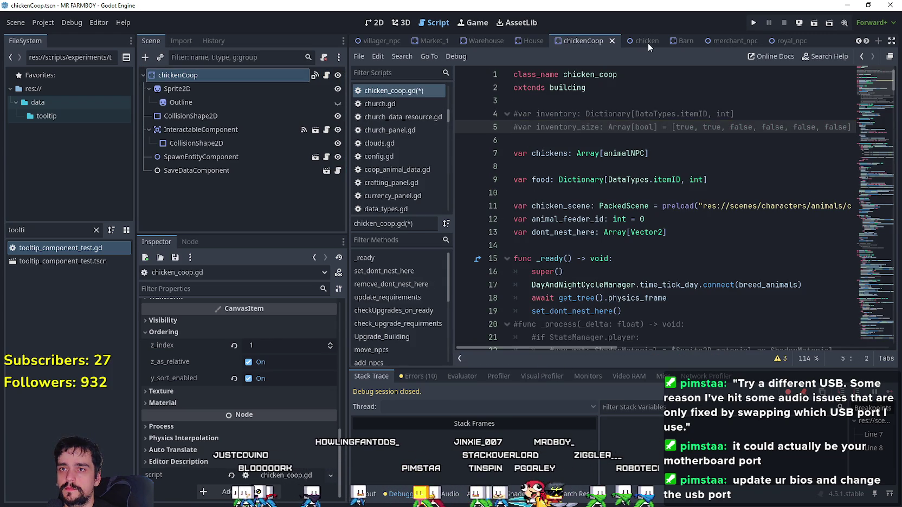
# Step: Comment out barn.gd's duplicate inventory_size on line 12 and relaunch the game
pyautogui.click(684, 41)
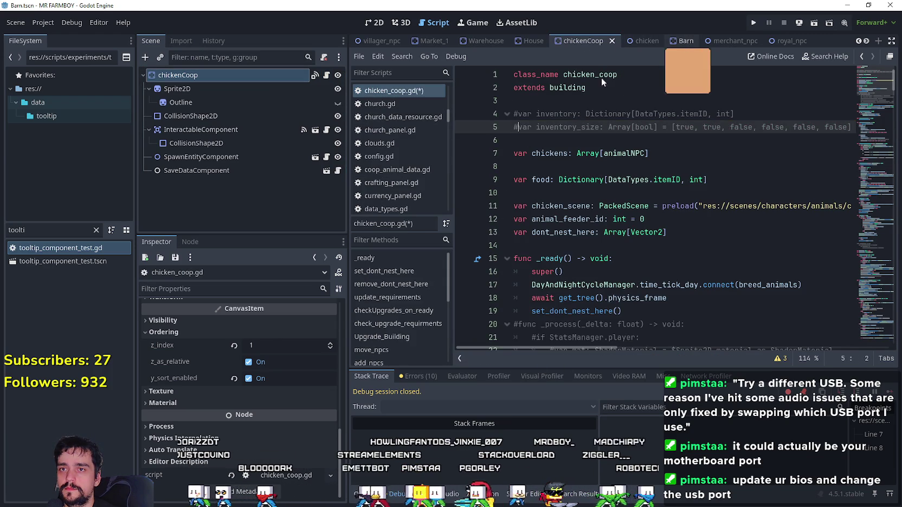
pyautogui.click(325, 76)
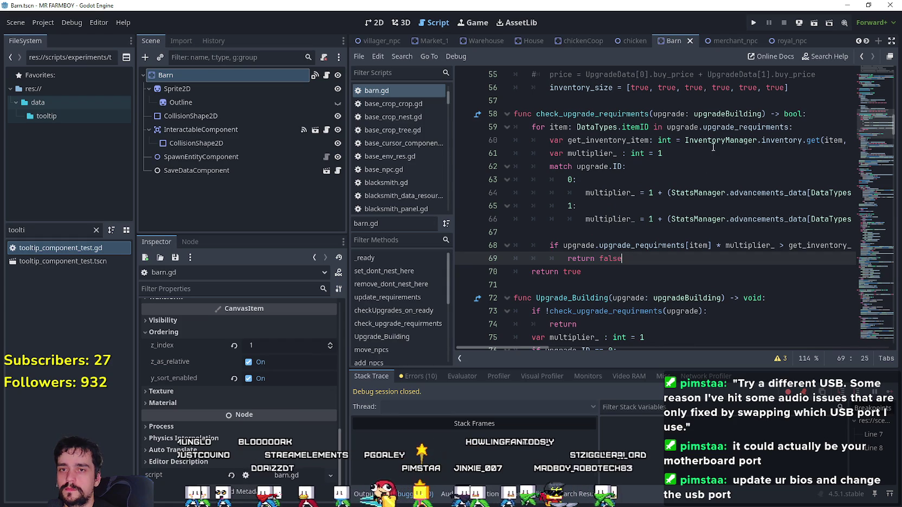
pyautogui.click(534, 355)
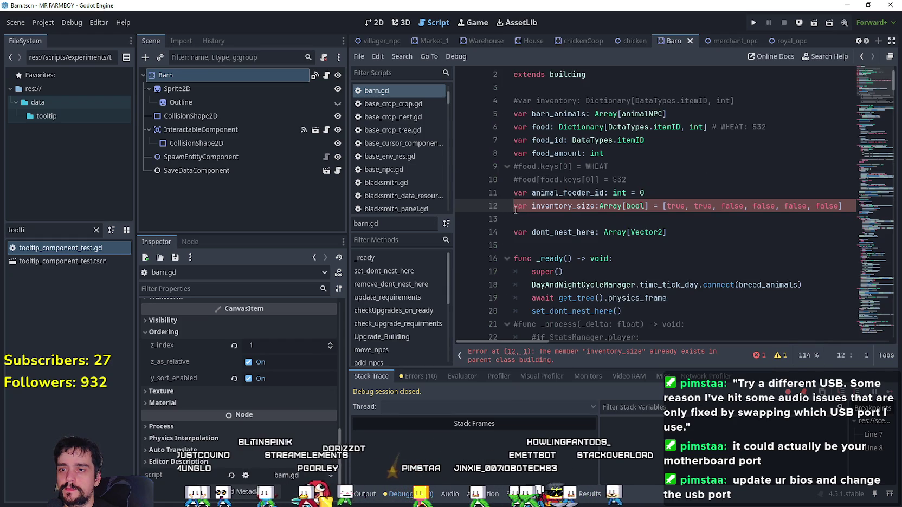
pyautogui.write('#')
pyautogui.press('Down')
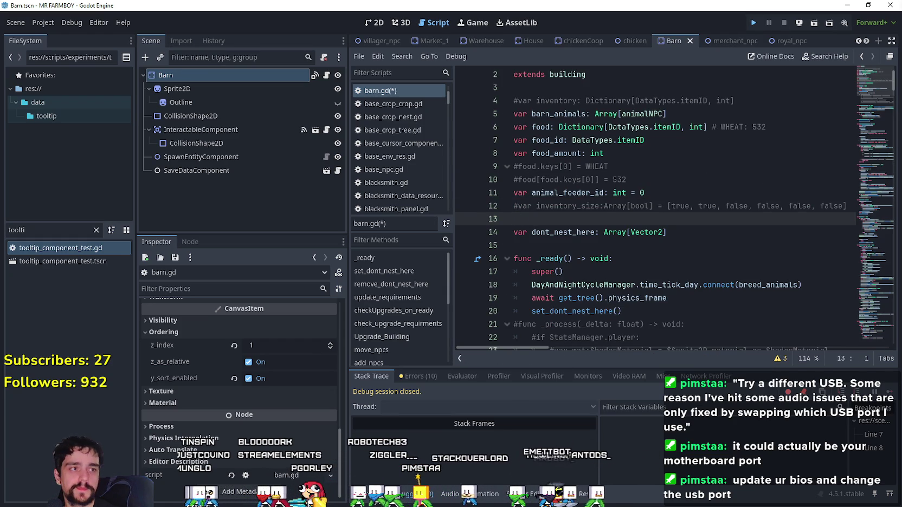
pyautogui.press('F5')
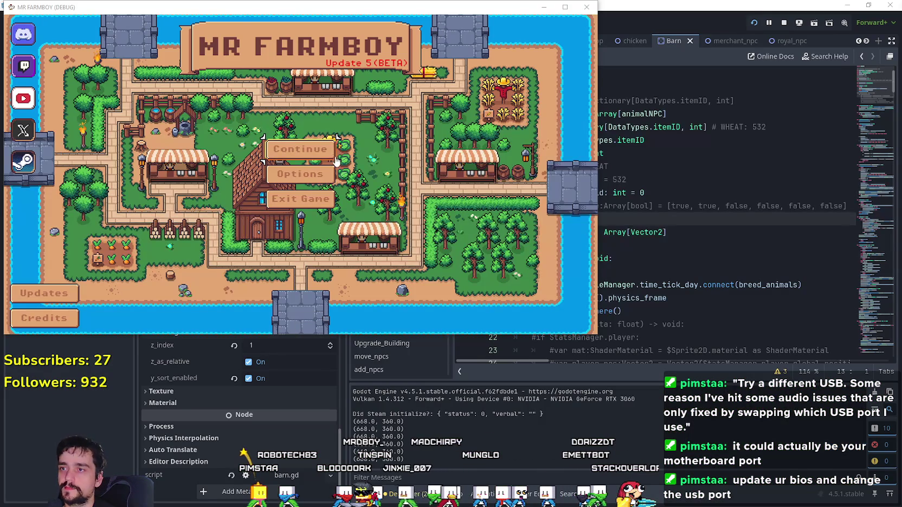
# Step: Continue, load Save 1, and maximize the game window
pyautogui.click(333, 155)
pyautogui.click(239, 141)
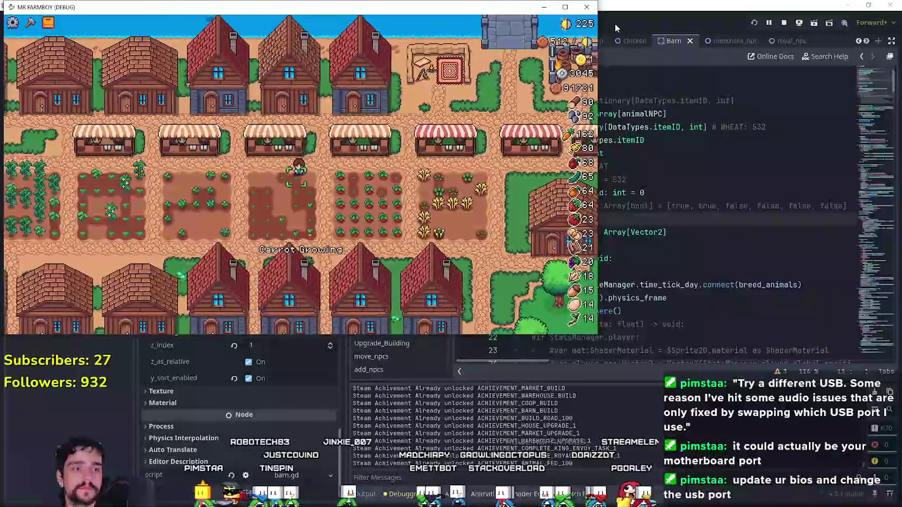
pyautogui.click(565, 7)
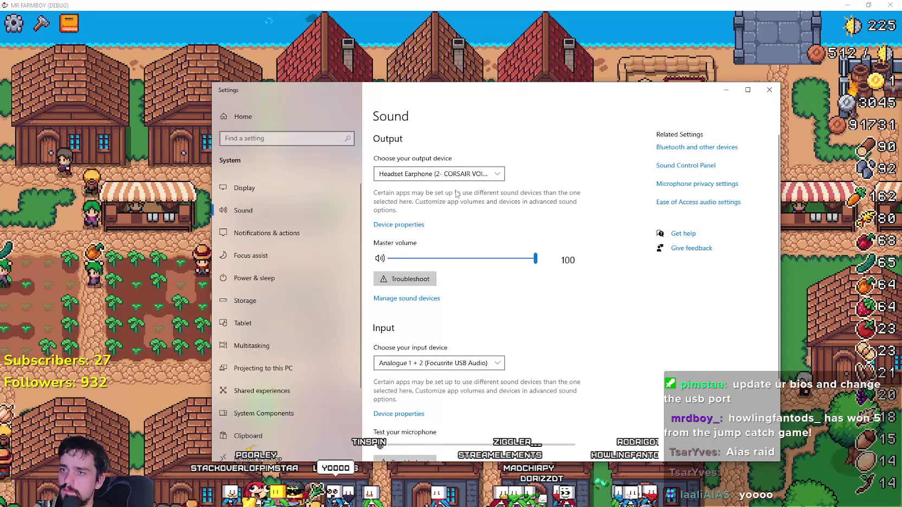
# Step: In App volume and device preferences, keep OBS on the headset earphone output, then close Settings
pyautogui.scroll(-5, 488, 346)
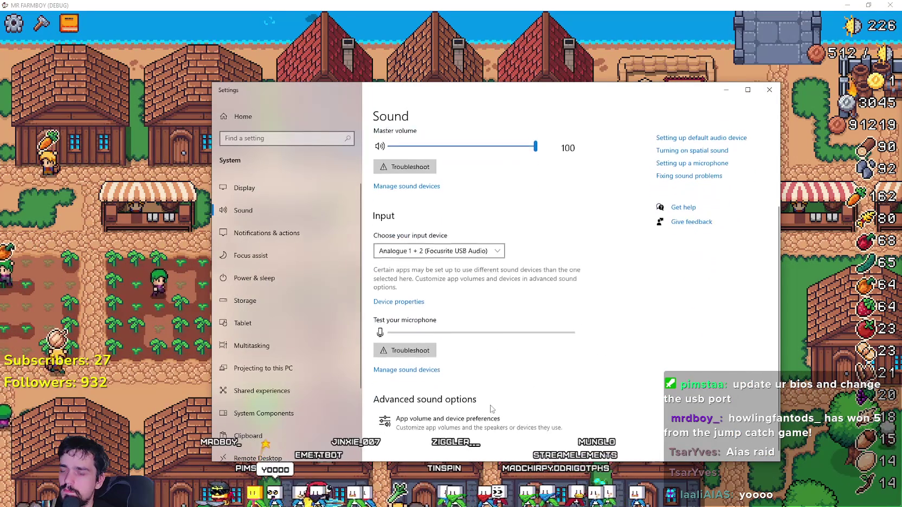
pyautogui.click(499, 416)
pyautogui.scroll(-10, 519, 367)
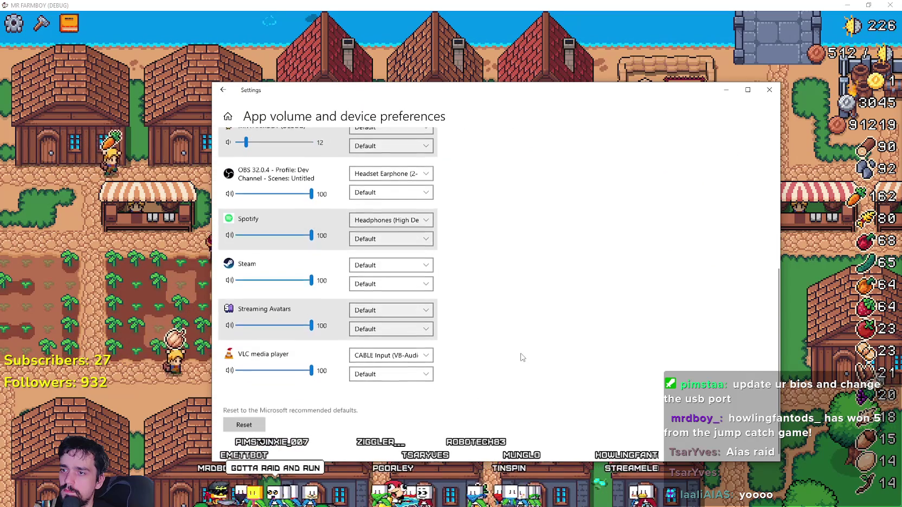
pyautogui.click(404, 173)
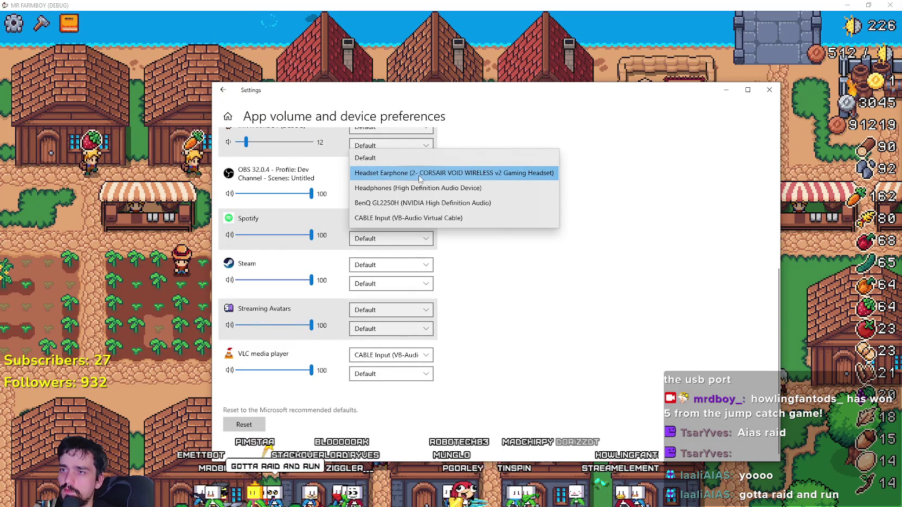
pyautogui.click(421, 174)
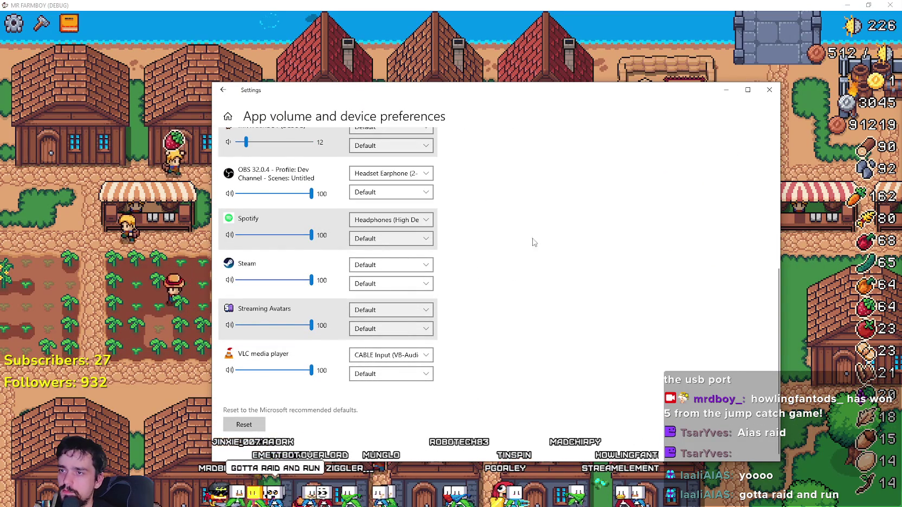
pyautogui.click(395, 175)
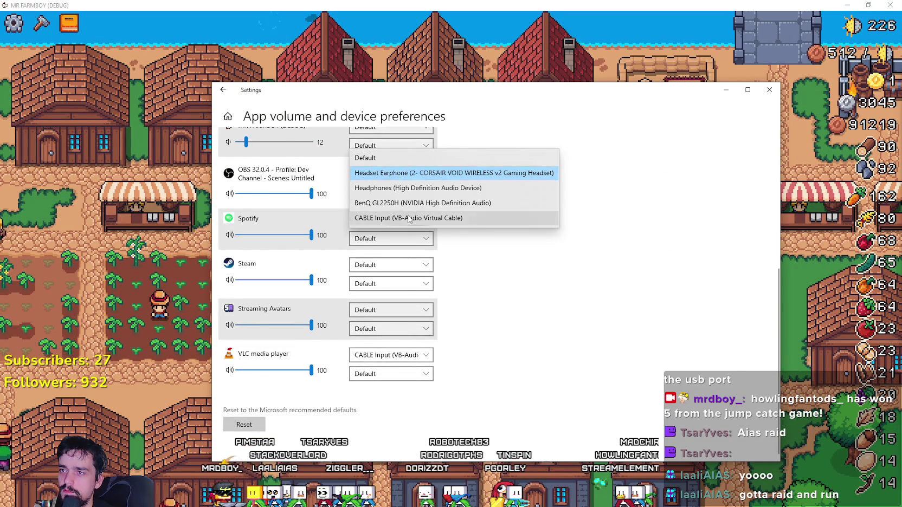
pyautogui.click(668, 235)
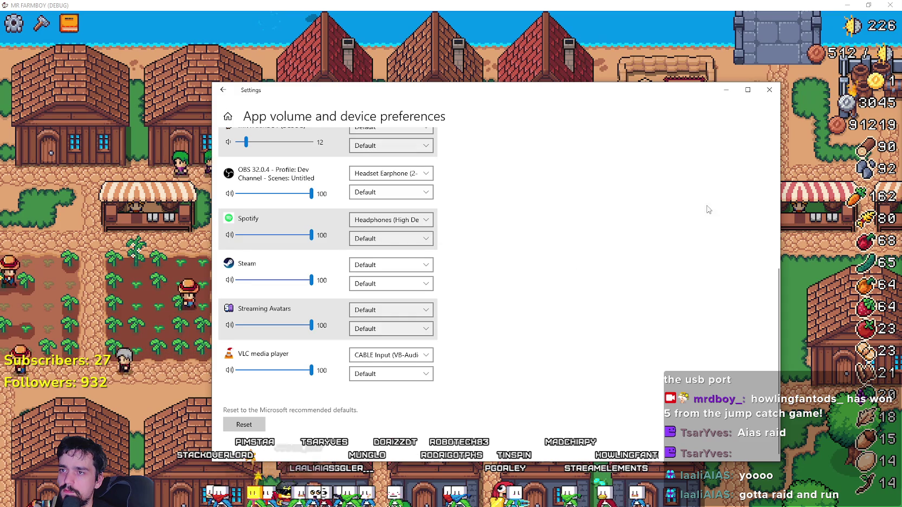
pyautogui.click(769, 90)
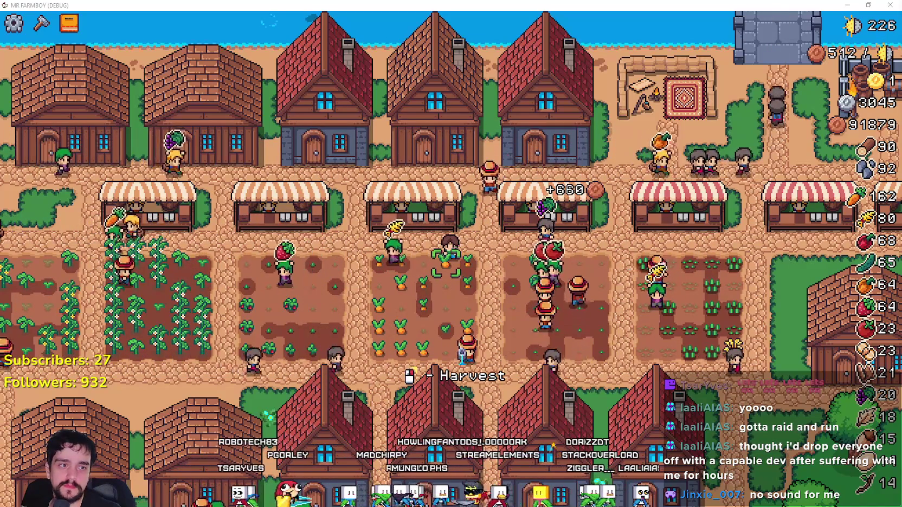
# Step: Zoom in, plant and water a carrot on an empty central plot, then walk toward the market
pyautogui.scroll(3, 538, 291)
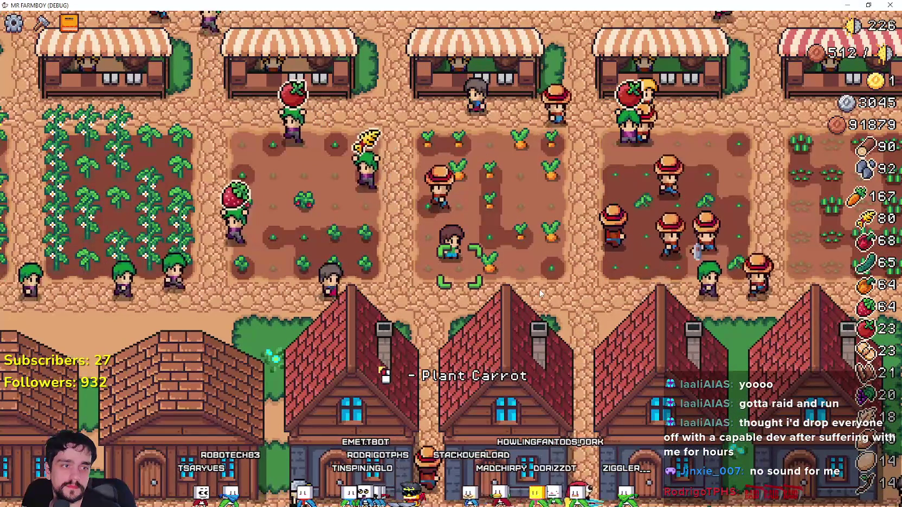
pyautogui.press('a')
pyautogui.press('d')
pyautogui.press('a')
pyautogui.press('w')
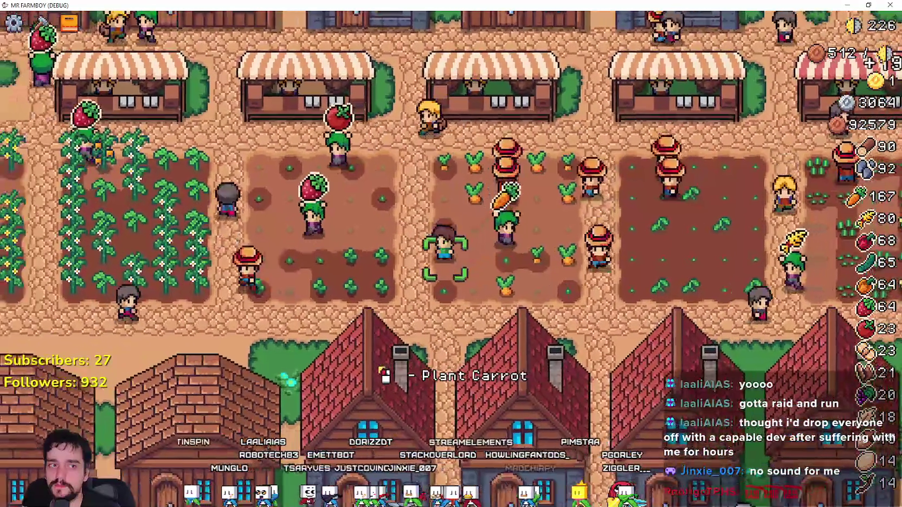
pyautogui.click(564, 277)
pyautogui.click(566, 276)
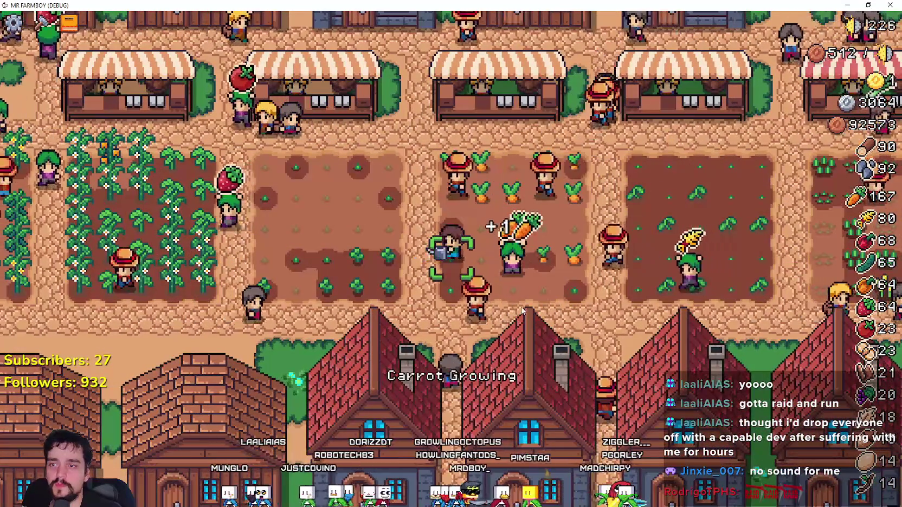
pyautogui.press('w')
pyautogui.press('w')
pyautogui.press('a')
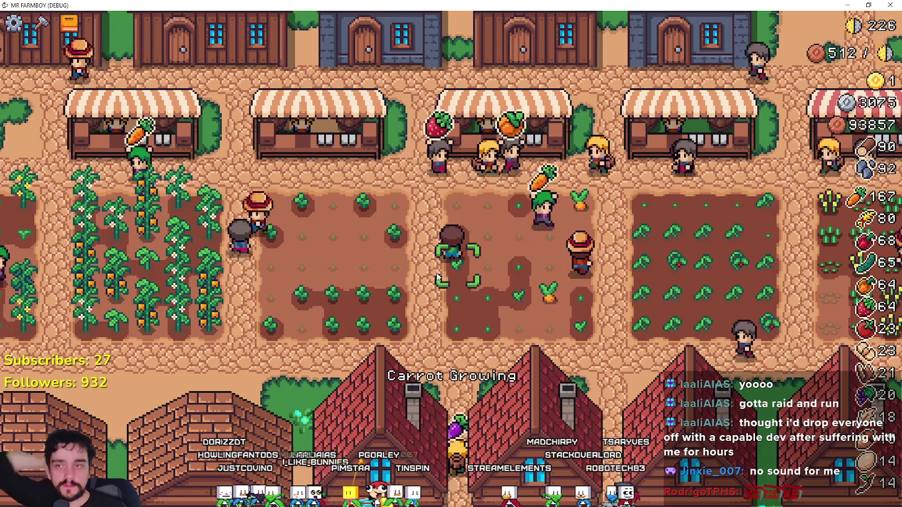
# Step: Check the market stall, then buy a house's second upgrade
pyautogui.press('w')
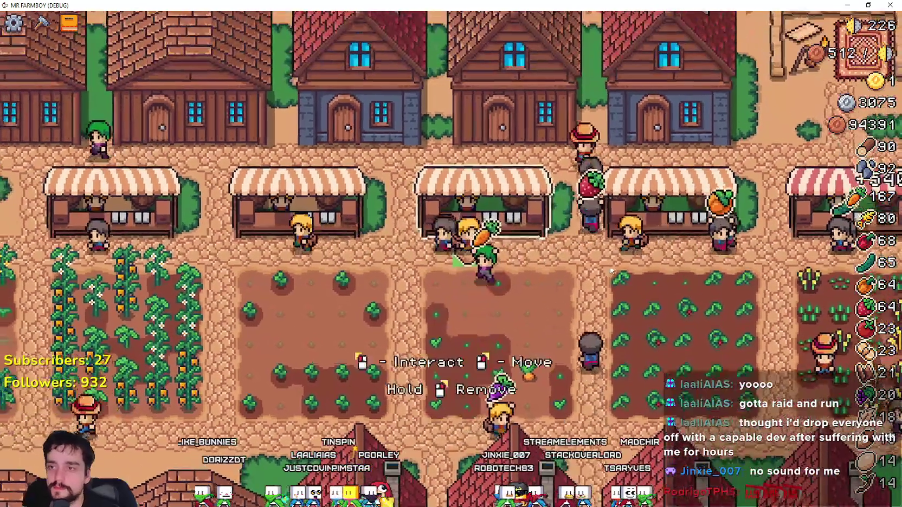
pyautogui.press('e')
pyautogui.moveTo(599, 158)
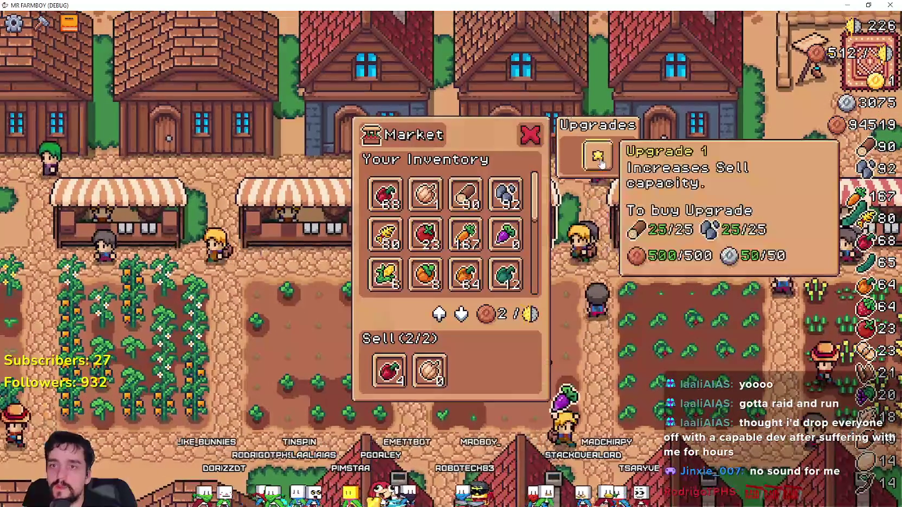
pyautogui.press('w')
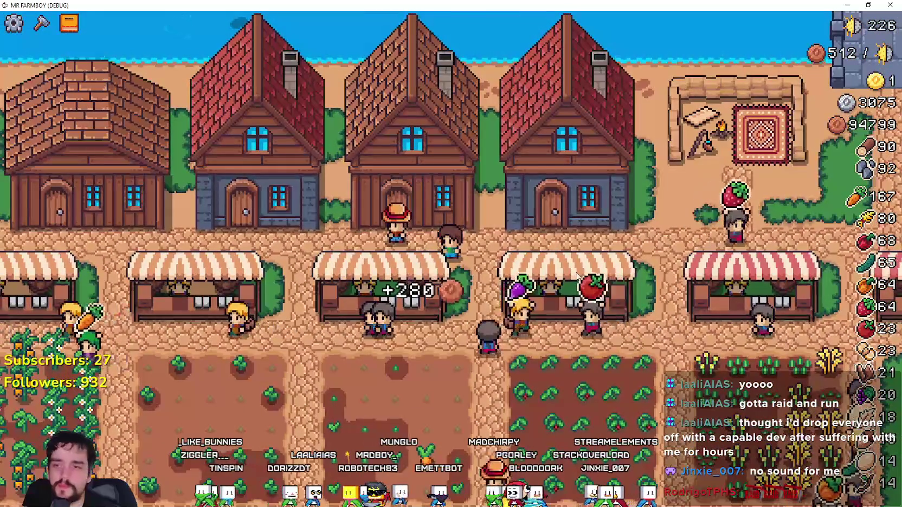
pyautogui.press('a')
pyautogui.press('e')
pyautogui.moveTo(426, 193)
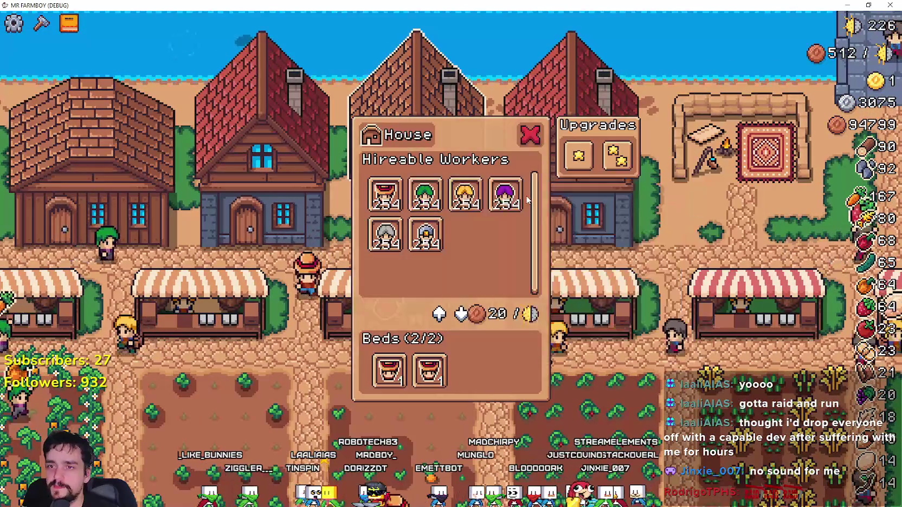
pyautogui.click(606, 163)
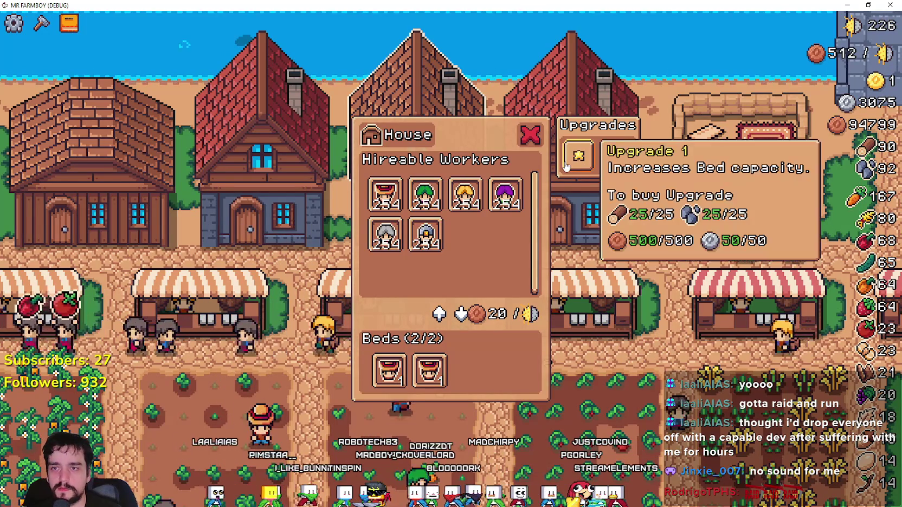
pyautogui.press('Escape')
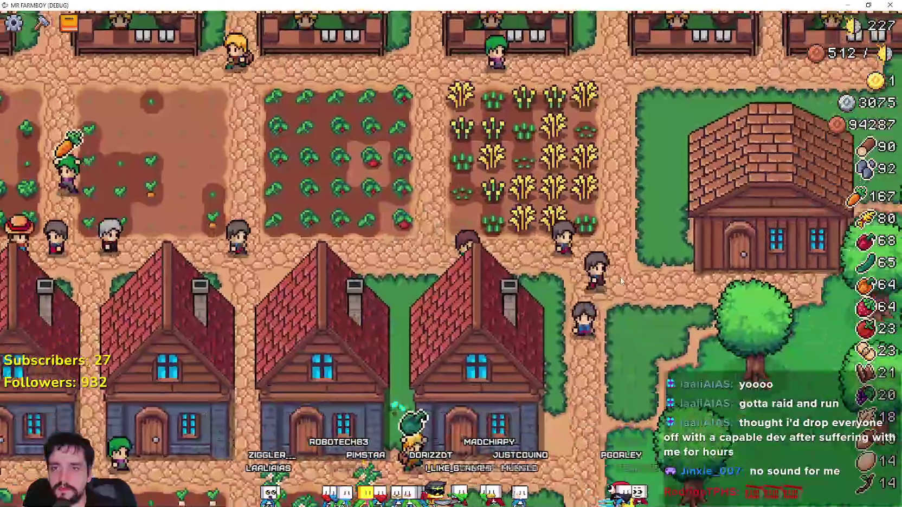
# Step: Collect the stored Wood from the first warehouse
pyautogui.hotkey('alt', 'F4')
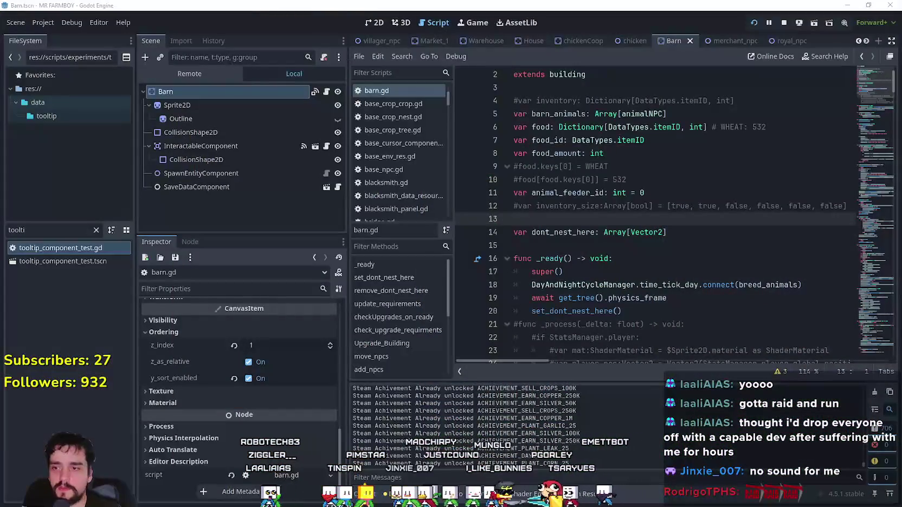
pyautogui.hotkey('alt', 'Tab')
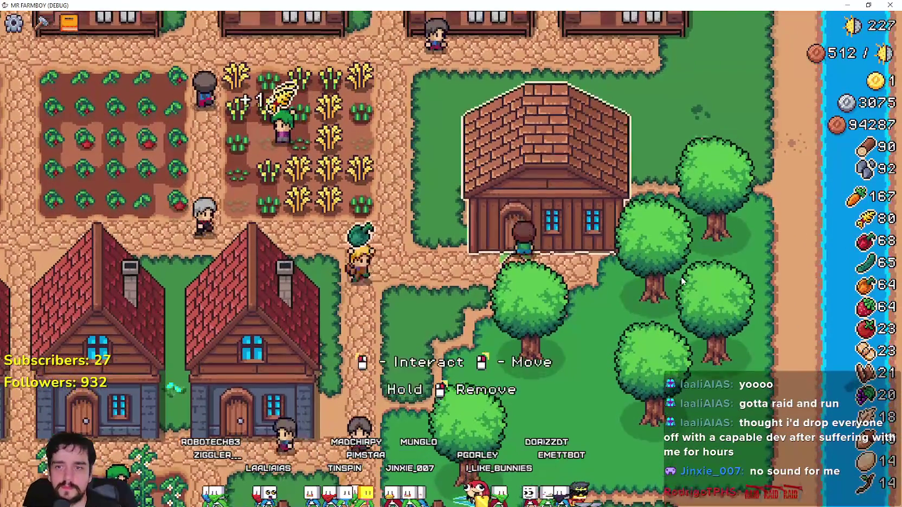
pyautogui.click(682, 281)
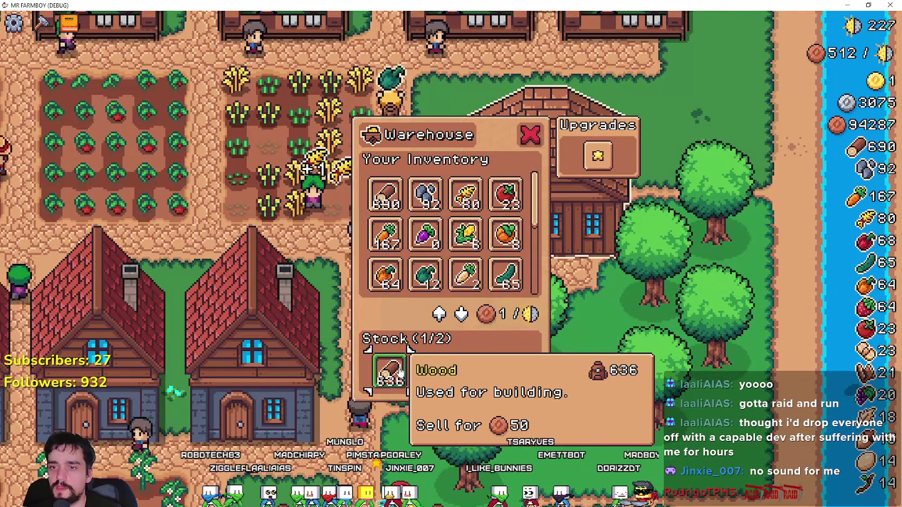
pyautogui.click(399, 373)
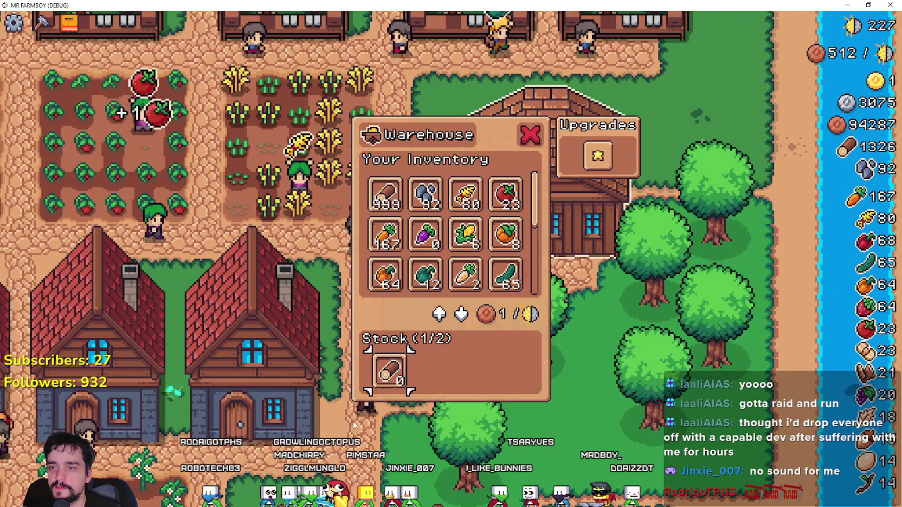
# Step: Walk to the other warehouse by the pond and collect its stored Stone
pyautogui.press('s')
pyautogui.press('a')
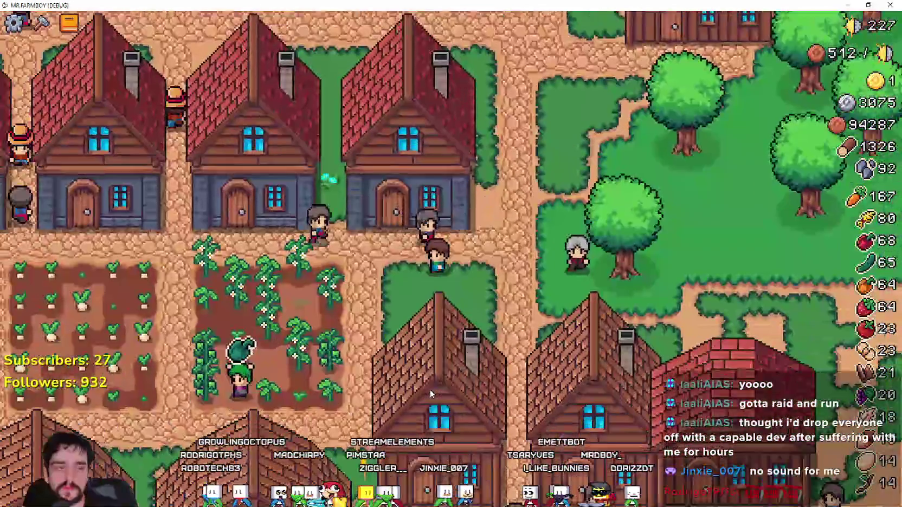
pyautogui.press('a')
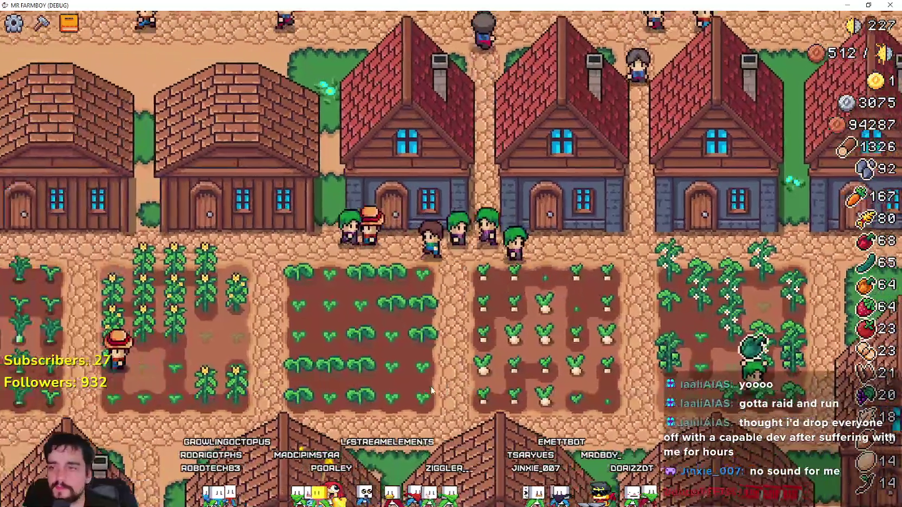
pyautogui.press('s')
pyautogui.press('a')
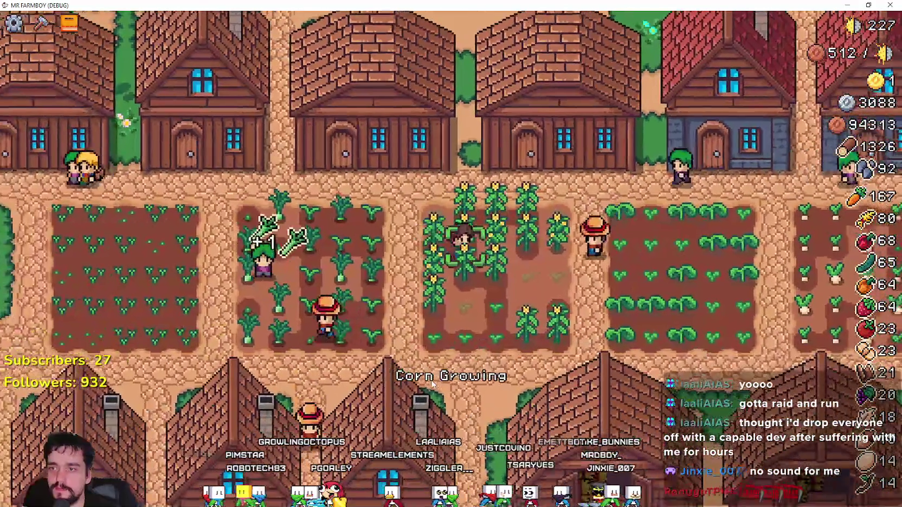
pyautogui.press('s')
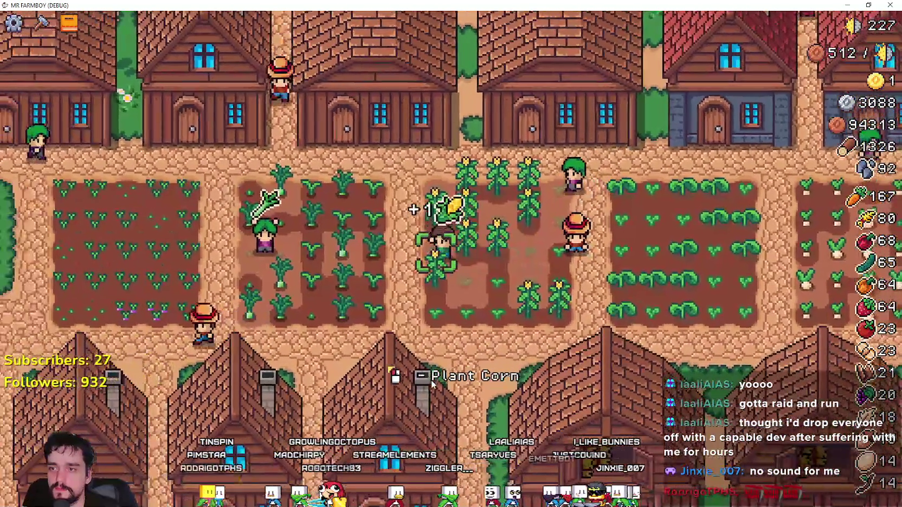
pyautogui.press('a')
pyautogui.press('s')
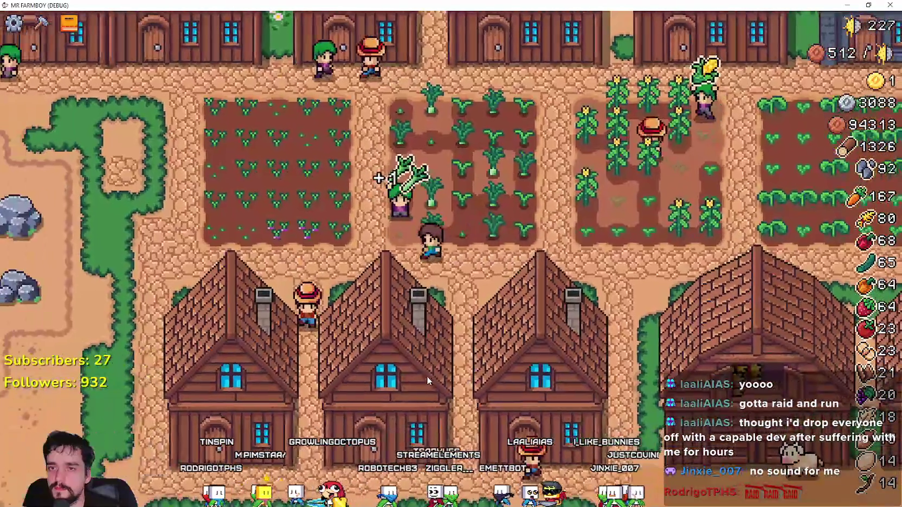
pyautogui.press('w')
pyautogui.press('a')
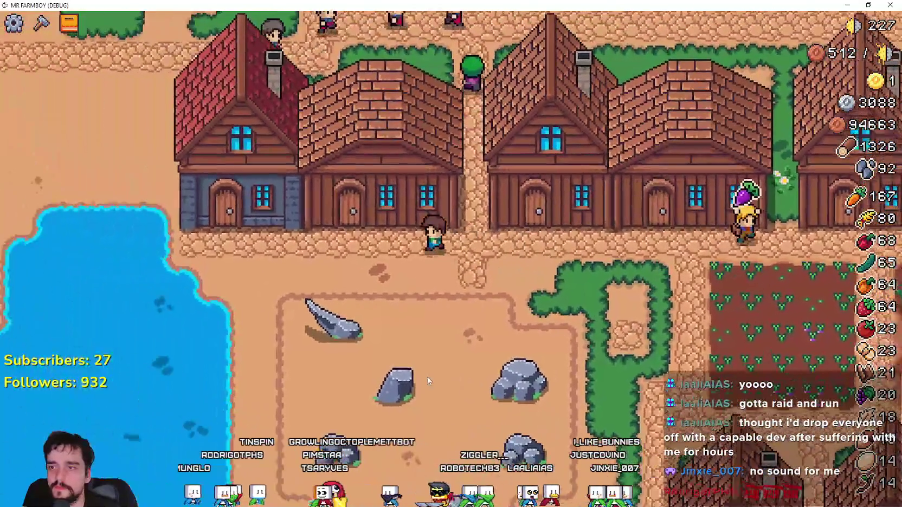
pyautogui.press('e')
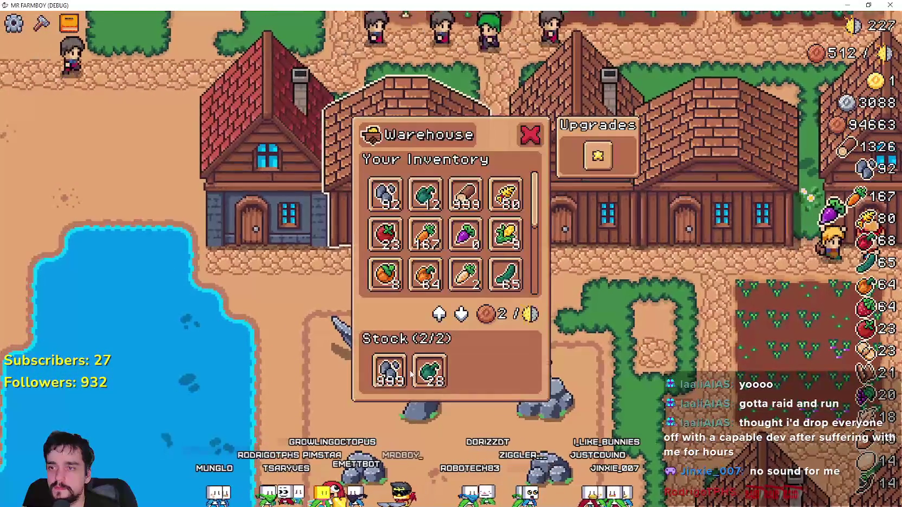
pyautogui.click(386, 383)
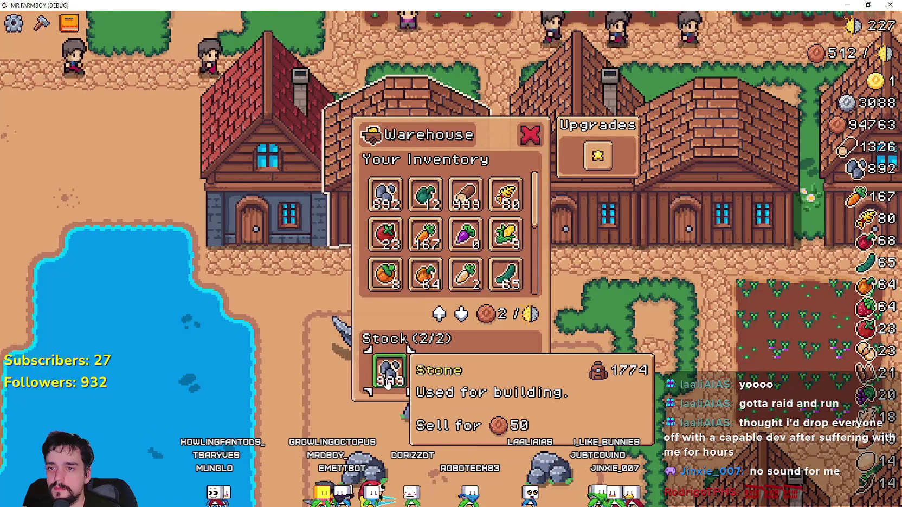
# Step: Buy a house's first bed-capacity upgrade, then open the next house's panel
pyautogui.press('w')
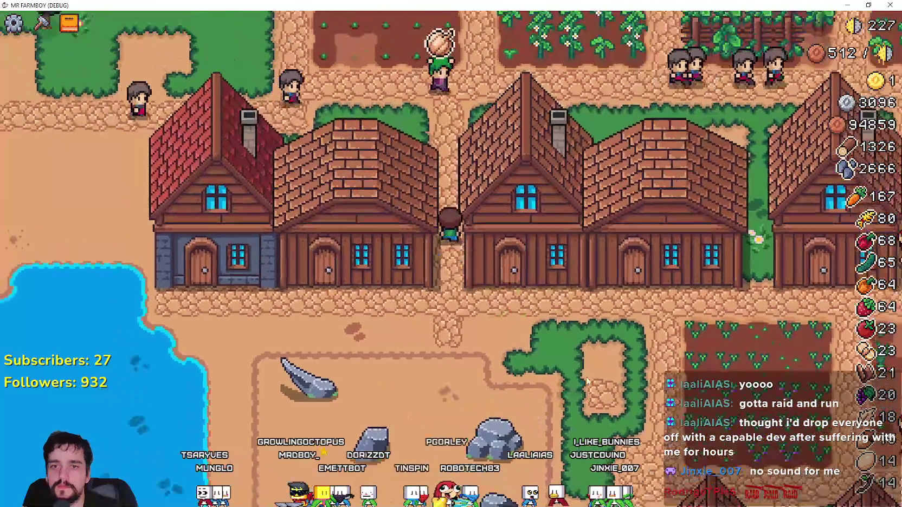
pyautogui.press('s')
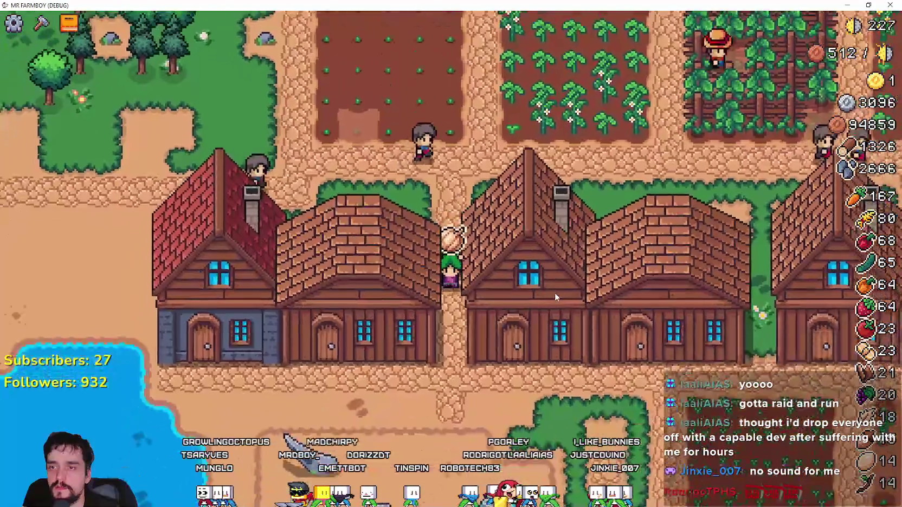
pyautogui.press('e')
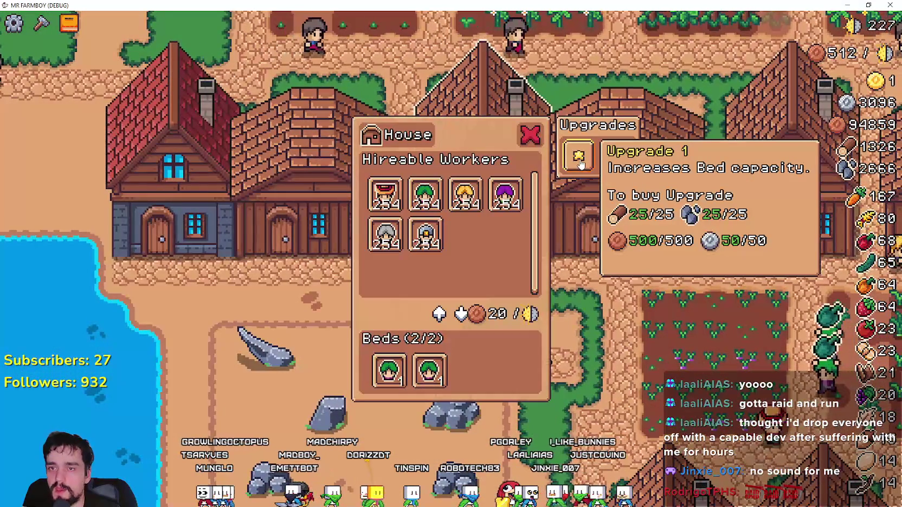
pyautogui.press('Escape')
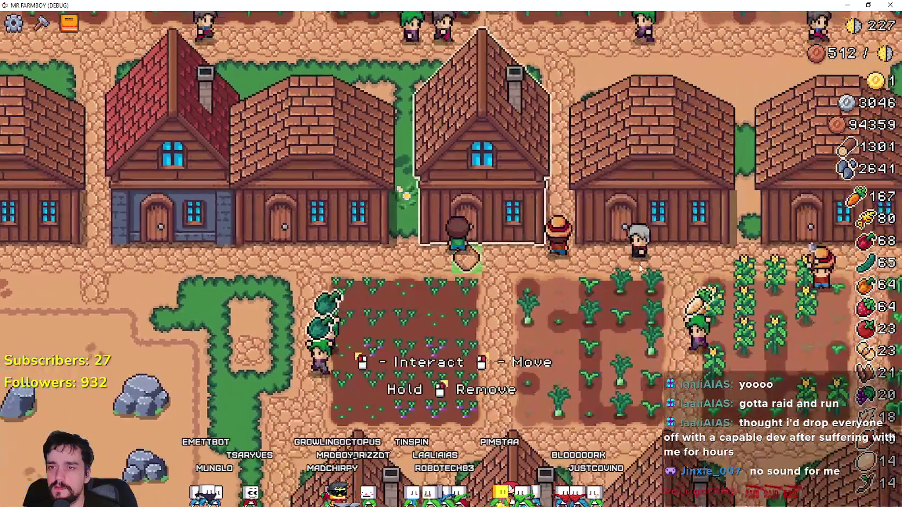
pyautogui.press('e')
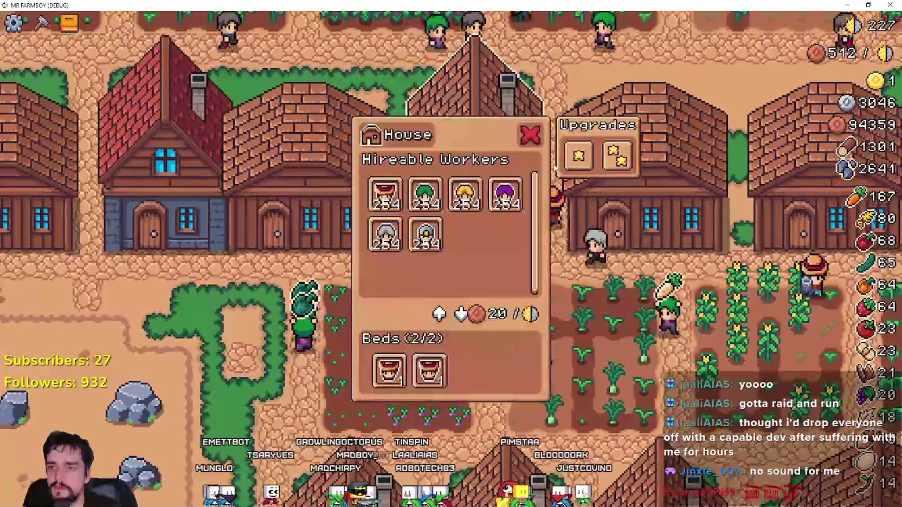
pyautogui.click(574, 157)
pyautogui.press('Escape')
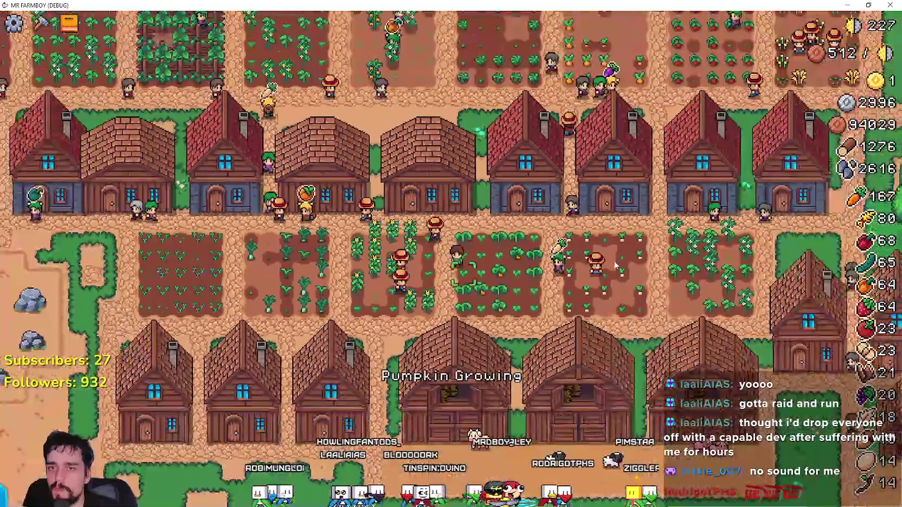
pyautogui.press('s')
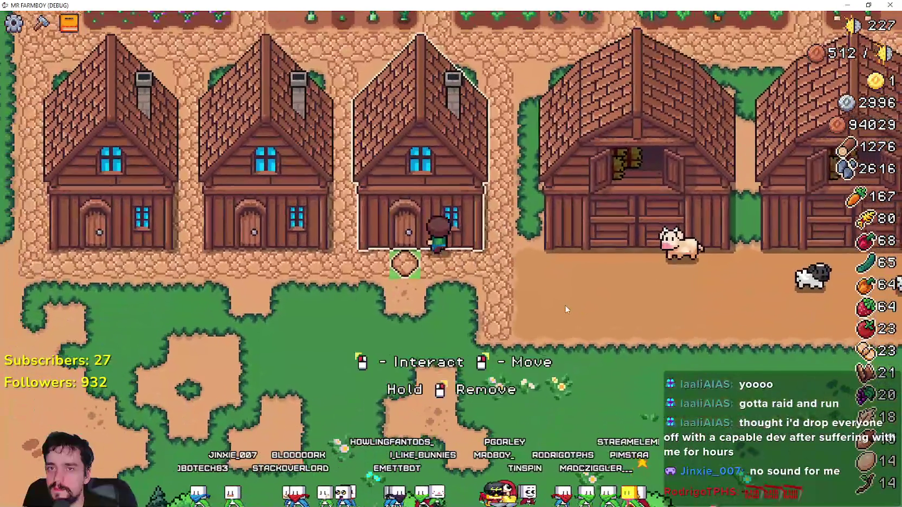
pyautogui.click(566, 309)
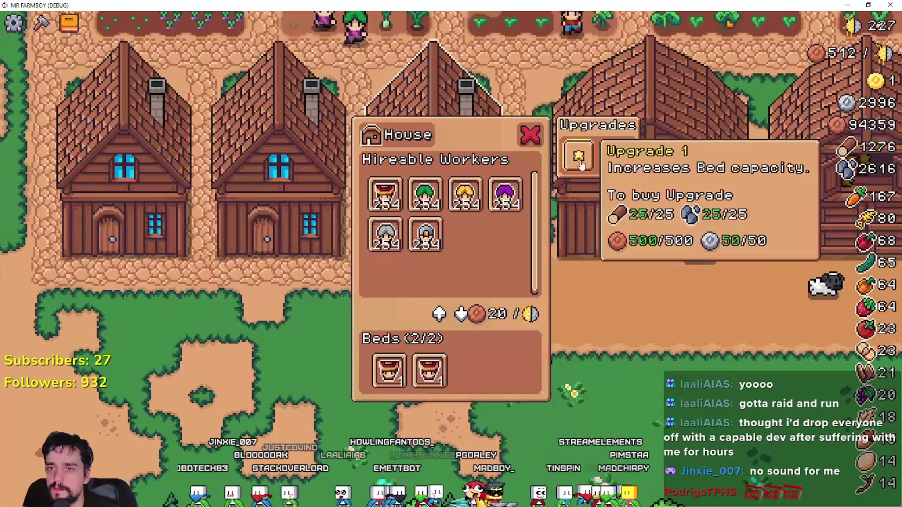
# Step: Buy Upgrade 1 for two houses and Upgrade 2 for one, giving it 4 bed slots
pyautogui.click(580, 159)
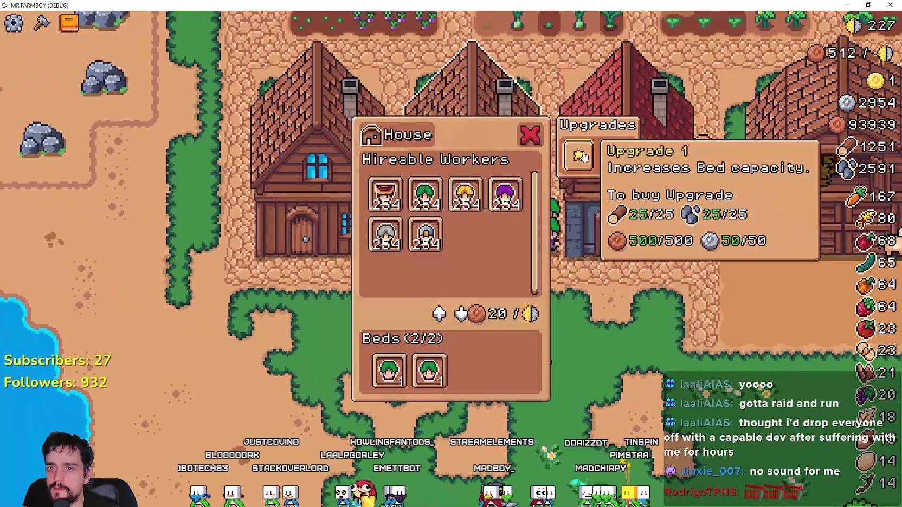
pyautogui.click(581, 156)
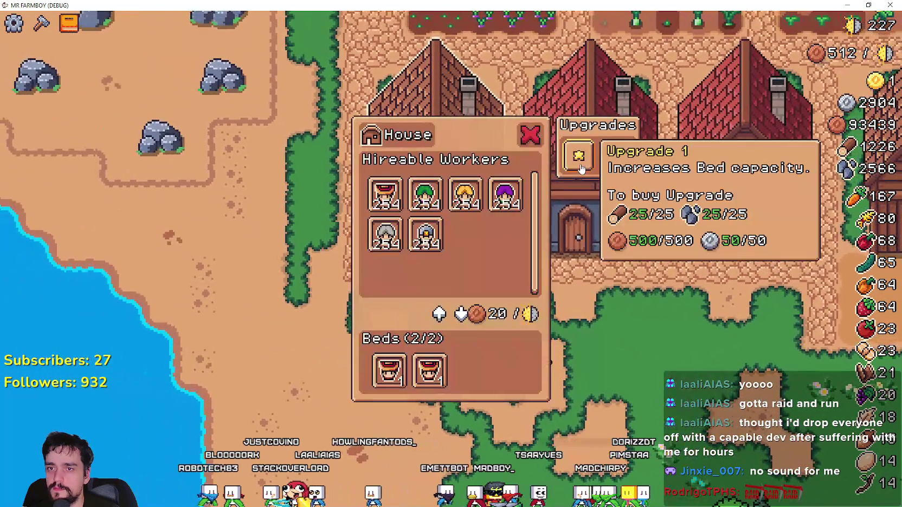
pyautogui.click(580, 158)
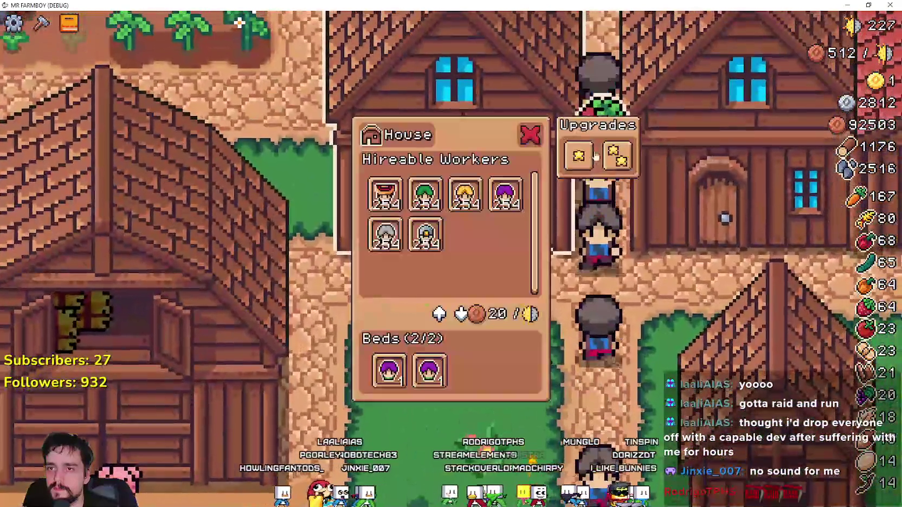
pyautogui.moveTo(579, 157)
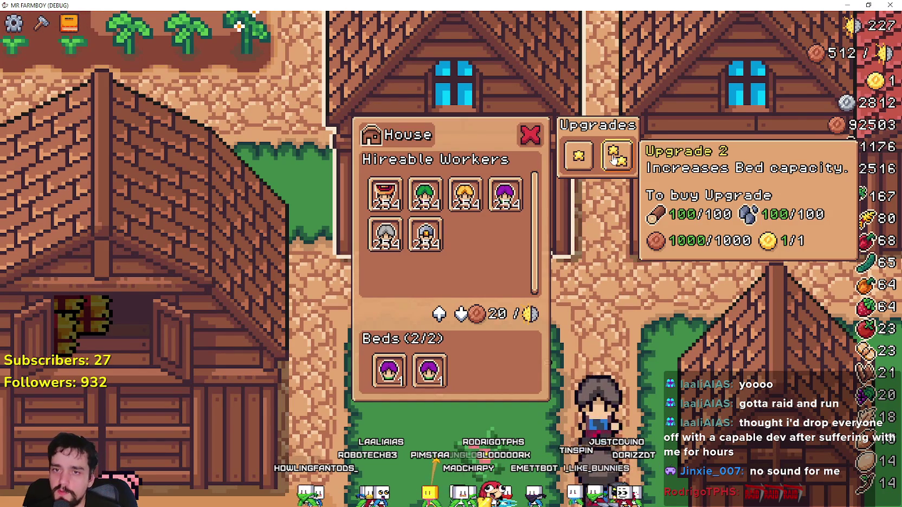
pyautogui.click(558, 267)
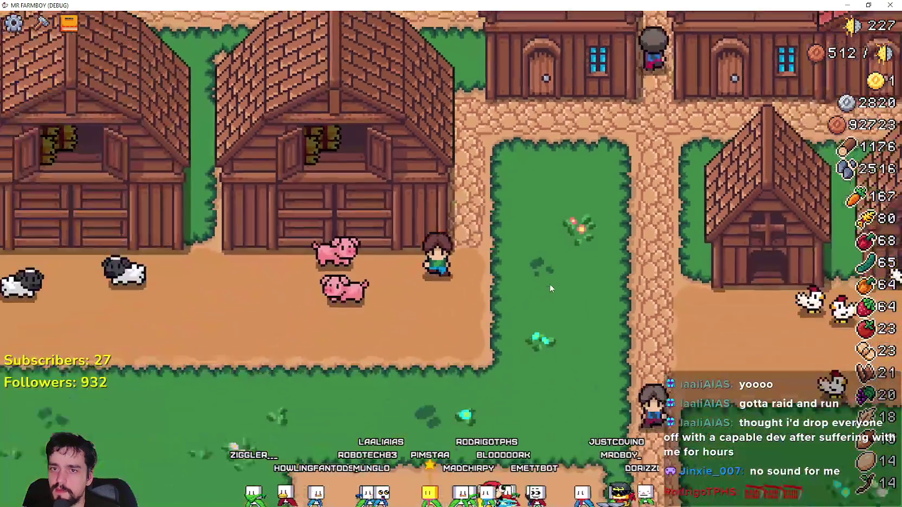
# Step: Walk past the barns to the houses and open their panels to check Upgrade 2
pyautogui.scroll(-10, 550, 284)
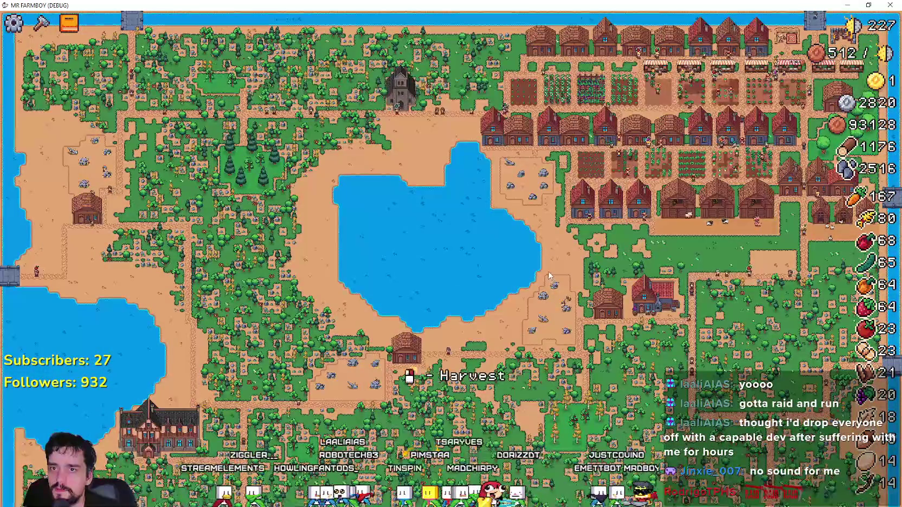
pyautogui.scroll(10, 461, 283)
pyautogui.press('s')
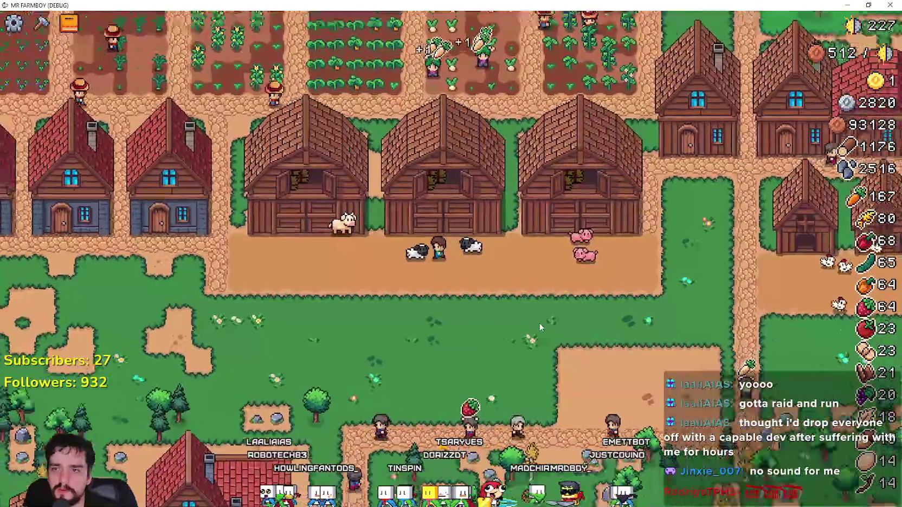
pyautogui.scroll(3, 591, 342)
pyautogui.press('a')
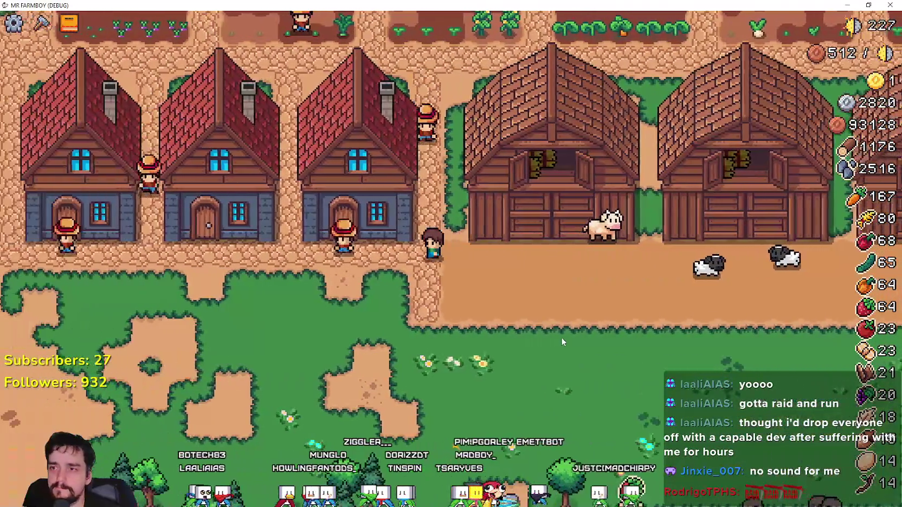
pyautogui.press('e')
pyautogui.moveTo(618, 164)
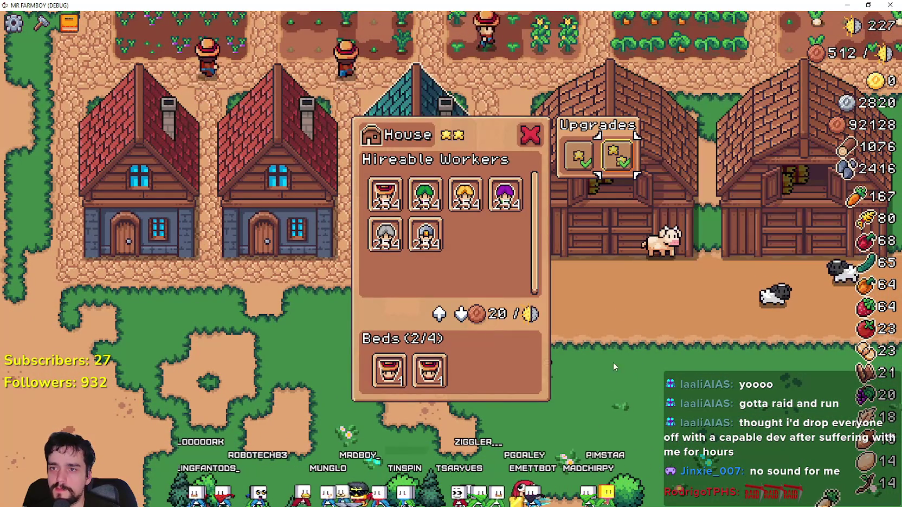
pyautogui.press('d')
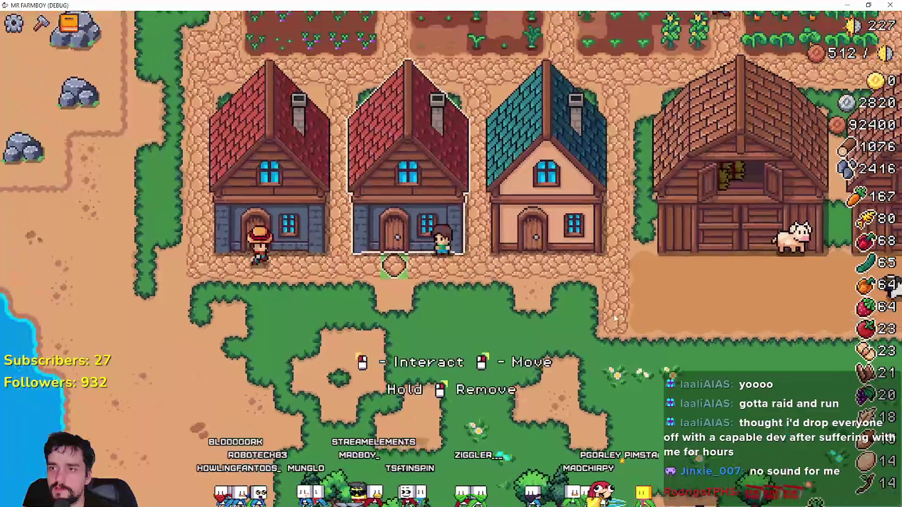
pyautogui.press('e')
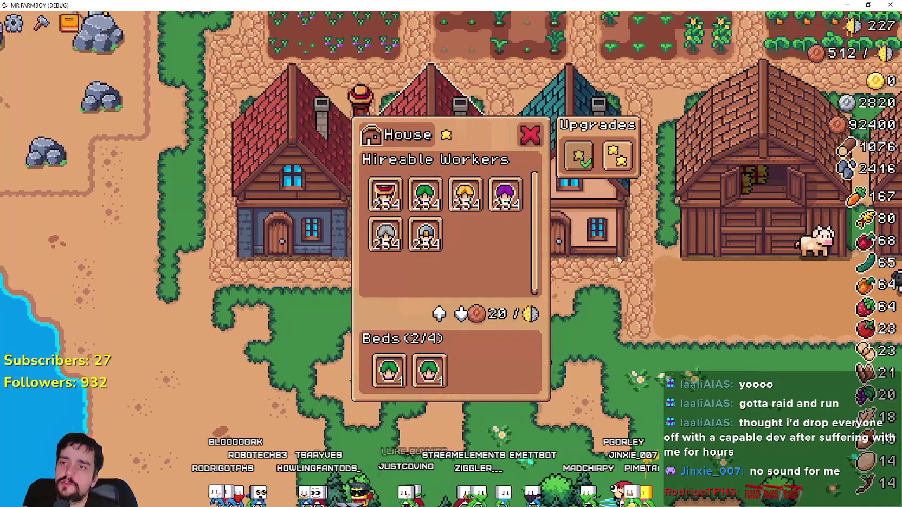
# Step: Walk up into the crop fields, then close the running game window
pyautogui.press('a')
pyautogui.press('w')
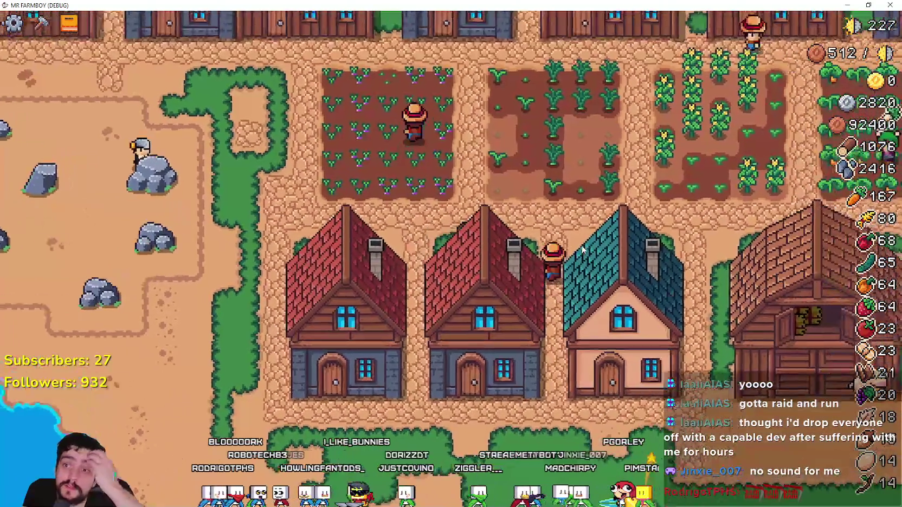
pyautogui.press('d')
pyautogui.press('w')
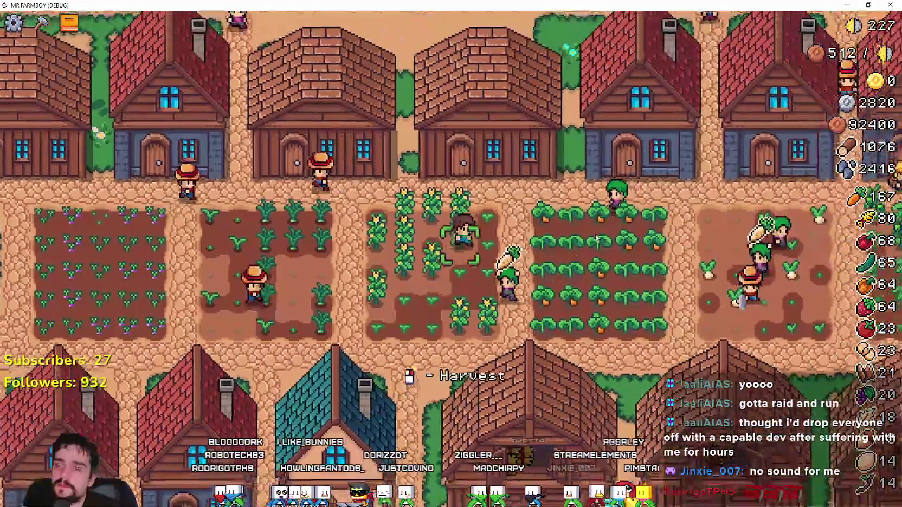
pyautogui.scroll(-10, 595, 238)
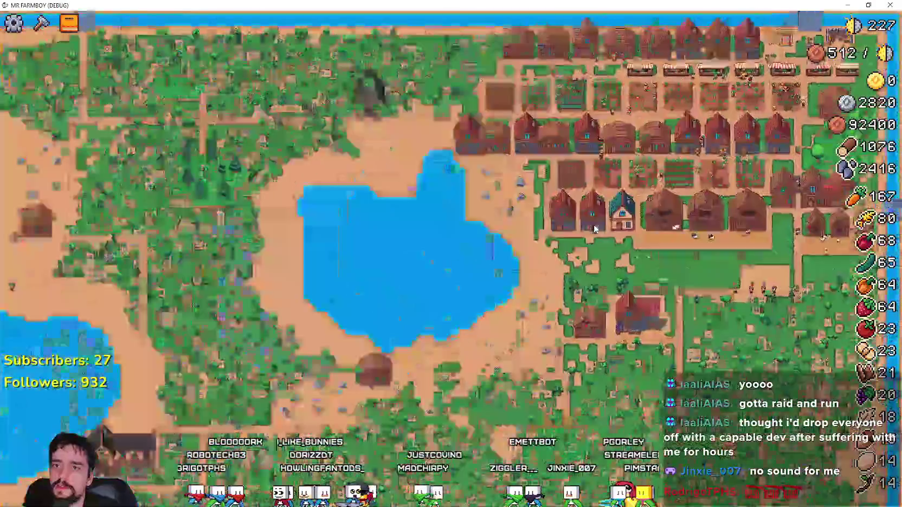
pyautogui.scroll(10, 595, 228)
pyautogui.scroll(-5, 594, 228)
pyautogui.scroll(5, 593, 228)
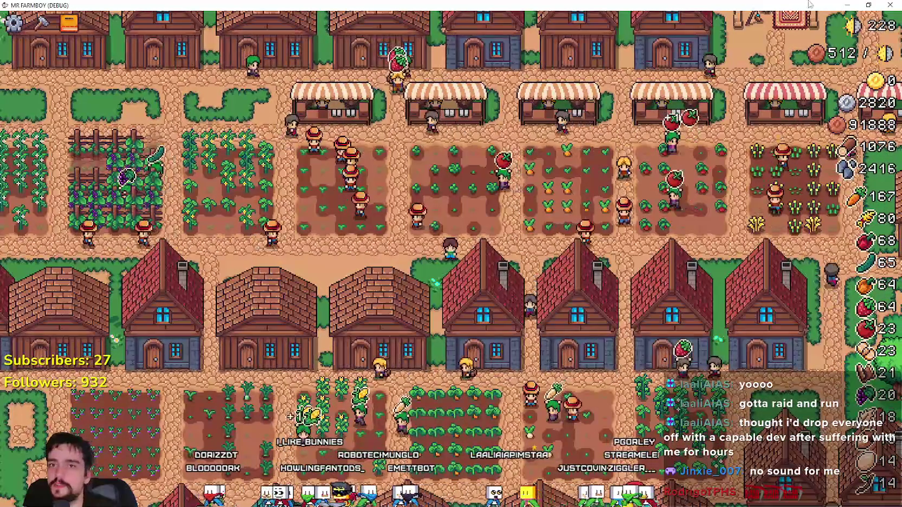
pyautogui.click(890, 5)
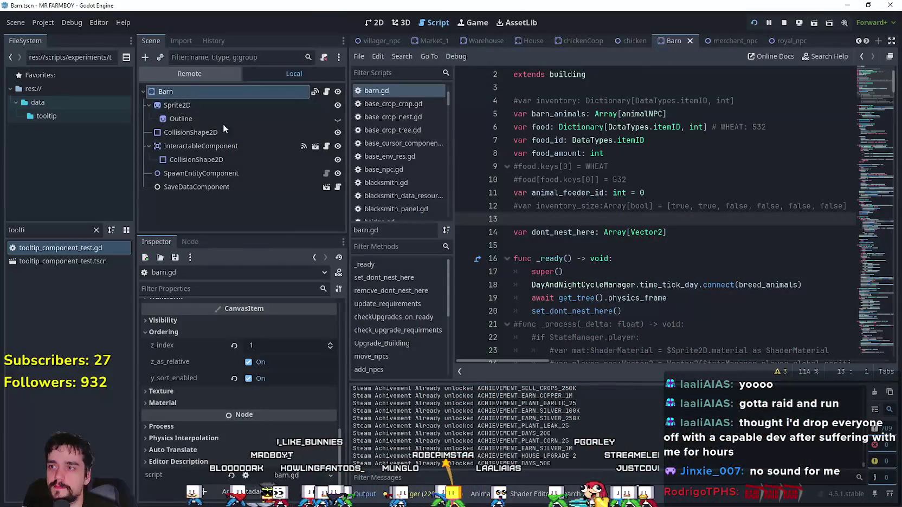
# Step: In the Remote tree, expand InventoryManager's inventory Dictionary and view its second page
pyautogui.click(214, 72)
pyautogui.click(242, 132)
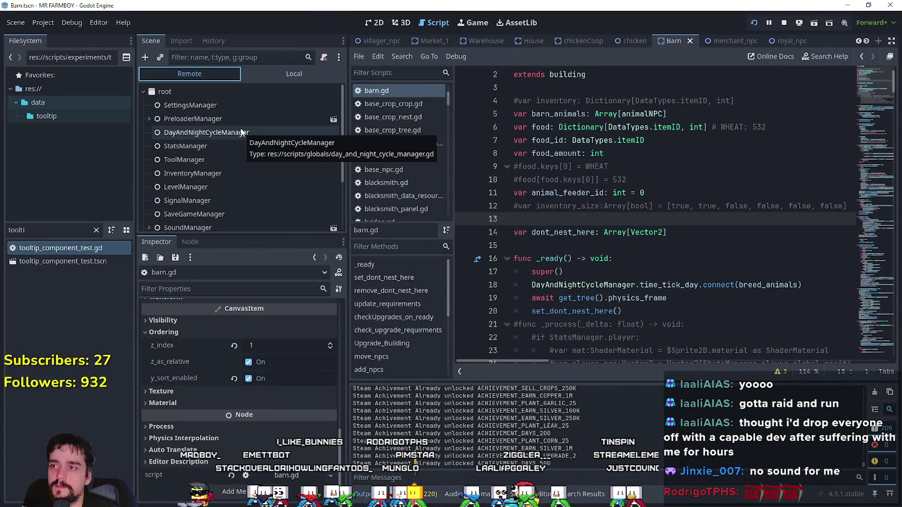
pyautogui.click(211, 173)
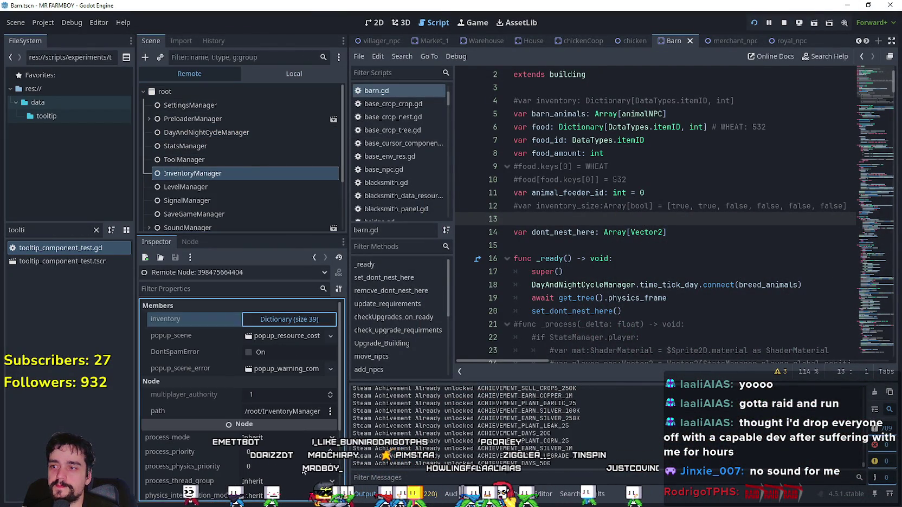
pyautogui.click(289, 319)
pyautogui.scroll(-2, 288, 426)
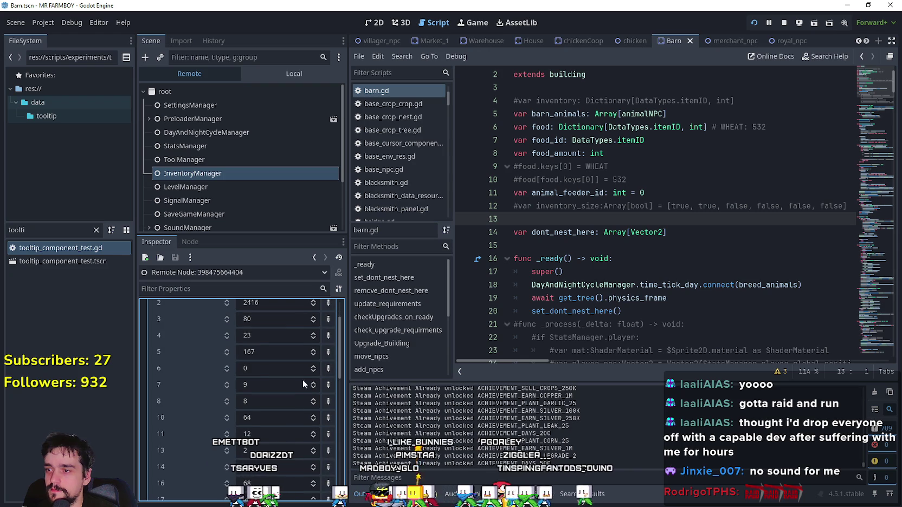
pyautogui.moveTo(342, 351); pyautogui.dragTo(349, 399)
pyautogui.scroll(-3, 265, 401)
pyautogui.click(265, 400)
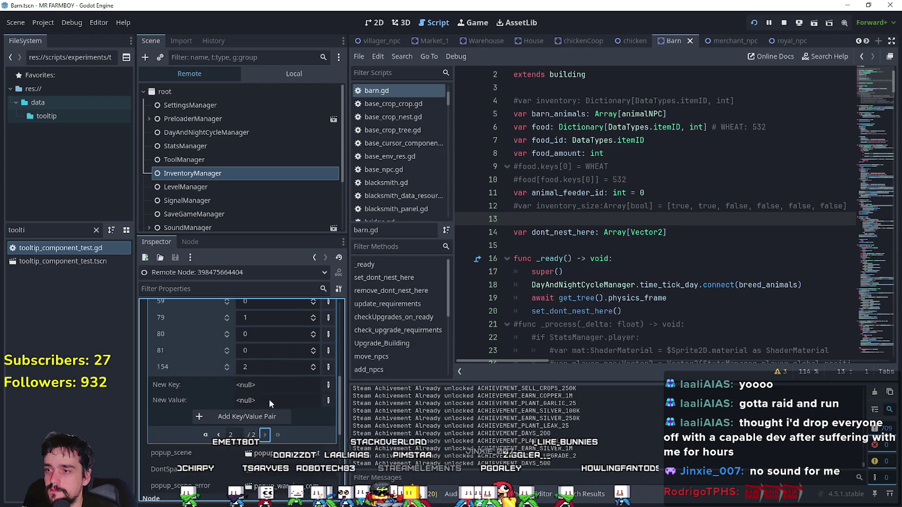
pyautogui.scroll(3, 274, 404)
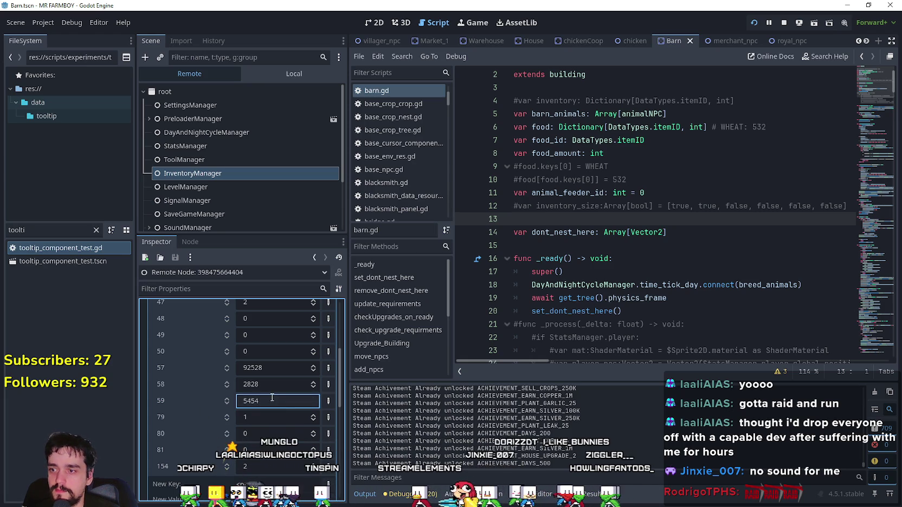
# Step: Return to the Barn scene's local tree and switch back to the running game
pyautogui.click(303, 74)
pyautogui.click(251, 150)
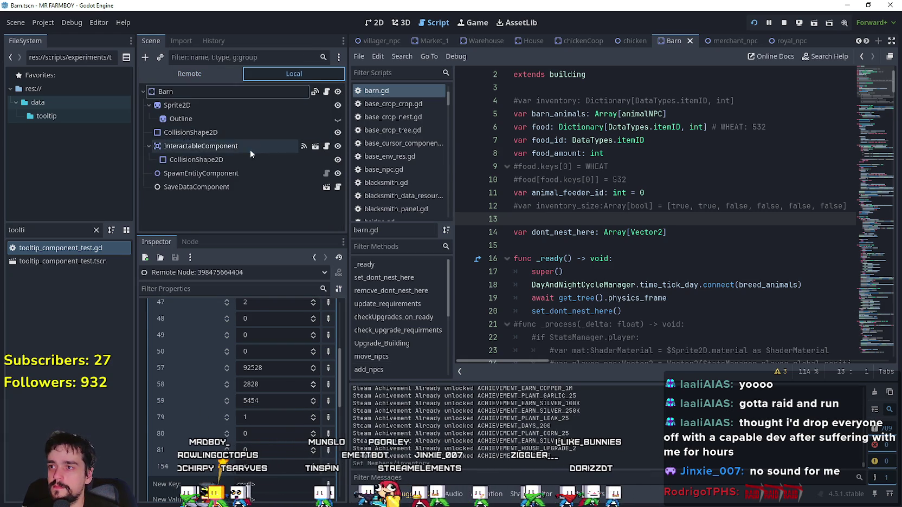
pyautogui.press('F5')
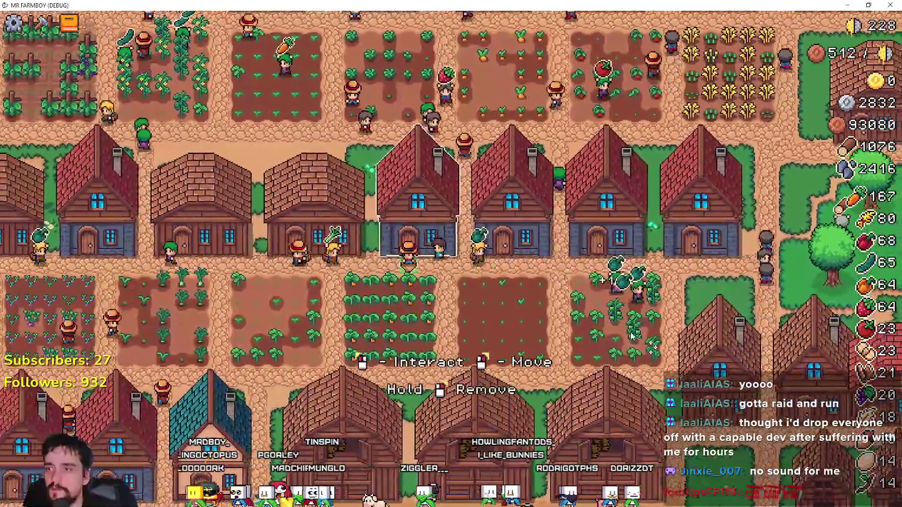
# Step: Buy the bed-capacity Upgrade 2 for three houses in turn
pyautogui.click(417, 217)
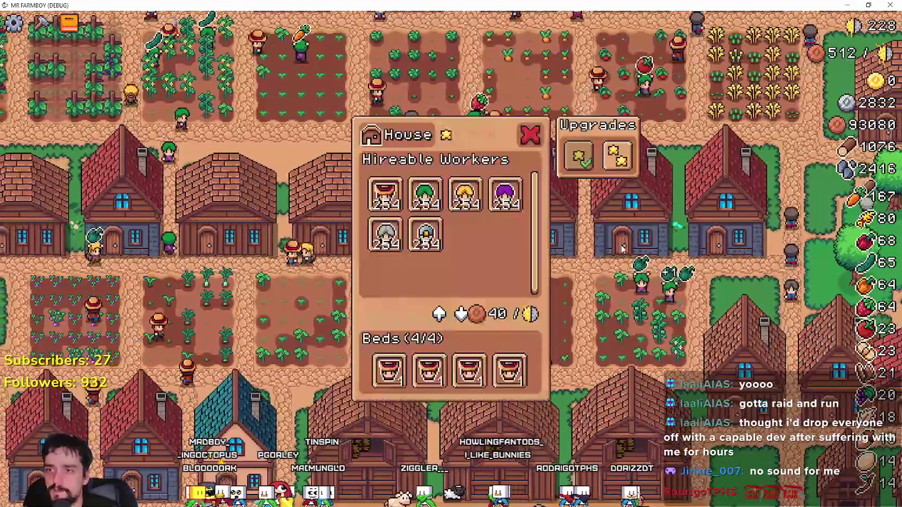
pyautogui.click(618, 157)
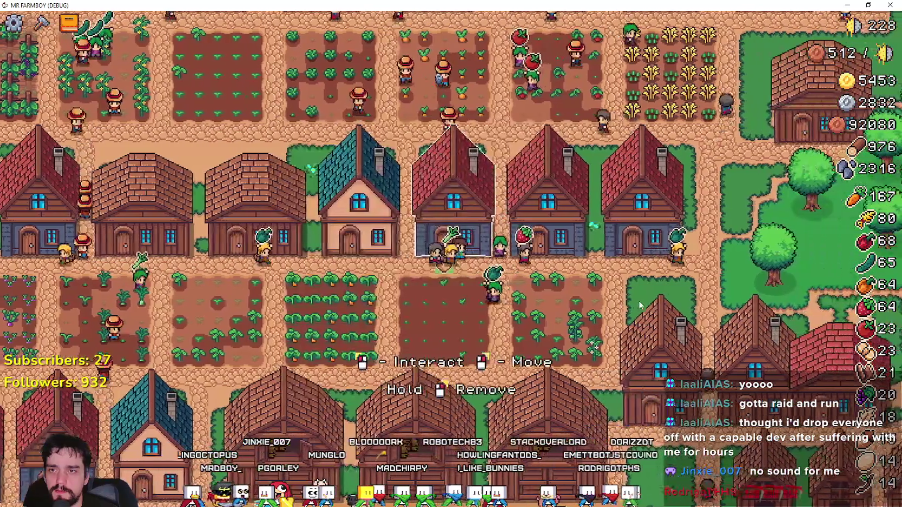
pyautogui.click(649, 199)
pyautogui.click(618, 157)
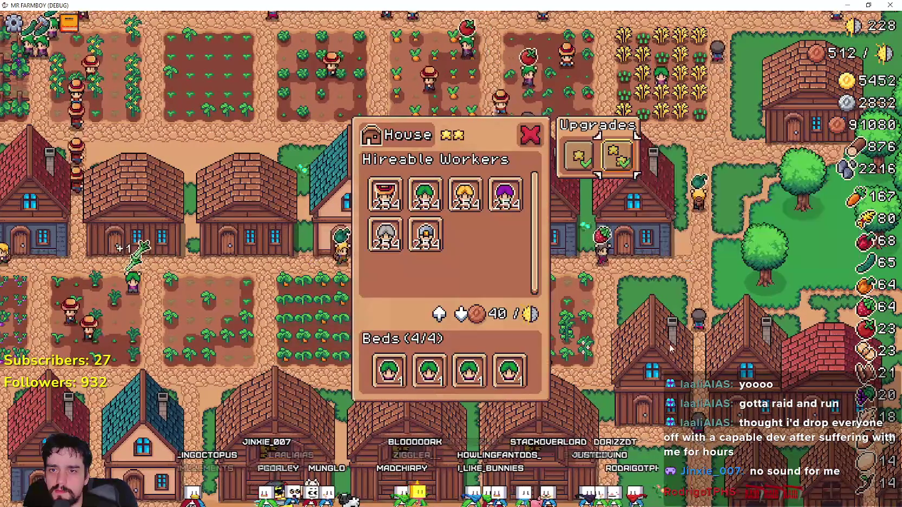
pyautogui.click(664, 310)
pyautogui.click(618, 157)
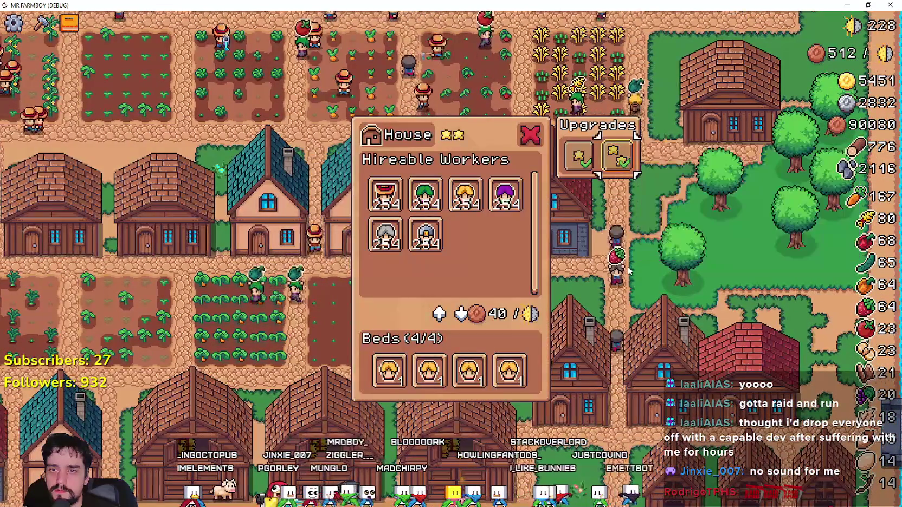
# Step: Walk left through the remaining houses, opening each panel to check its Upgrade 2 cost
pyautogui.click(640, 374)
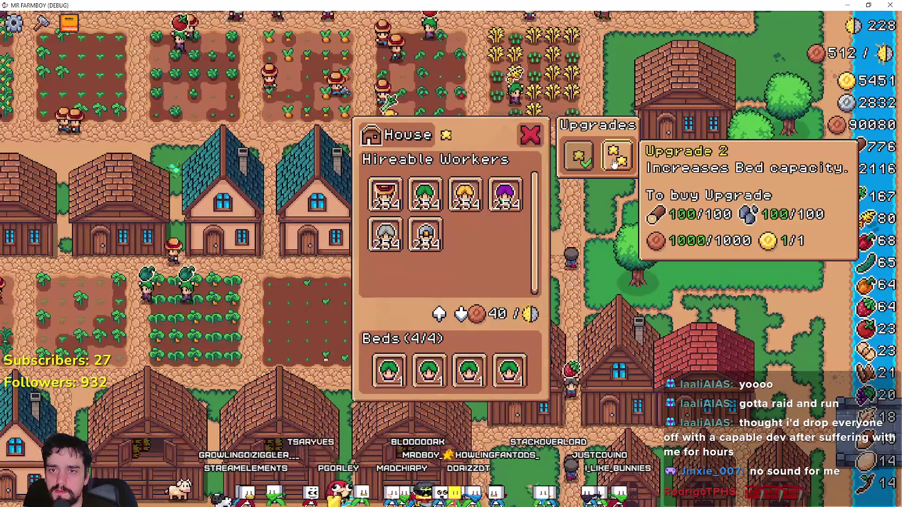
pyautogui.press('Escape')
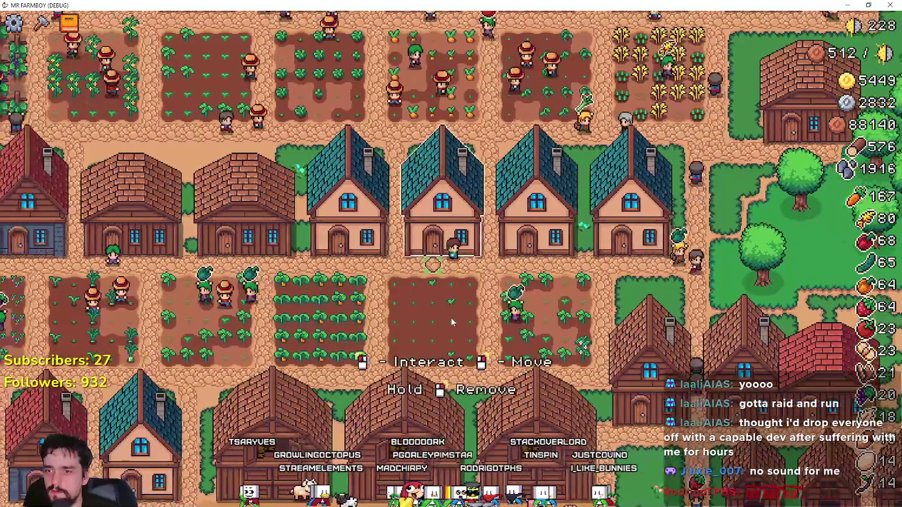
pyautogui.press('a')
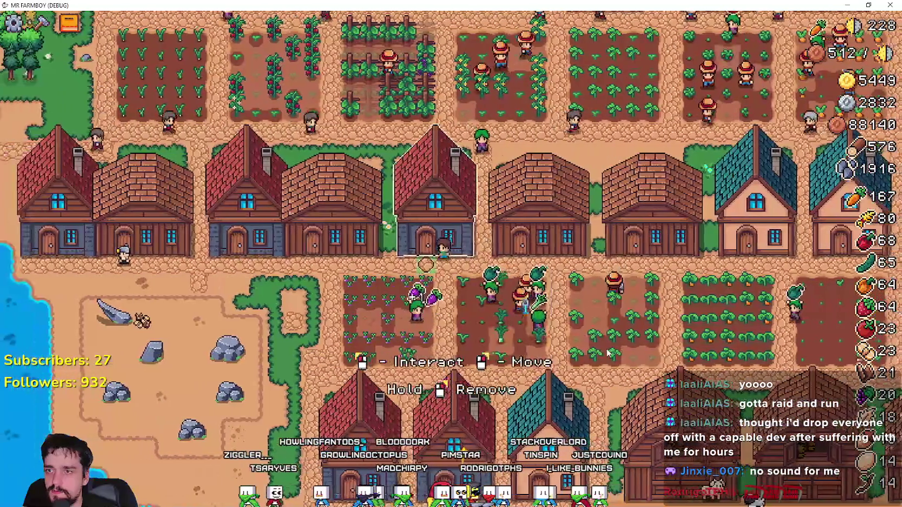
pyautogui.click(603, 157)
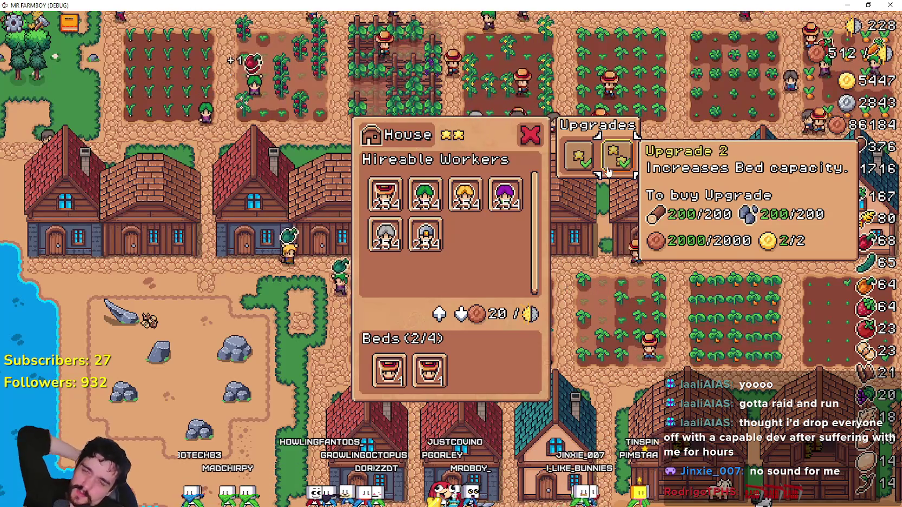
pyautogui.press('a')
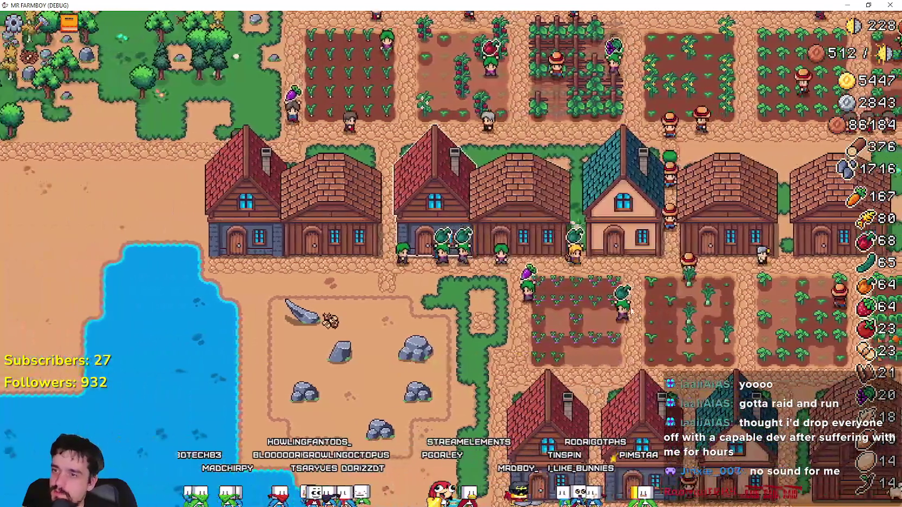
pyautogui.click(623, 227)
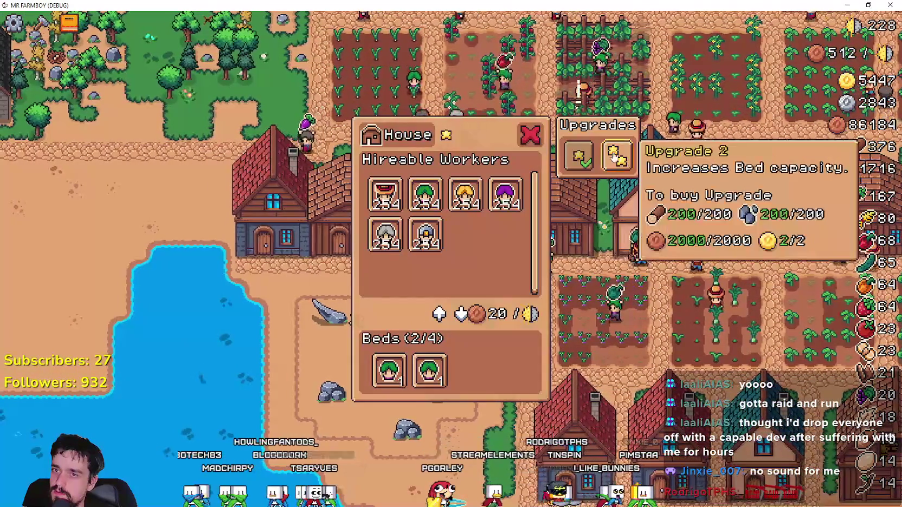
pyautogui.press('a')
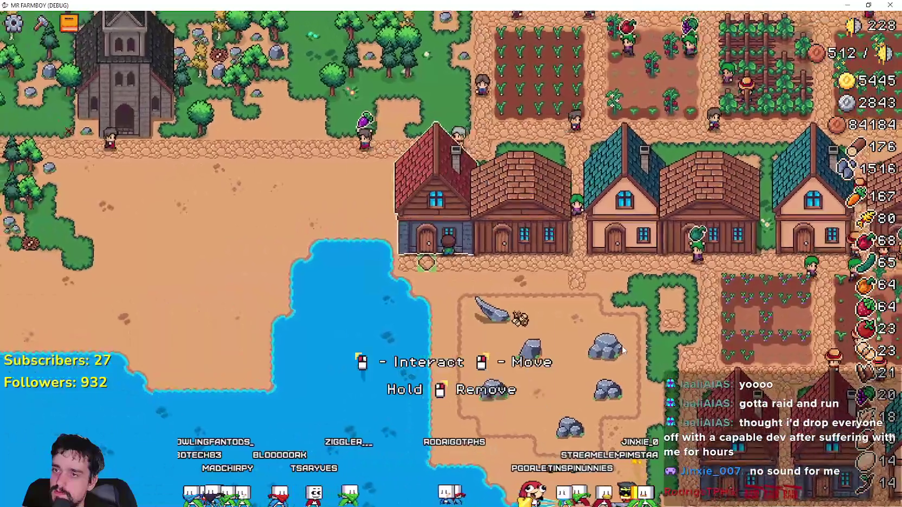
pyautogui.click(623, 228)
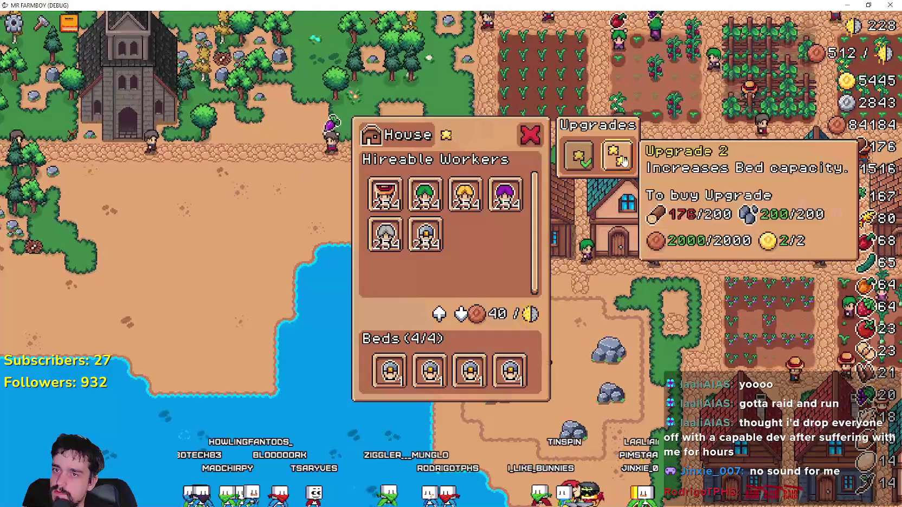
# Step: Check the Warehouse's upgrade, then open the Temple's blessings and upgrades panel
pyautogui.scroll(3, 572, 316)
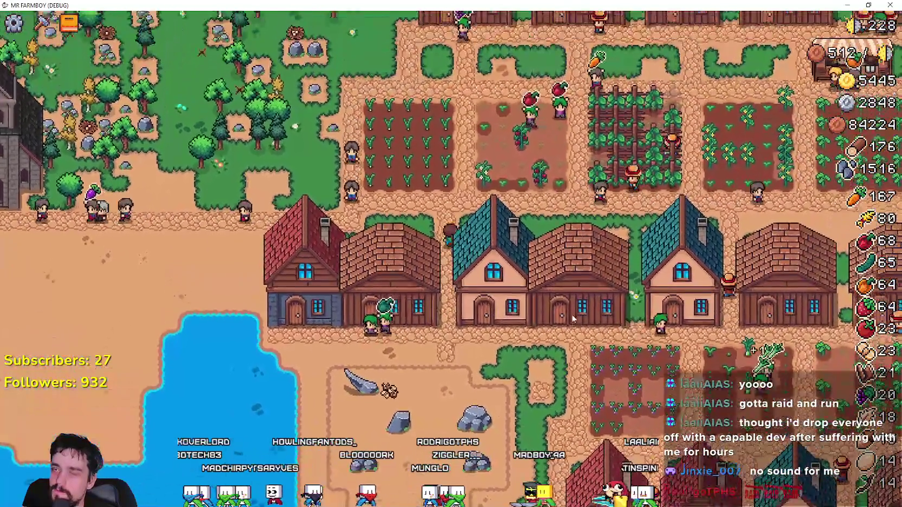
pyautogui.scroll(-3, 572, 320)
pyautogui.scroll(3, 564, 309)
pyautogui.click(563, 306)
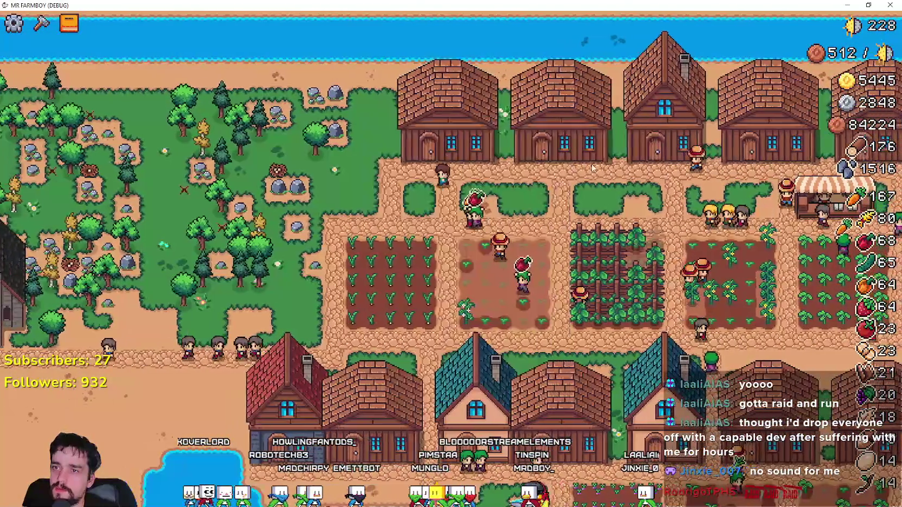
pyautogui.press('Escape')
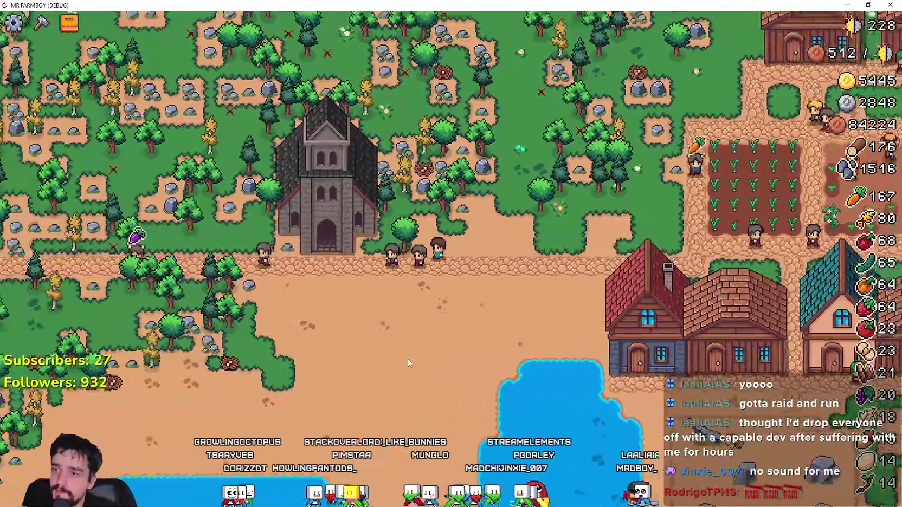
pyautogui.click(328, 217)
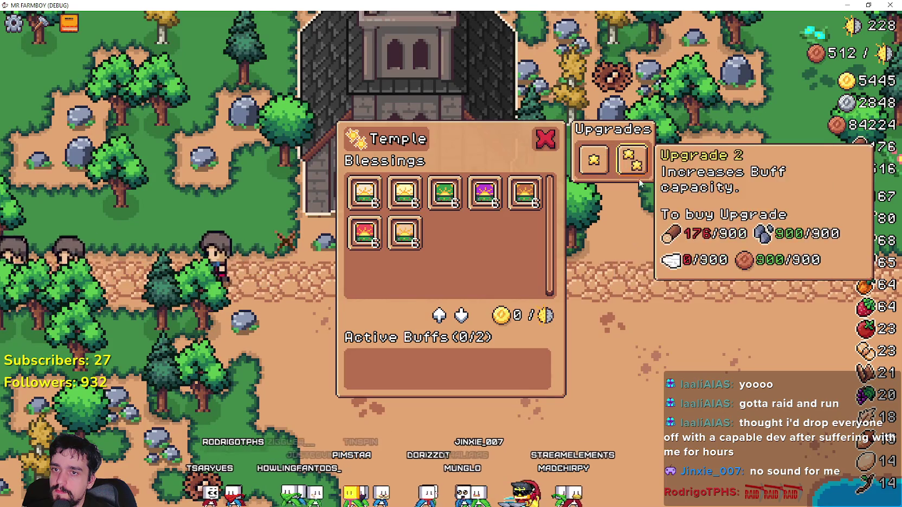
# Step: Close the Temple panel, stop the game with F8, and focus line 15 of barn.gd
pyautogui.press('Escape')
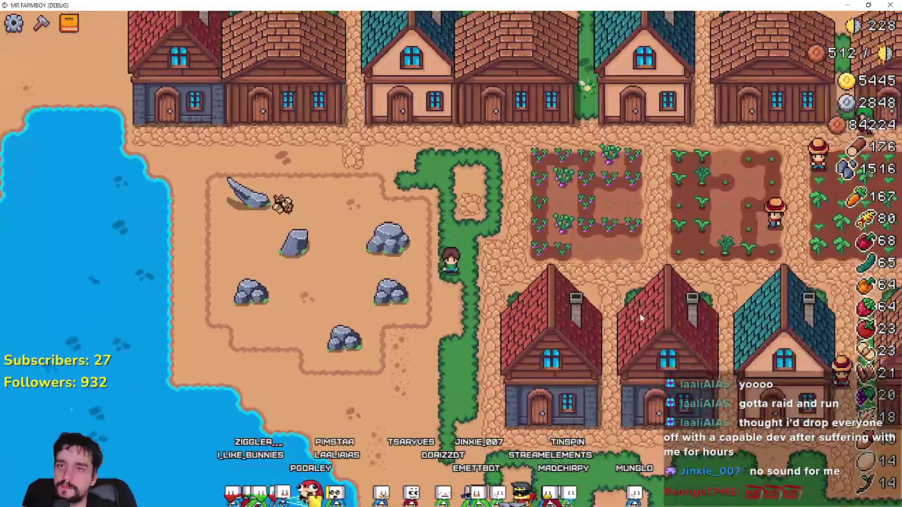
pyautogui.press('F8')
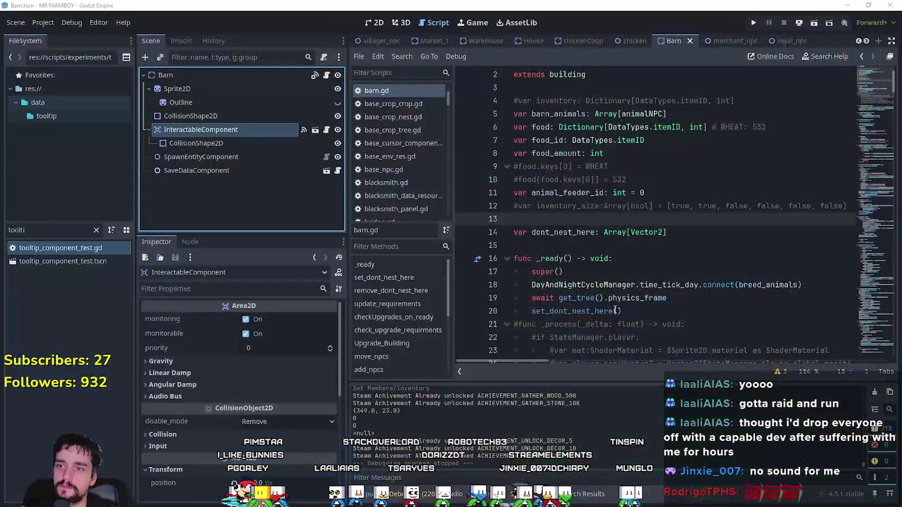
pyautogui.click(616, 245)
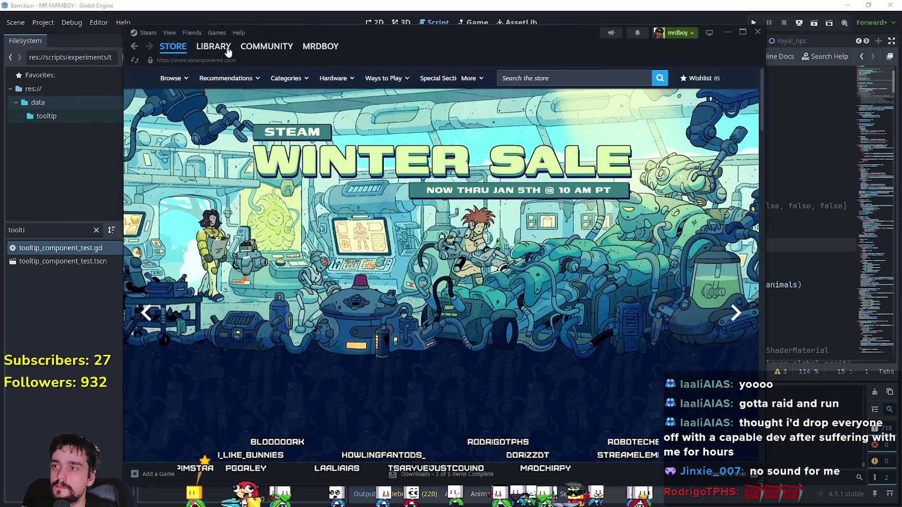
# Step: Show Steam Library's Downloads page and scroll through the download queue
pyautogui.click(216, 94)
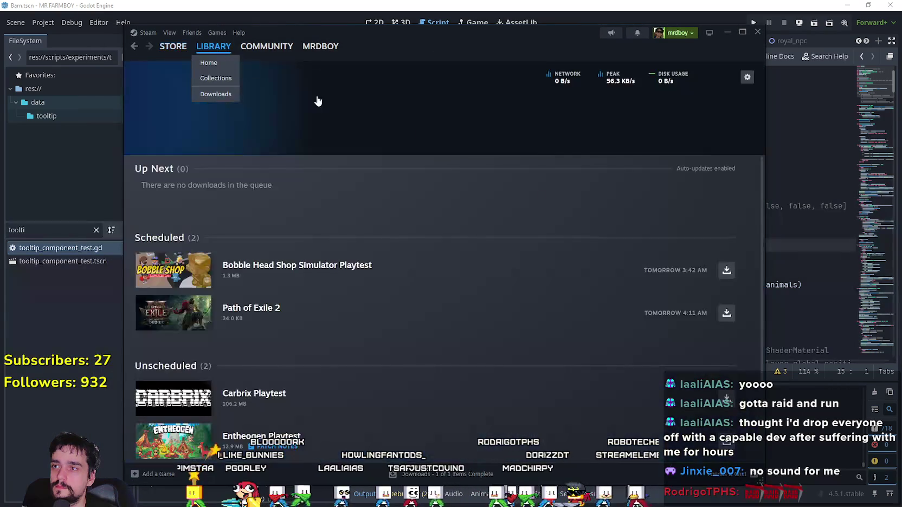
pyautogui.scroll(-1, 690, 350)
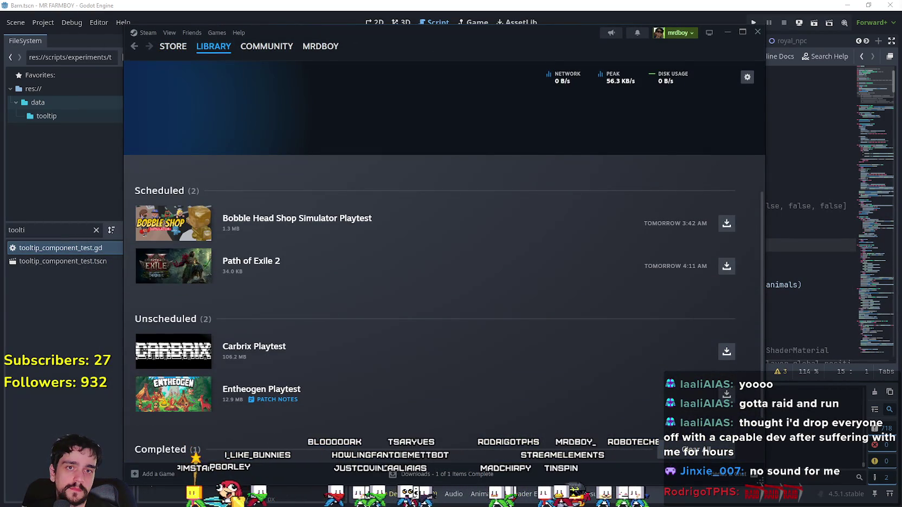
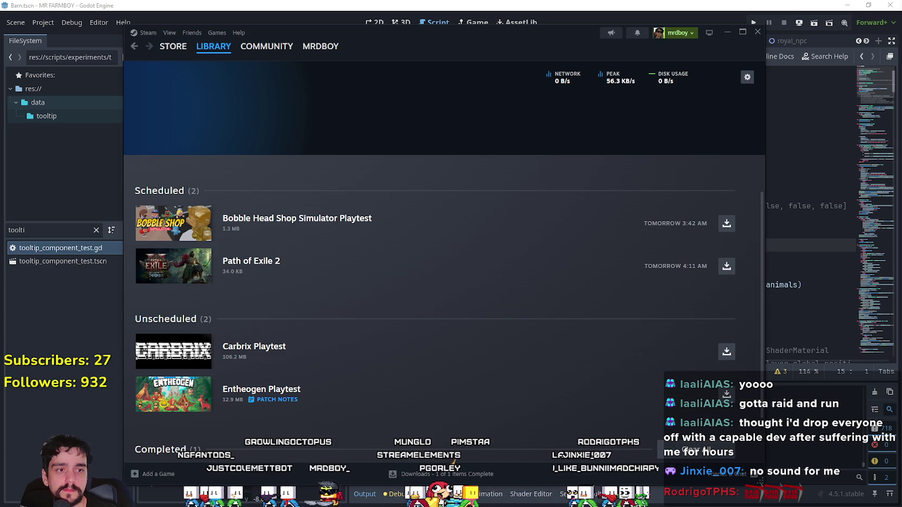
# Step: Minimize Steam to get back to Godot's barn.gd, then open File Explorer at This PC
pyautogui.moveTo(403, 96); pyautogui.dragTo(433, 91)
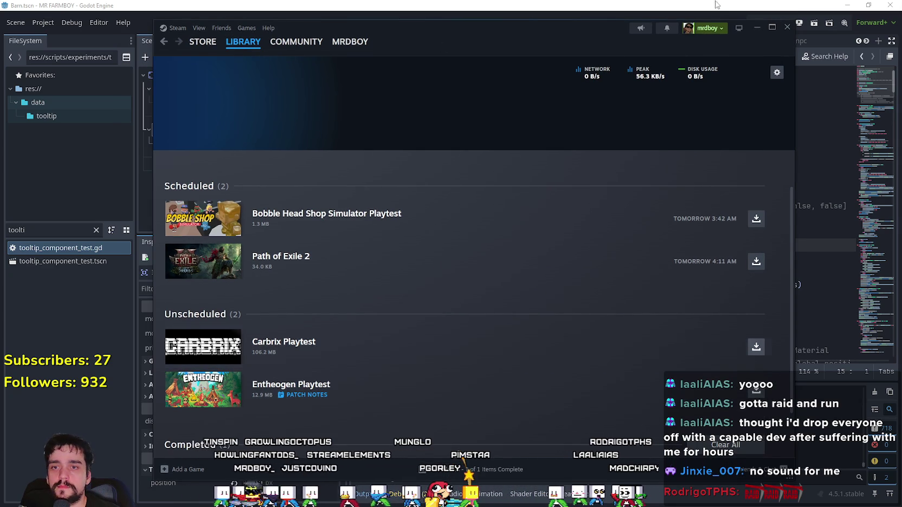
pyautogui.click(755, 27)
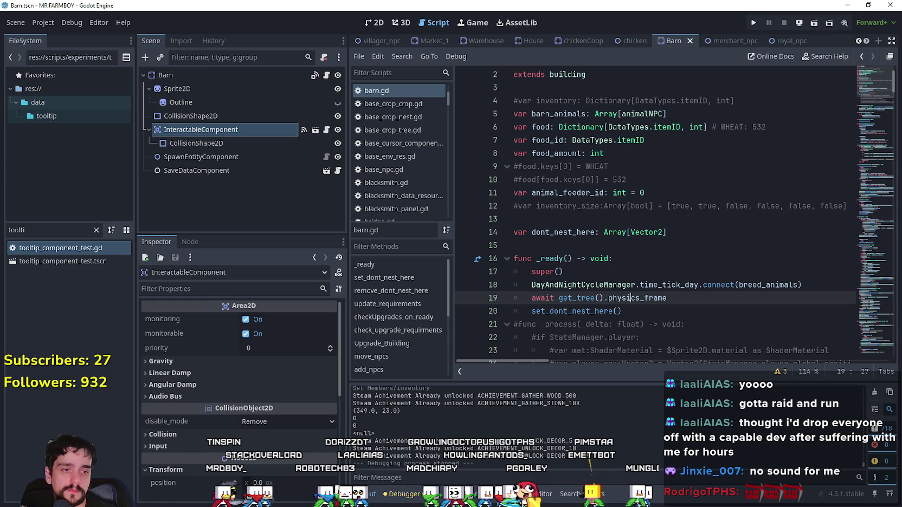
pyautogui.press('Up')
pyautogui.press('Up')
pyautogui.press('Up')
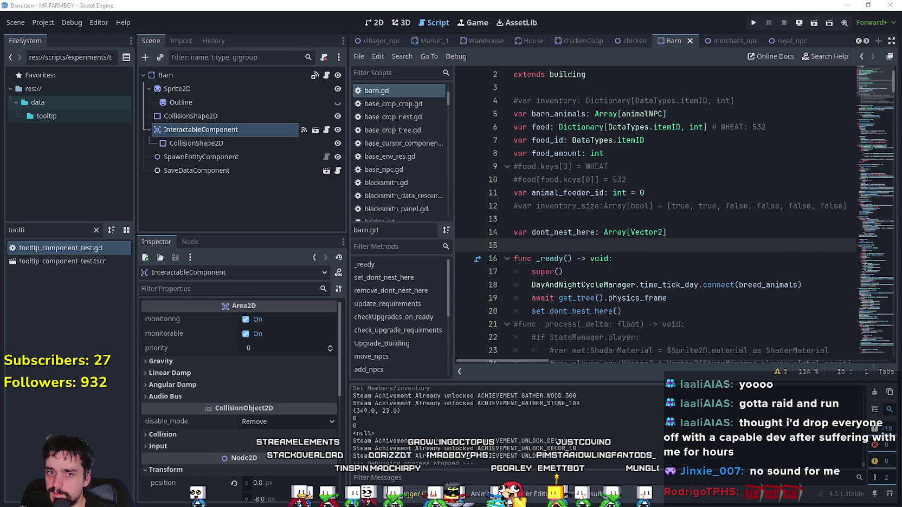
pyautogui.press('super+e')
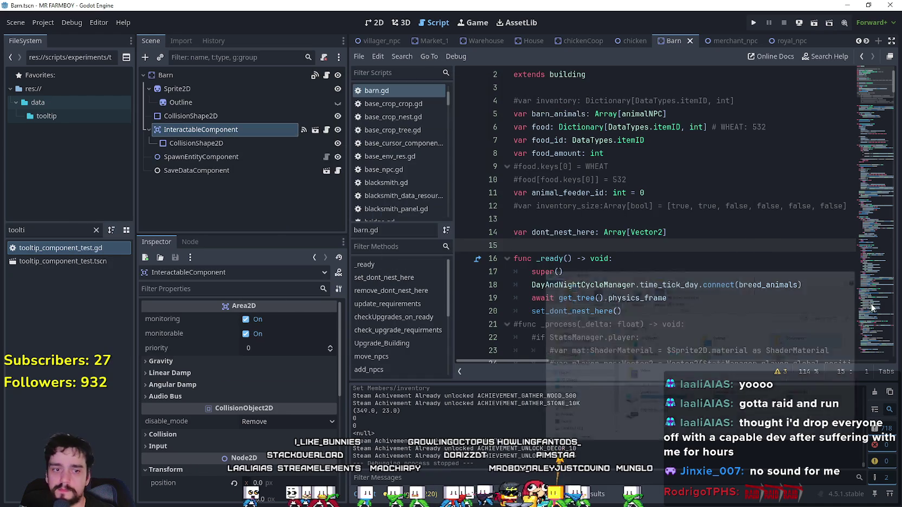
pyautogui.press('super+e')
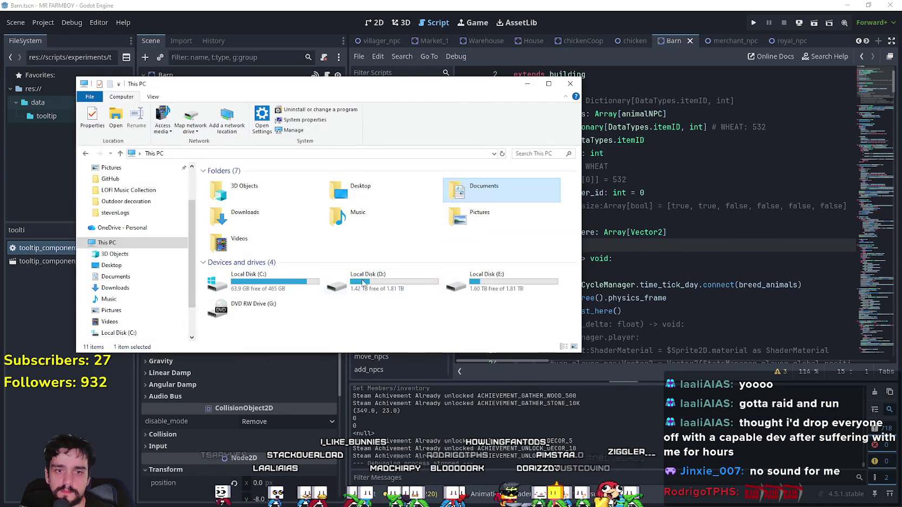
# Step: Browse to Documents > GitHub > GodotExportTemplates > Steam > NewExport in File Explorer
pyautogui.scroll(2, 149, 236)
pyautogui.click(115, 190)
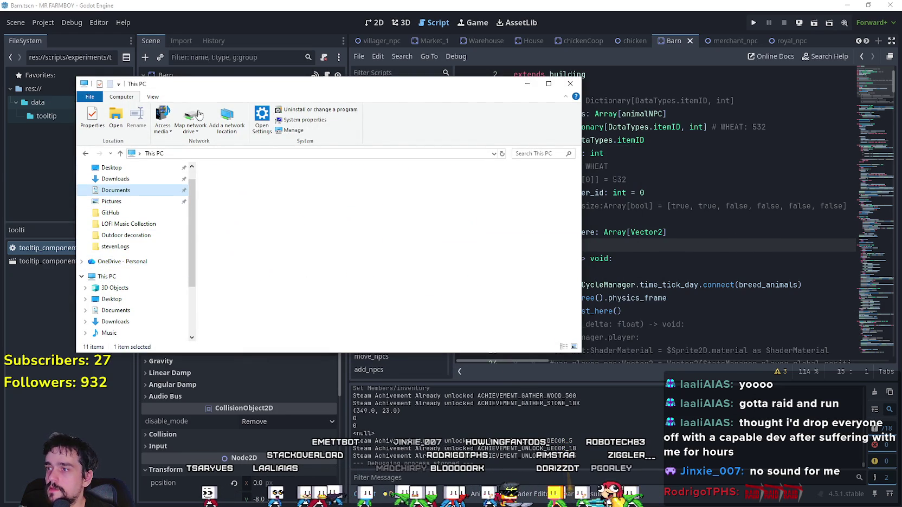
pyautogui.moveTo(247, 91)
pyautogui.mouseDown()
pyautogui.moveTo(367, 121)
pyautogui.moveTo(430, 165)
pyautogui.mouseUp()
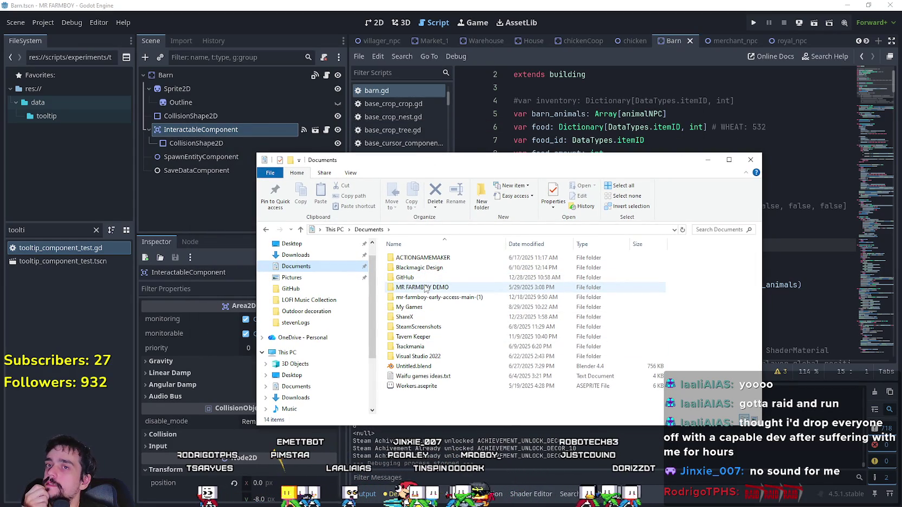
pyautogui.click(425, 289)
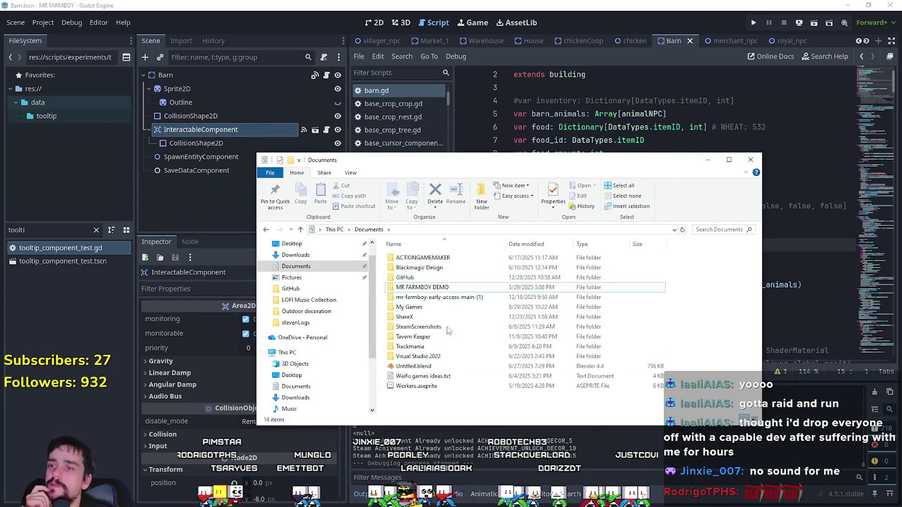
pyautogui.doubleClick(434, 278)
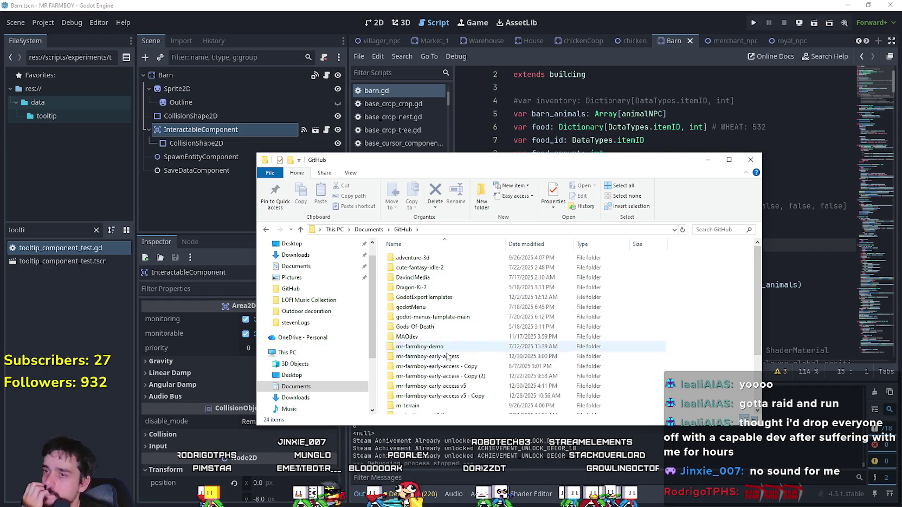
pyautogui.doubleClick(422, 297)
pyautogui.doubleClick(632, 304)
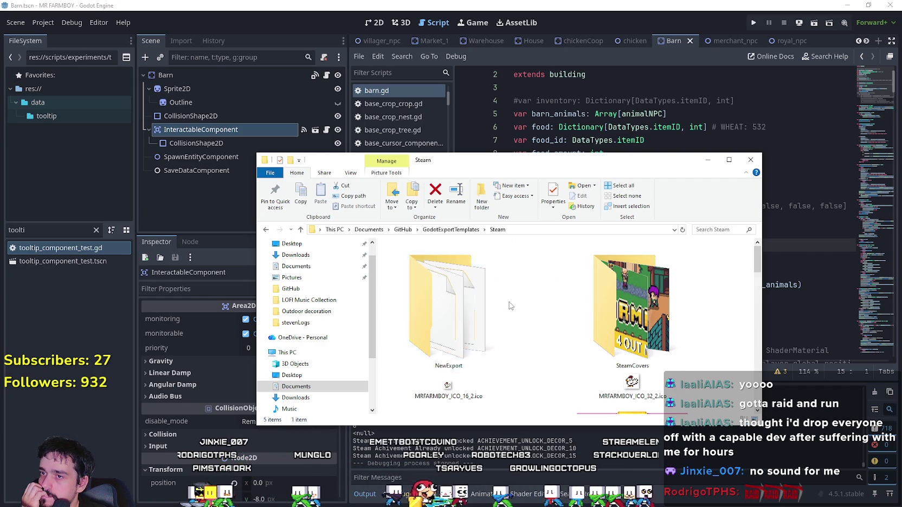
pyautogui.doubleClick(466, 294)
# Step: Select the six build files in NewExport, then return to the Godot editor
pyautogui.moveTo(720, 342)
pyautogui.mouseDown()
pyautogui.moveTo(624, 274)
pyautogui.moveTo(424, 273)
pyautogui.mouseUp()
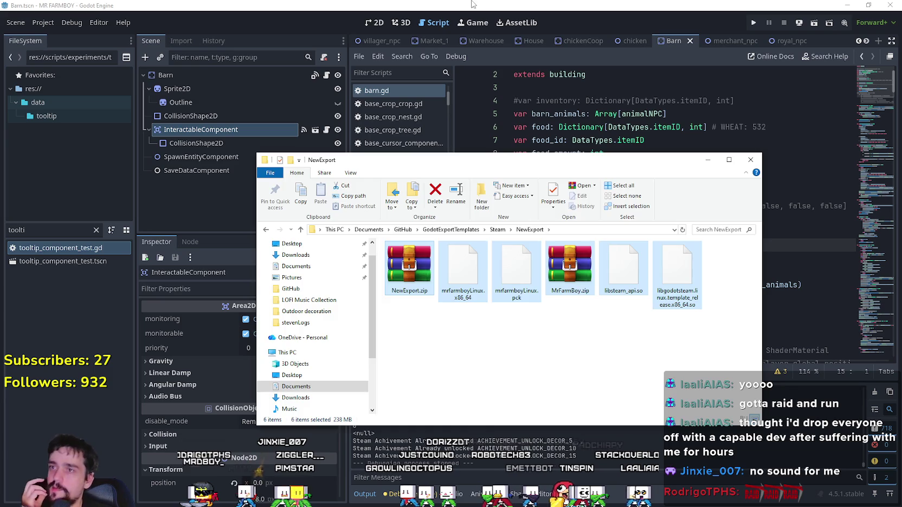
pyautogui.click(217, 206)
pyautogui.click(1, 229)
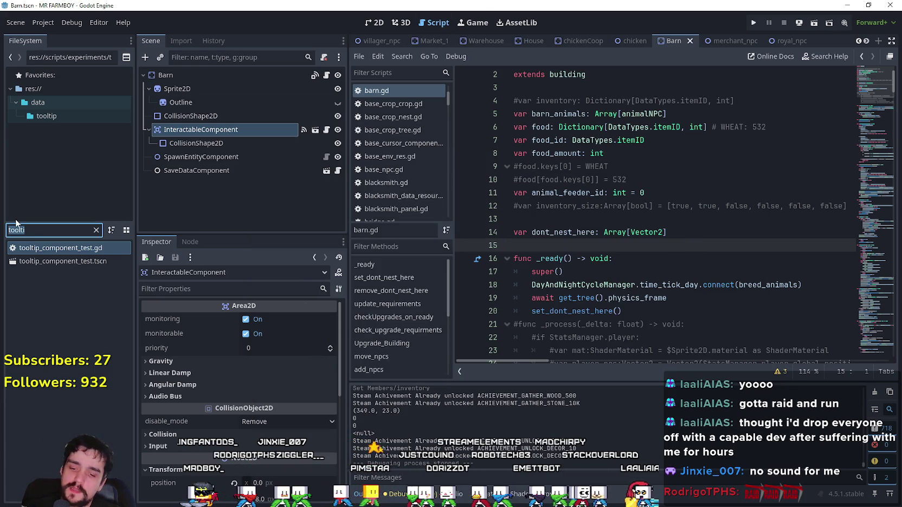
# Step: Open game_screen.tscn via the 'game' filter, select KingsMessage, and open Project Settings
pyautogui.write('game')
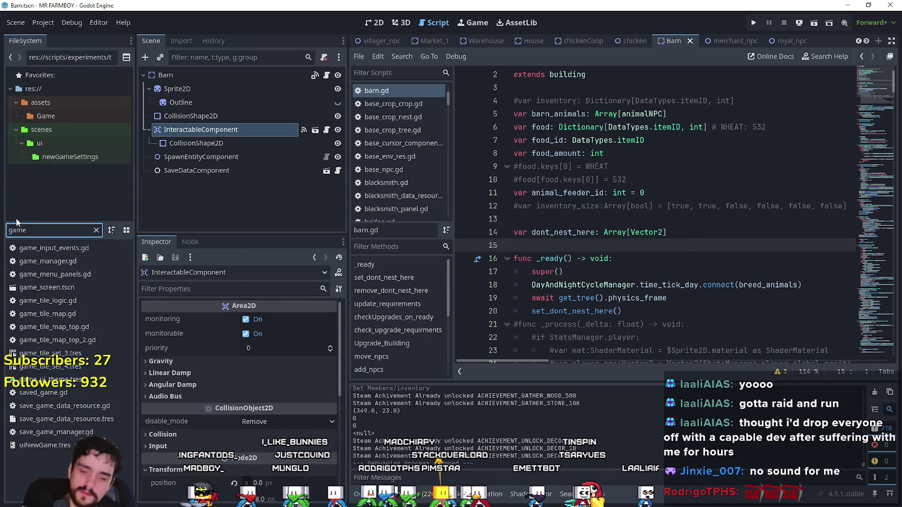
pyautogui.doubleClick(47, 288)
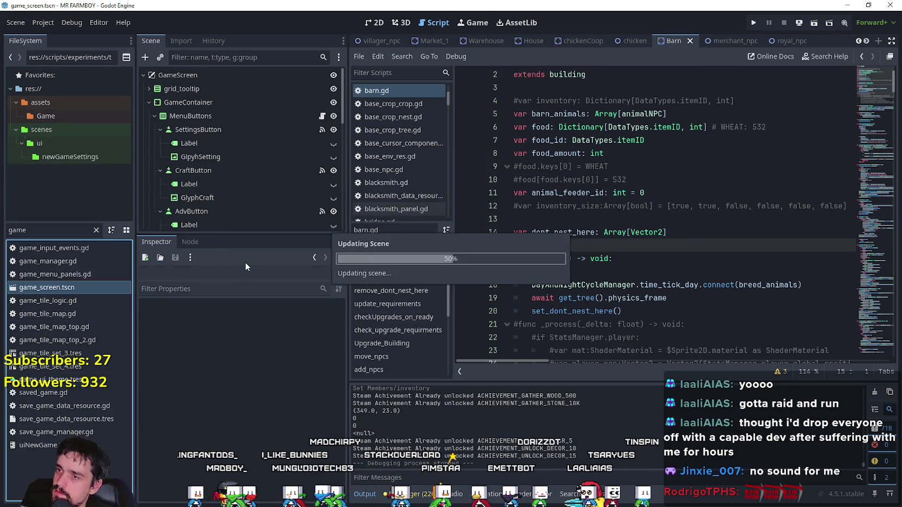
pyautogui.scroll(-3, 241, 180)
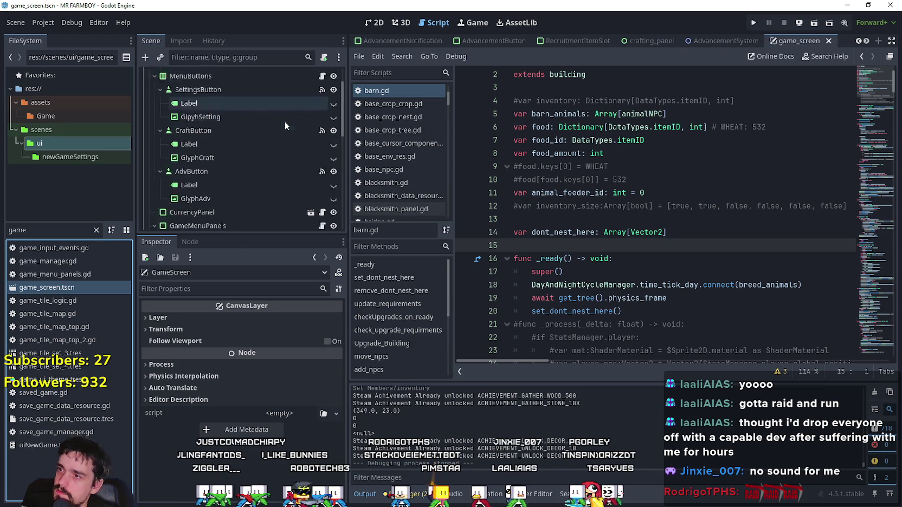
pyautogui.scroll(-8, 253, 209)
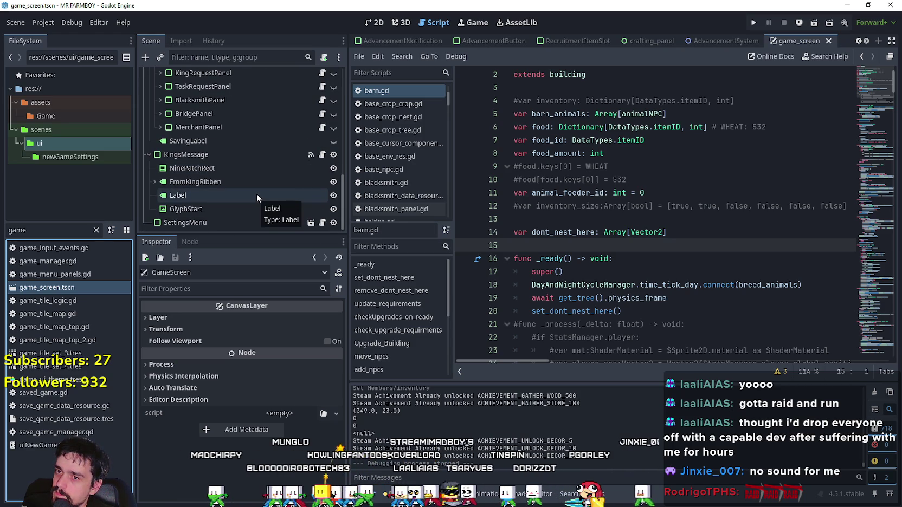
pyautogui.click(232, 154)
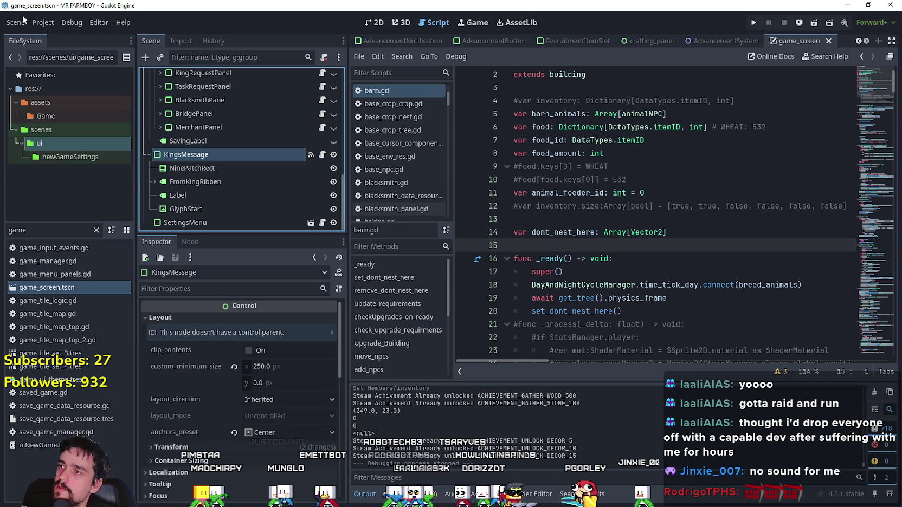
pyautogui.click(43, 23)
pyautogui.click(54, 36)
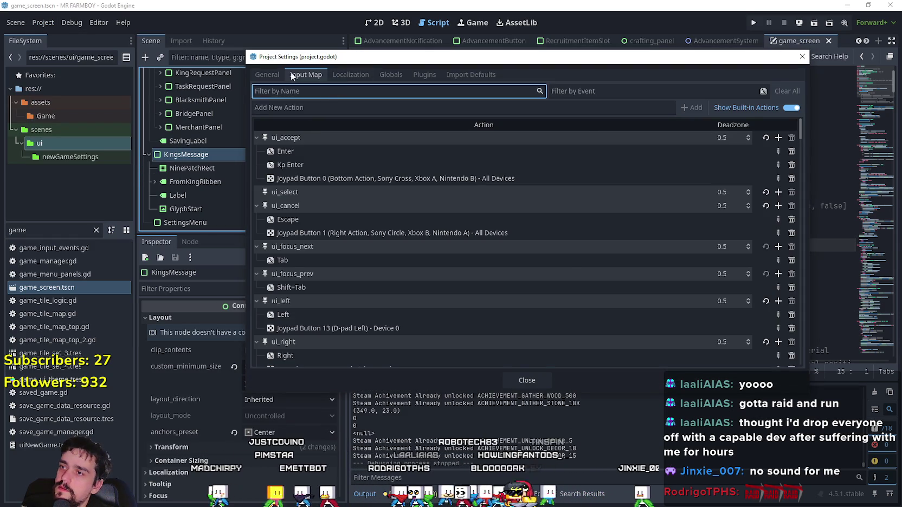
# Step: Glance at General settings, then scroll through the Input Map actions
pyautogui.click(268, 75)
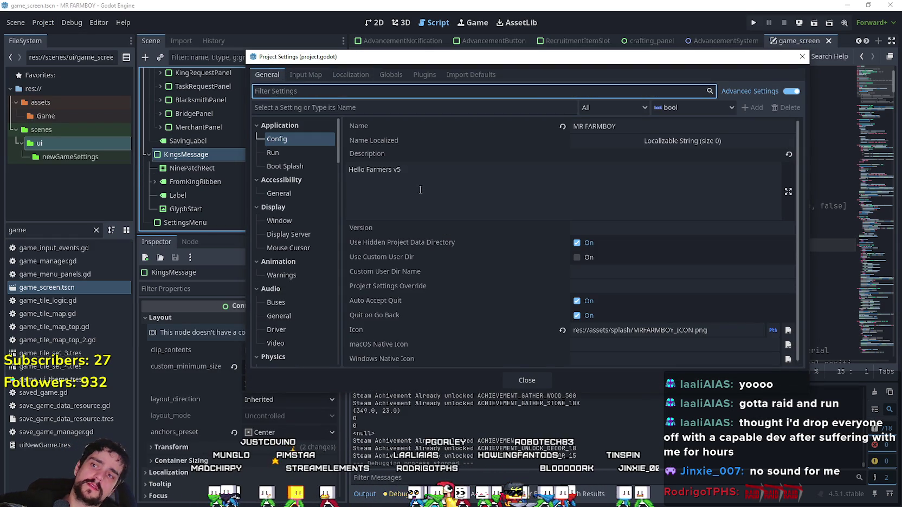
pyautogui.click(303, 76)
pyautogui.scroll(-1, 438, 275)
pyautogui.scroll(-5, 435, 311)
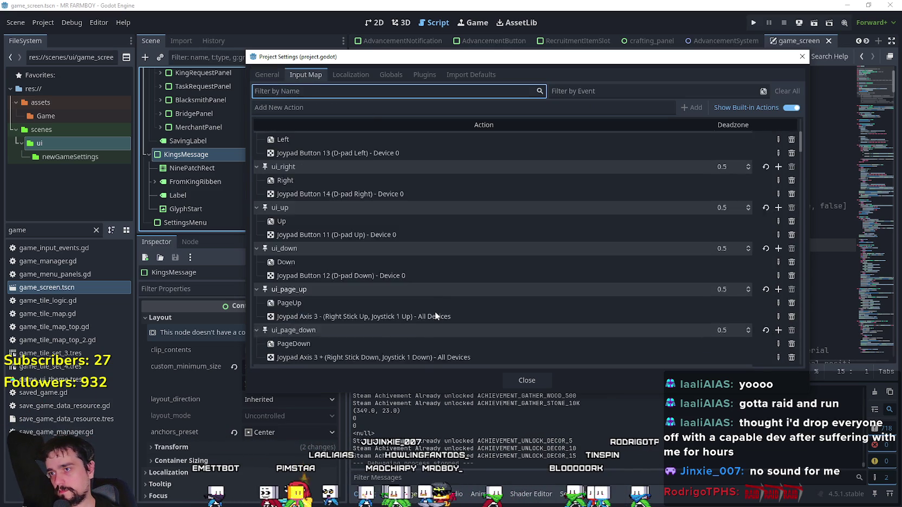
pyautogui.scroll(-5, 436, 306)
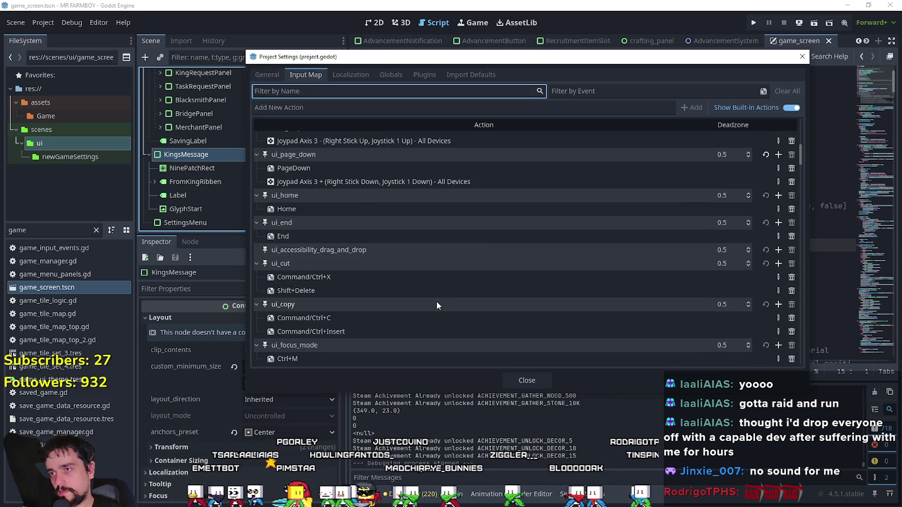
pyautogui.scroll(-2, 436, 299)
pyautogui.scroll(4, 442, 277)
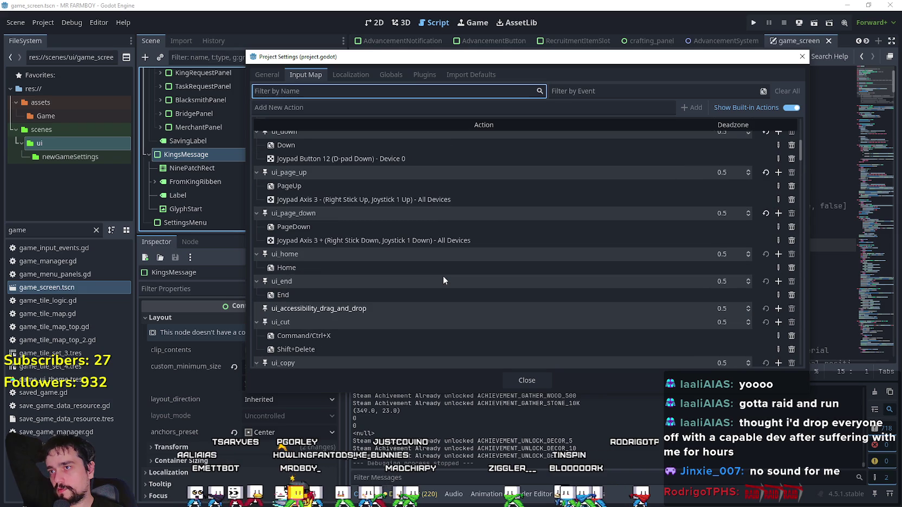
# Step: Remove Joypad Axis 3 from ui_page_up and ui_page_down, check showNoty, then close Project Settings
pyautogui.click(792, 200)
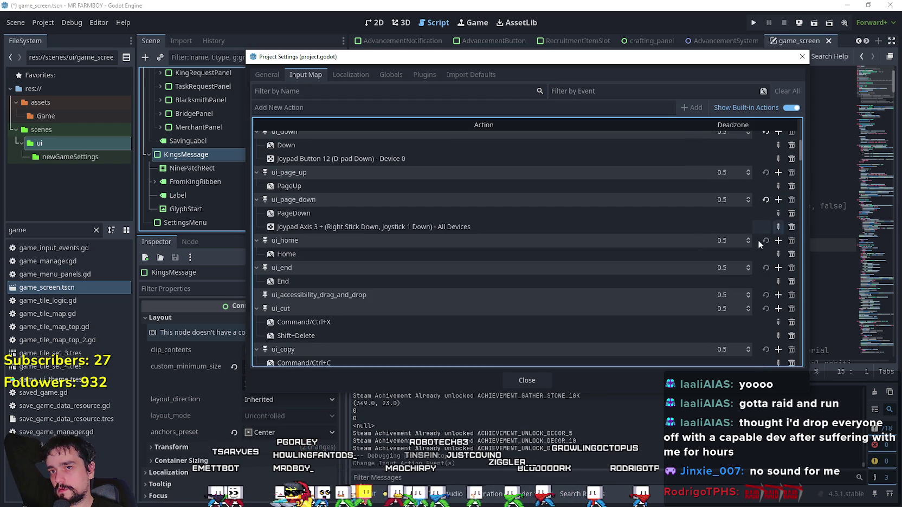
pyautogui.click(792, 227)
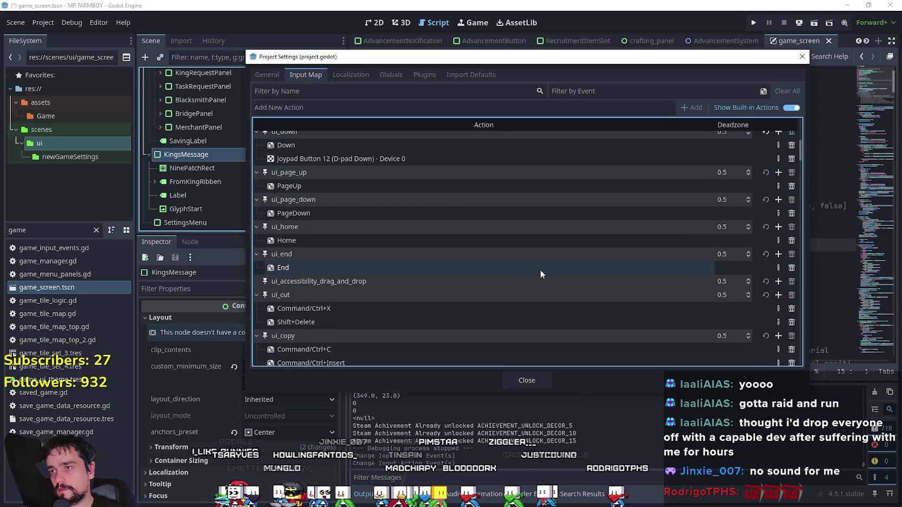
pyautogui.scroll(2, 542, 271)
pyautogui.scroll(-1, 537, 265)
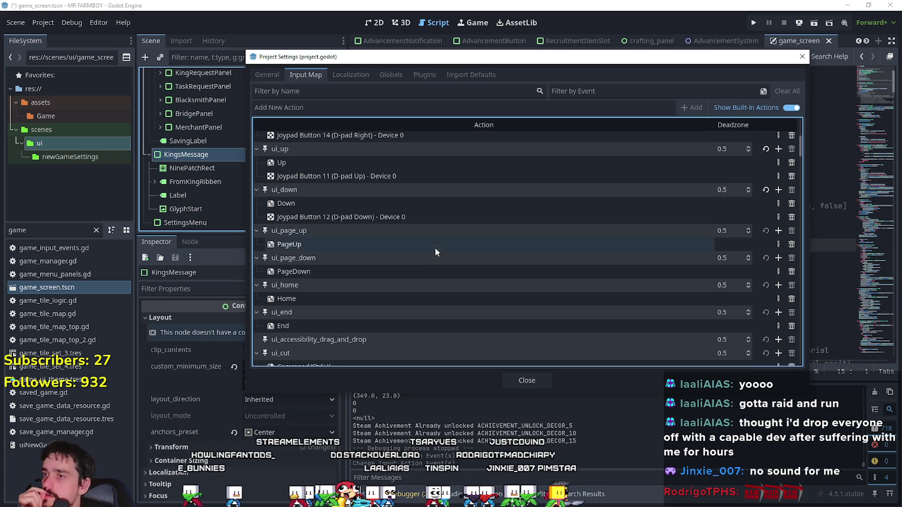
pyautogui.scroll(5, 406, 225)
pyautogui.scroll(3, 319, 242)
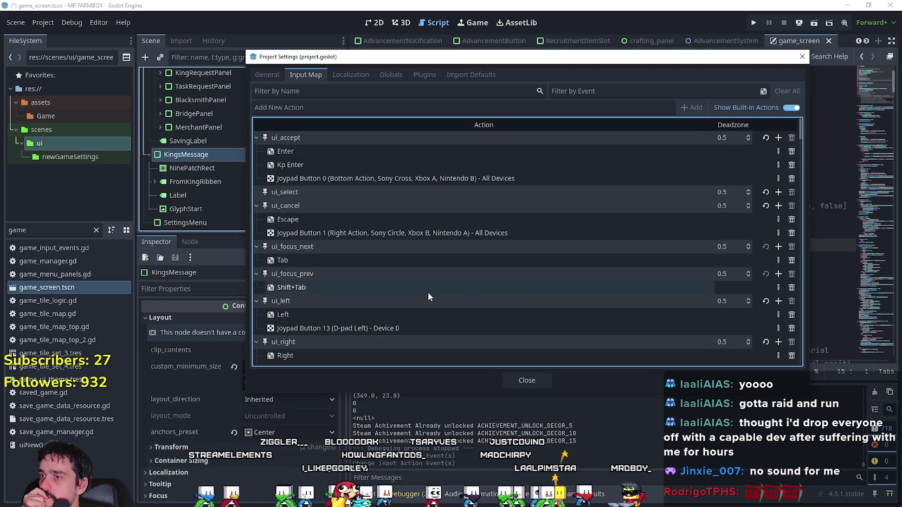
pyautogui.scroll(-6, 427, 292)
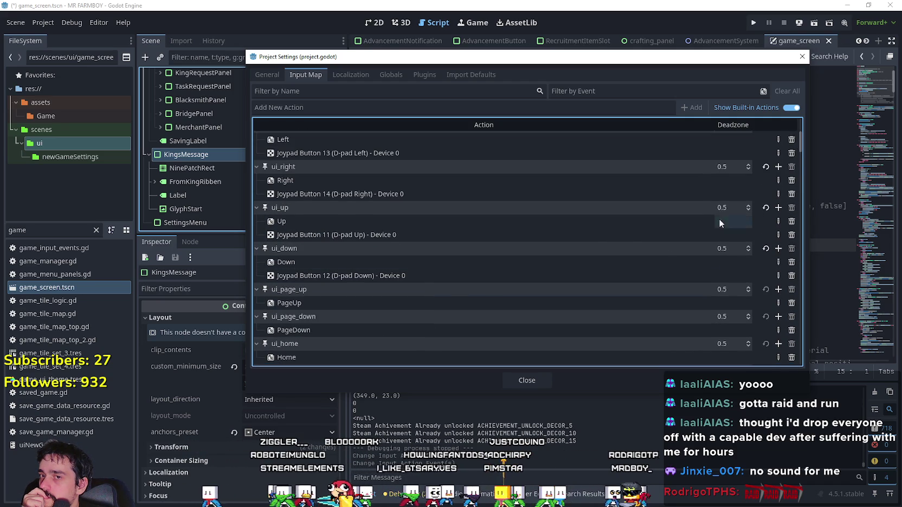
pyautogui.moveTo(799, 146); pyautogui.dragTo(822, 368)
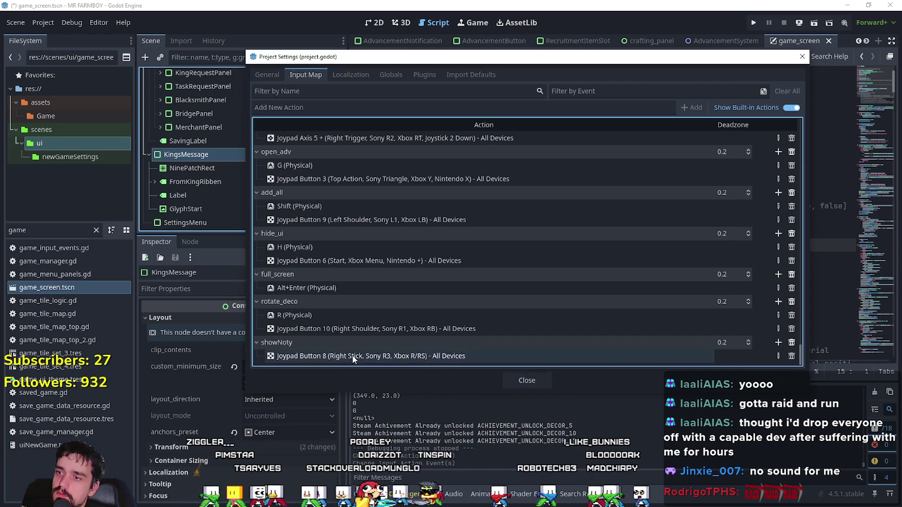
pyautogui.click(527, 380)
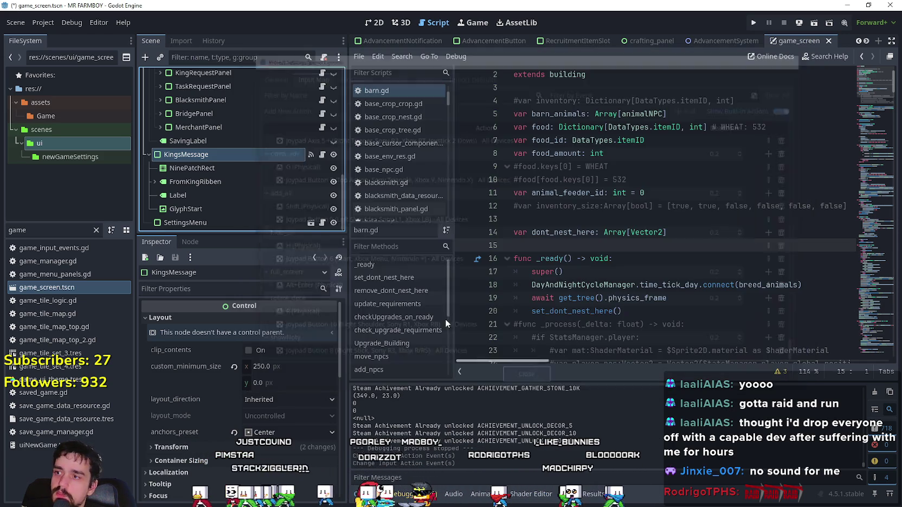
# Step: Open KingsMessage's script, inspect the GlyphStart node, and reselect KingsMessage
pyautogui.click(322, 156)
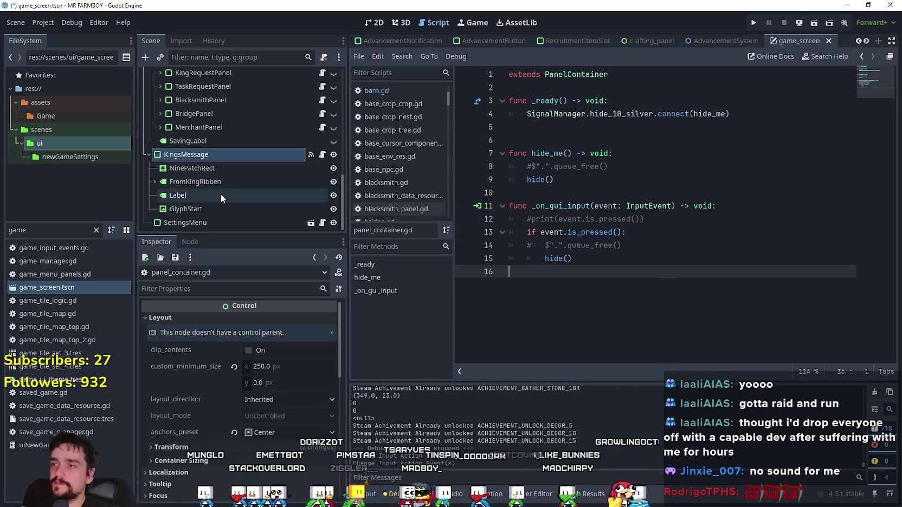
pyautogui.click(192, 209)
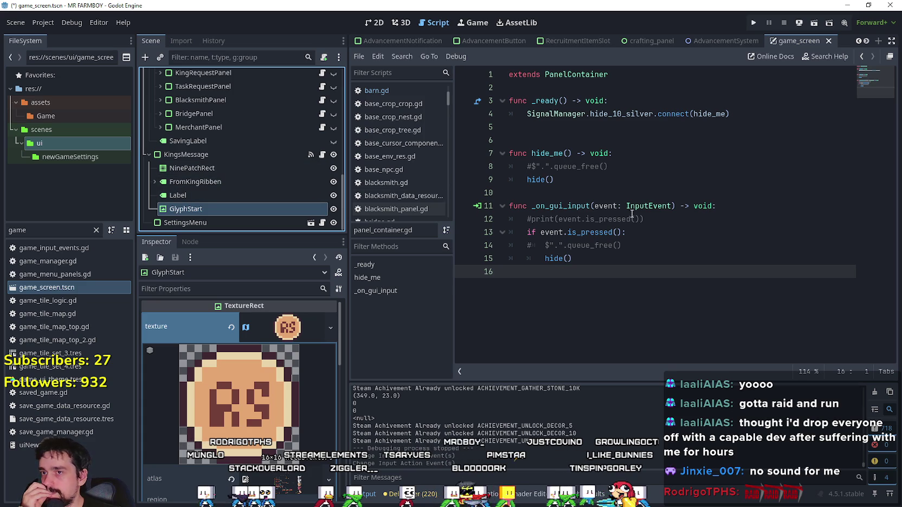
pyautogui.click(638, 183)
pyautogui.click(184, 154)
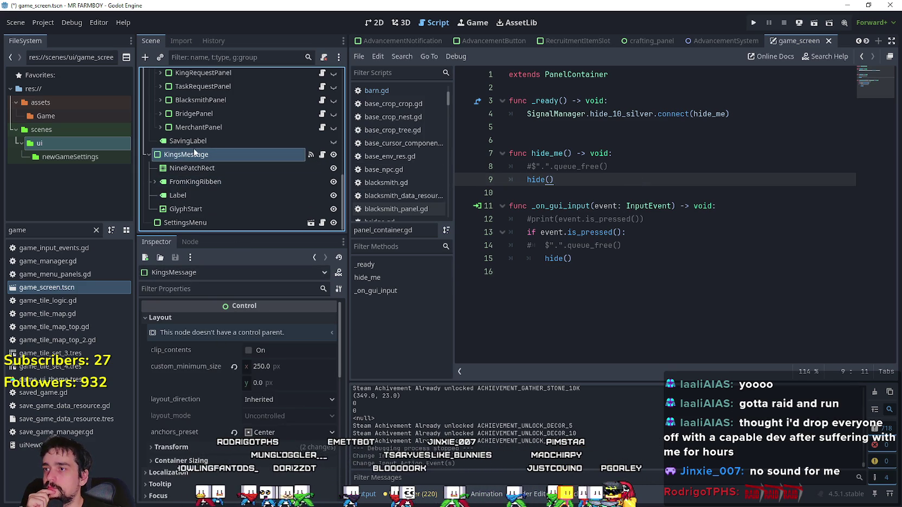
# Step: Check KingsMessage's gui_input signal connection, then open game_menu_panels.gd from GameMenuPanels
pyautogui.scroll(1, 277, 180)
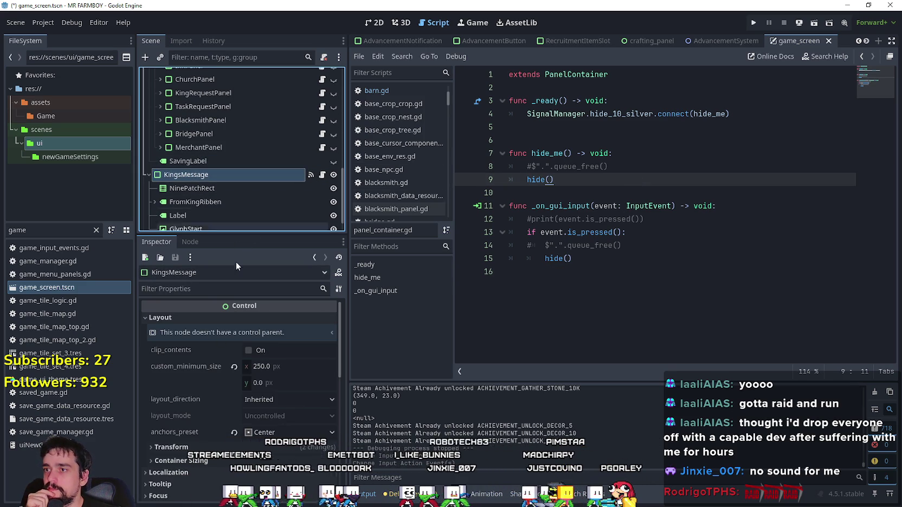
pyautogui.click(192, 242)
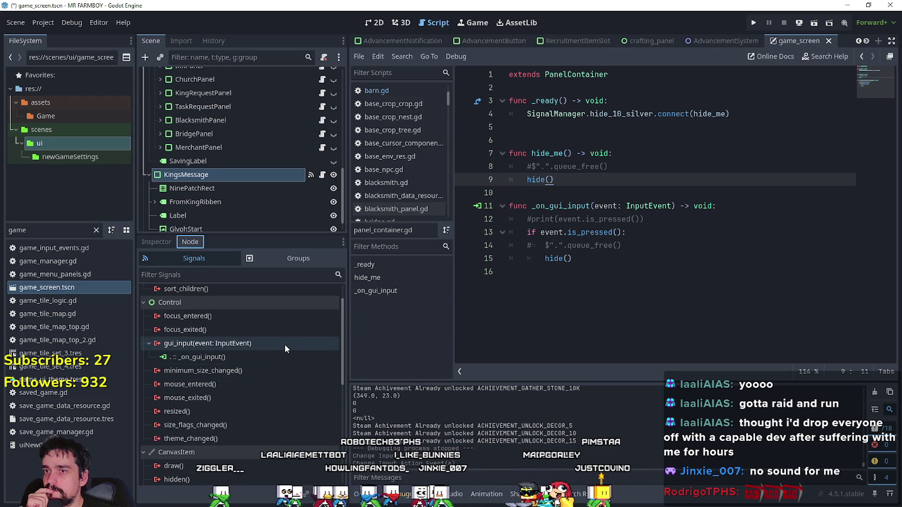
pyautogui.scroll(3, 243, 129)
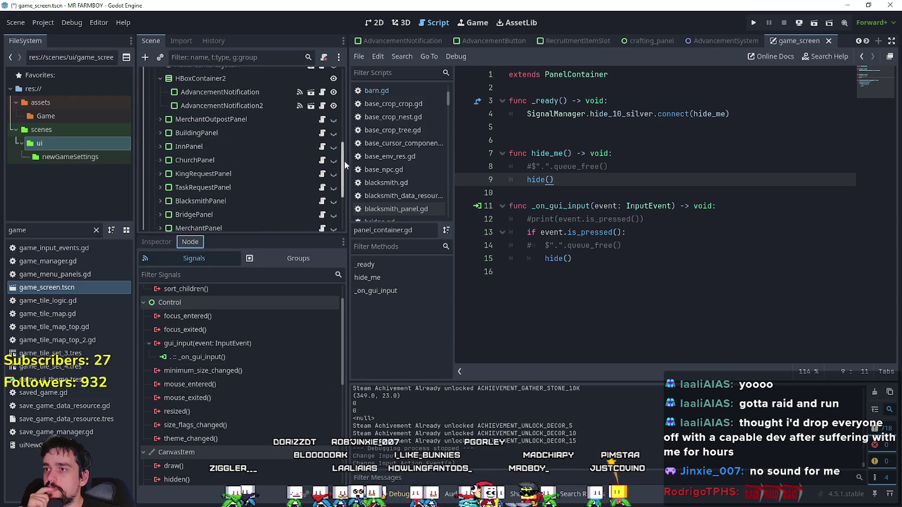
pyautogui.moveTo(343, 163)
pyautogui.mouseDown()
pyautogui.moveTo(341, 130)
pyautogui.moveTo(343, 139)
pyautogui.mouseUp()
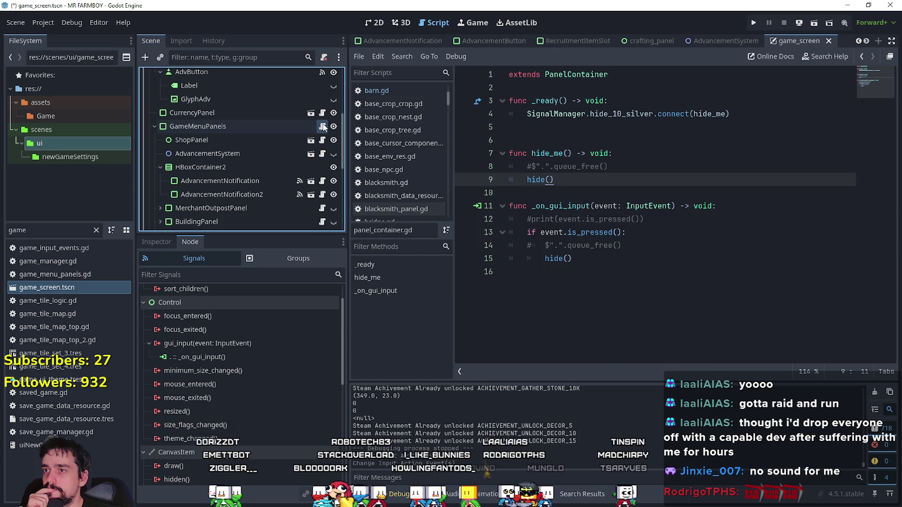
pyautogui.click(322, 126)
pyautogui.scroll(-5, 671, 233)
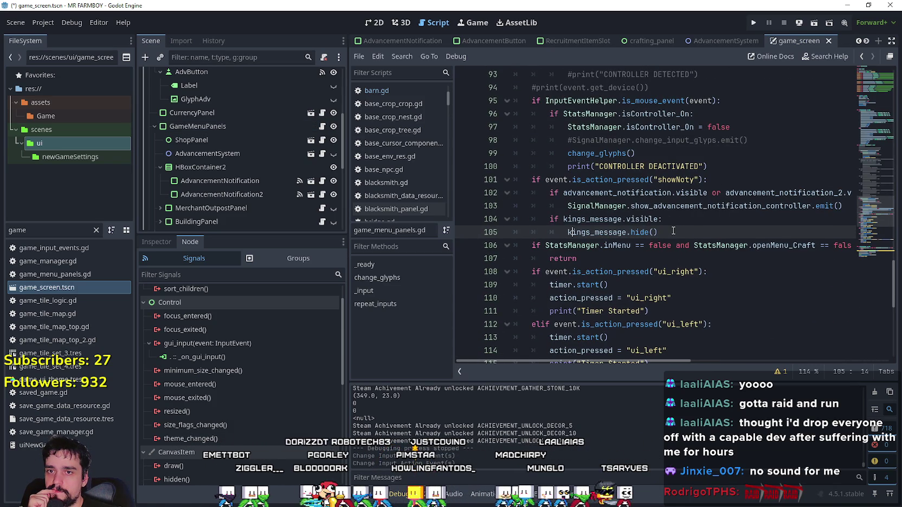
# Step: Comment out the kings_message check on lines 104–105 and save
pyautogui.click(744, 210)
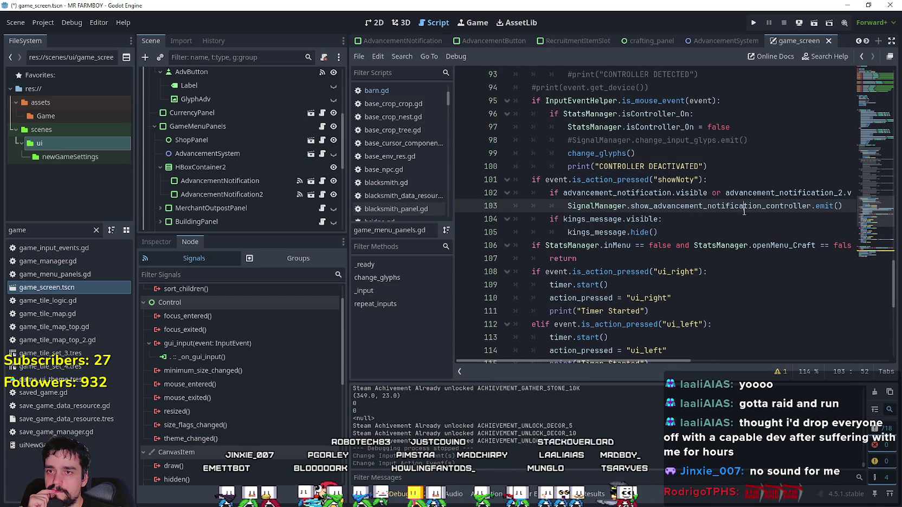
pyautogui.moveTo(632, 361)
pyautogui.mouseDown()
pyautogui.moveTo(700, 365)
pyautogui.moveTo(601, 361)
pyautogui.mouseUp()
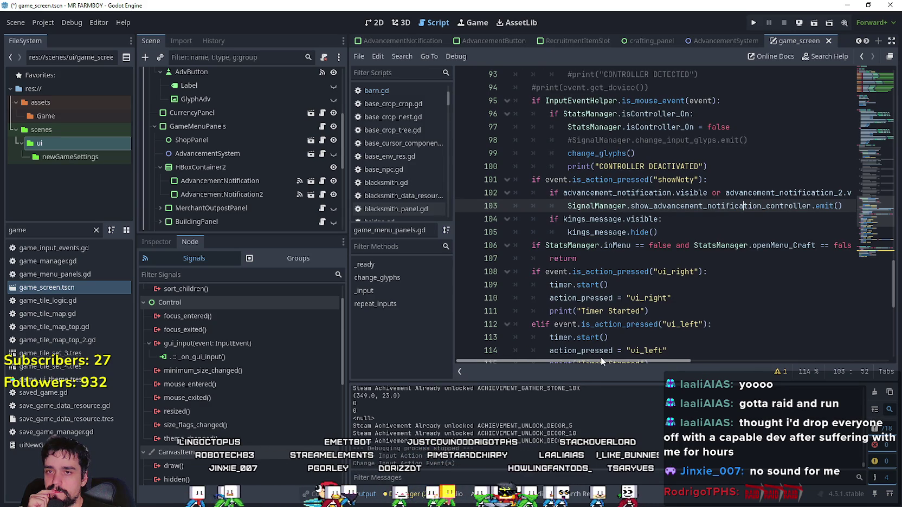
pyautogui.moveTo(637, 365)
pyautogui.mouseDown()
pyautogui.moveTo(650, 368)
pyautogui.moveTo(634, 369)
pyautogui.mouseUp()
pyautogui.click(684, 227)
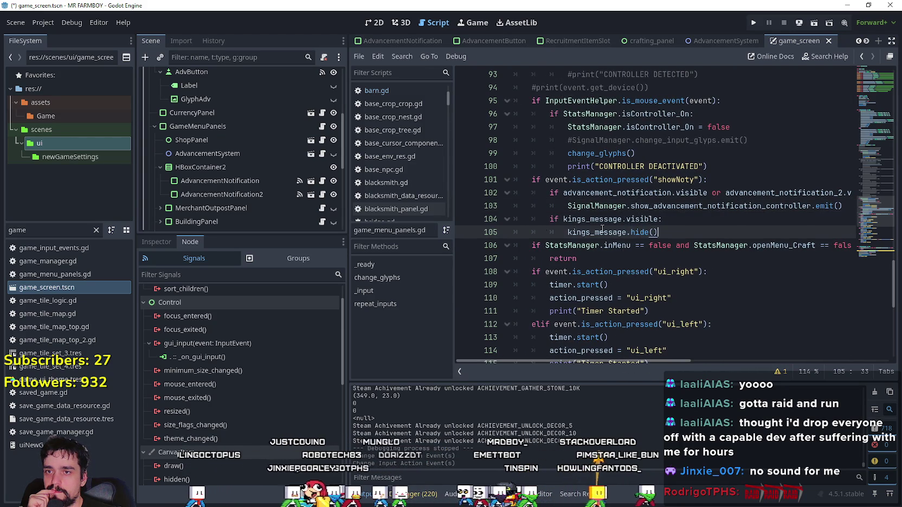
pyautogui.moveTo(653, 228); pyautogui.dragTo(494, 221)
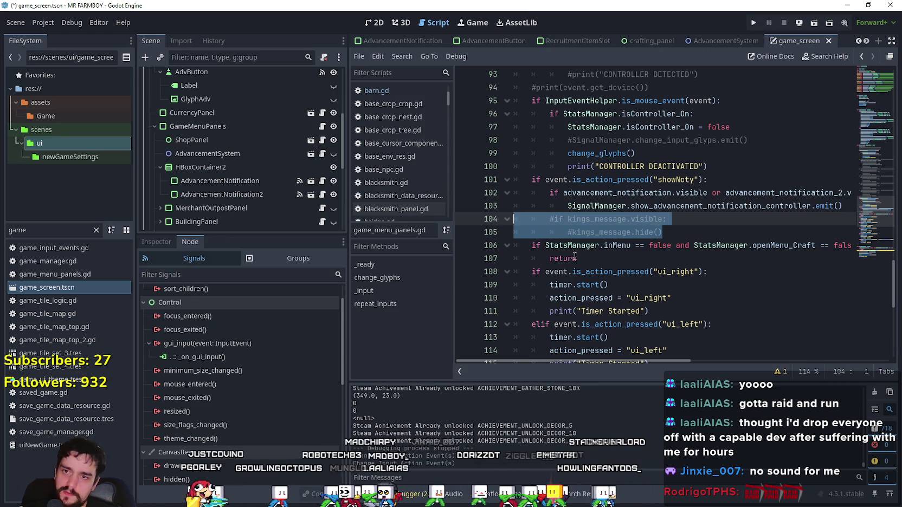
pyautogui.hotkey('ctrl', 'k')
pyautogui.click(644, 262)
pyautogui.hotkey('ctrl', 's')
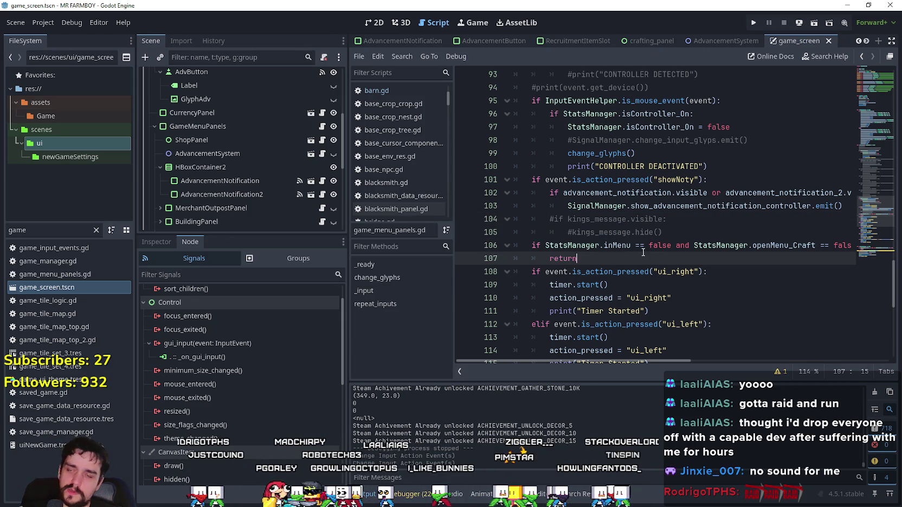
# Step: Select kings_message on line 104 and scroll through game_menu_panels.gd to review it
pyautogui.click(665, 233)
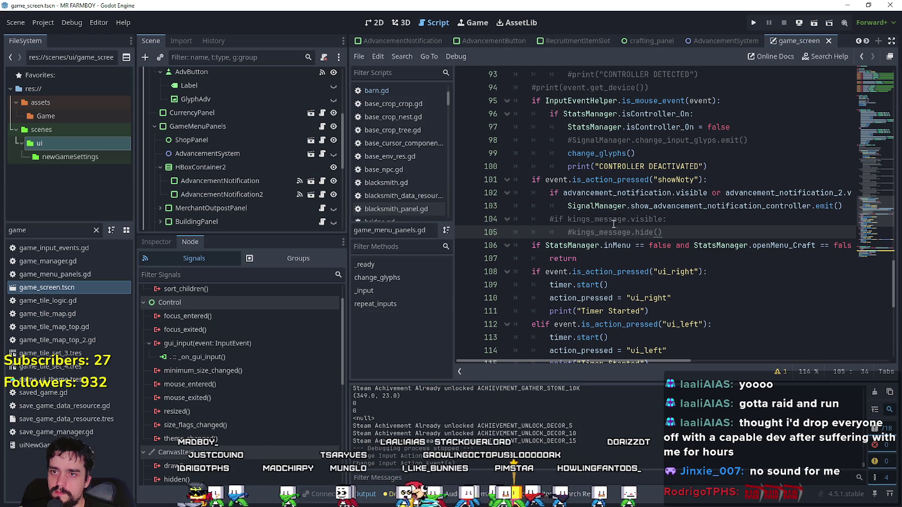
pyautogui.doubleClick(613, 220)
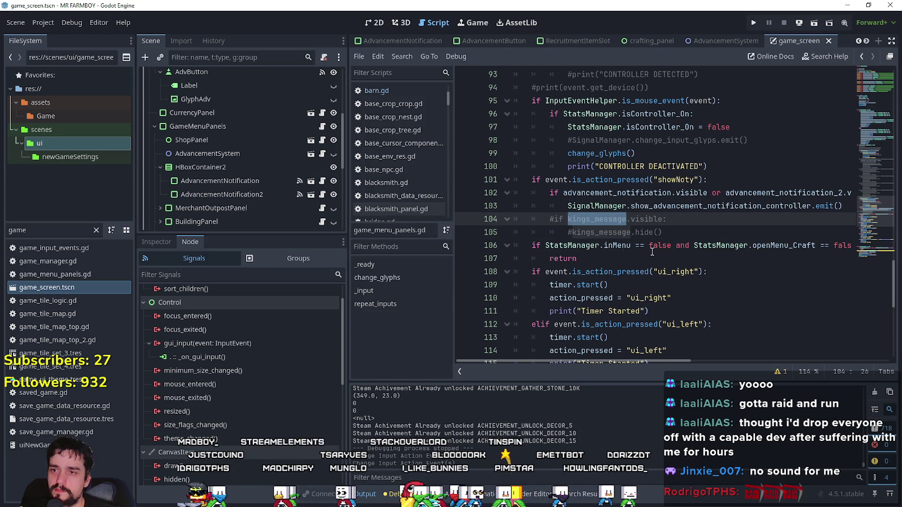
pyautogui.scroll(-3, 650, 252)
pyautogui.scroll(-3, 727, 261)
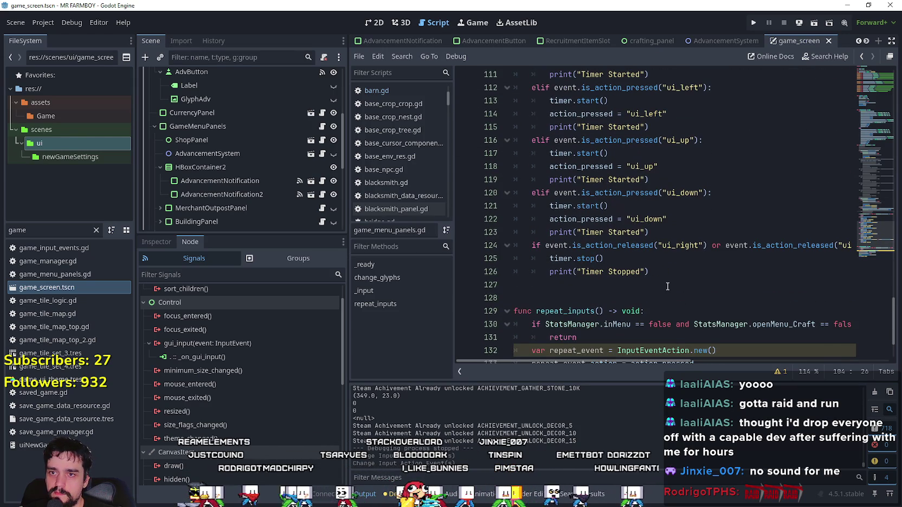
pyautogui.scroll(-2, 690, 284)
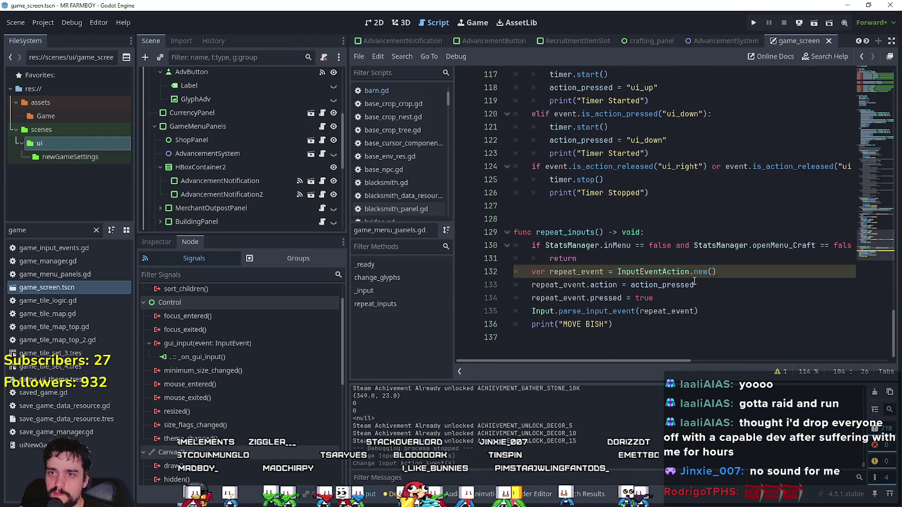
pyautogui.scroll(2, 692, 281)
pyautogui.moveTo(868, 252)
pyautogui.mouseDown()
pyautogui.moveTo(860, 116)
pyautogui.moveTo(859, 135)
pyautogui.moveTo(867, 109)
pyautogui.mouseUp()
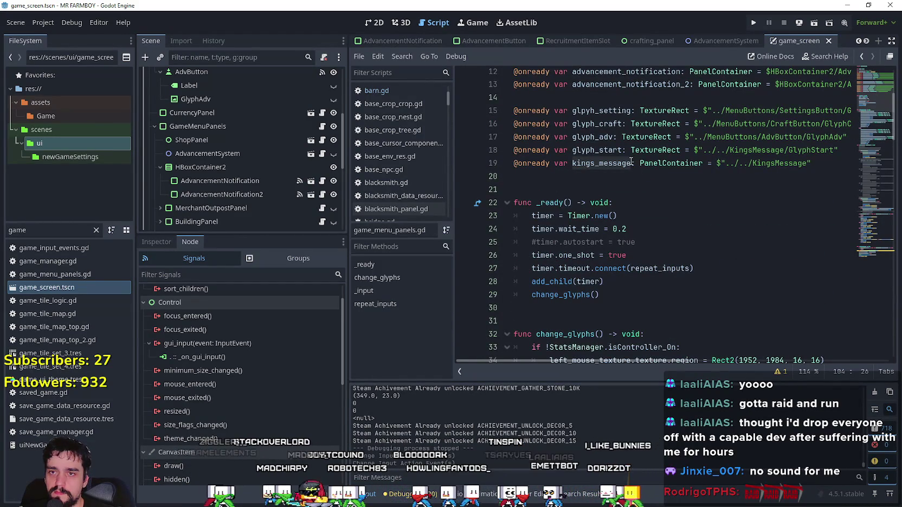
# Step: Comment out the glyph_start and kings_message variable declarations near line 19
pyautogui.click(515, 164)
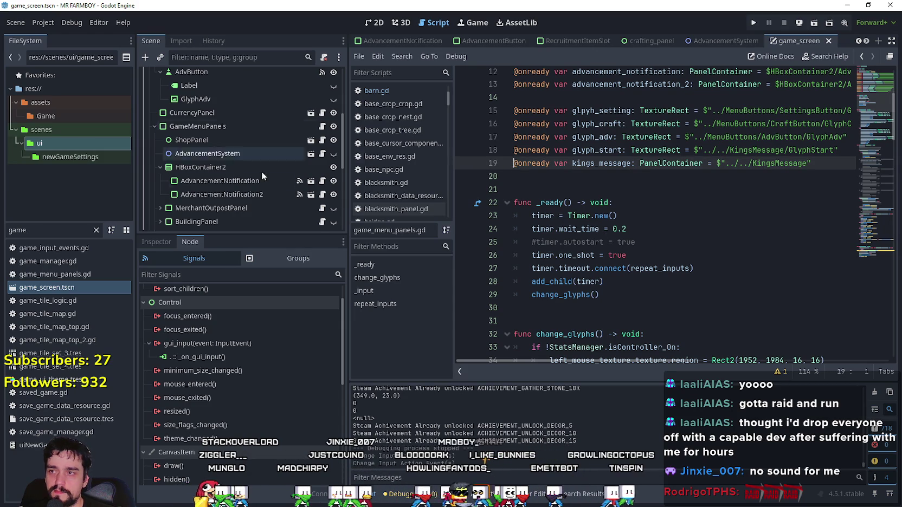
pyautogui.scroll(-3, 259, 162)
pyautogui.scroll(-4, 272, 191)
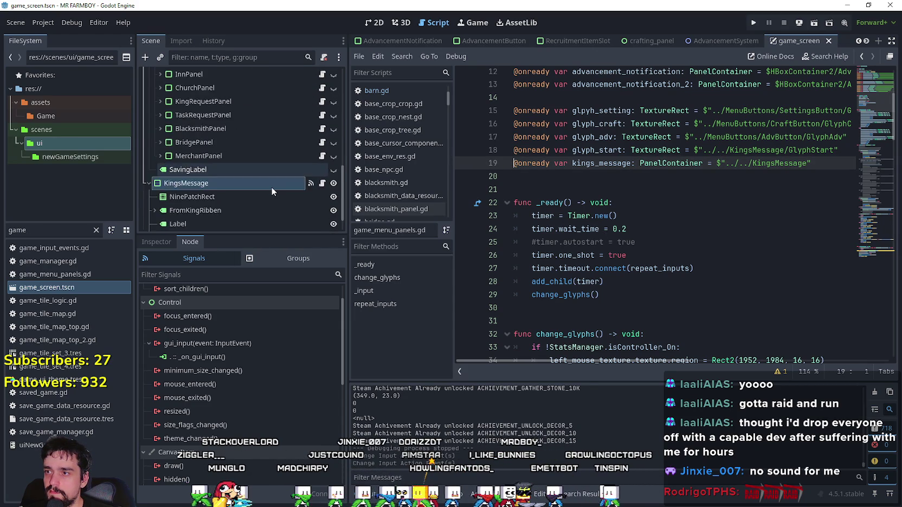
pyautogui.click(186, 154)
pyautogui.click(152, 182)
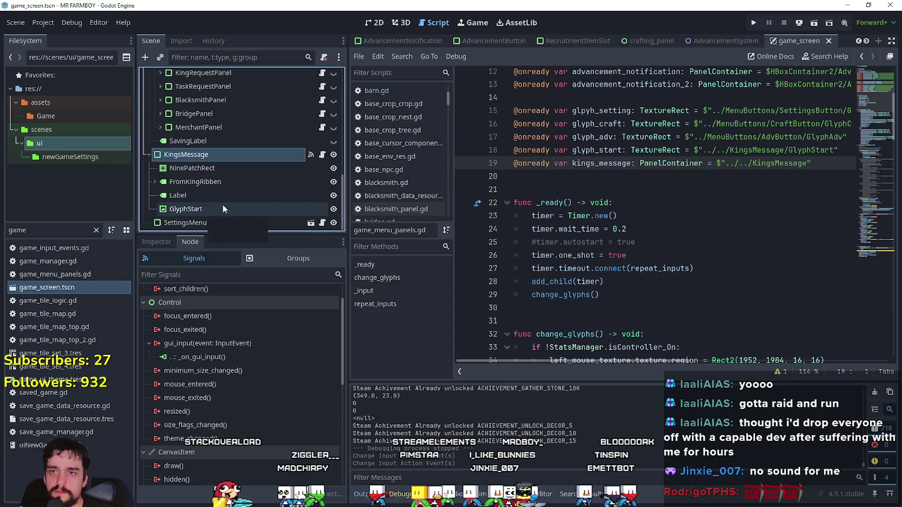
pyautogui.click(572, 163)
pyautogui.keyDown('shift'); pyautogui.click(515, 155); pyautogui.keyUp('shift')
pyautogui.hotkey('ctrl', 'k')
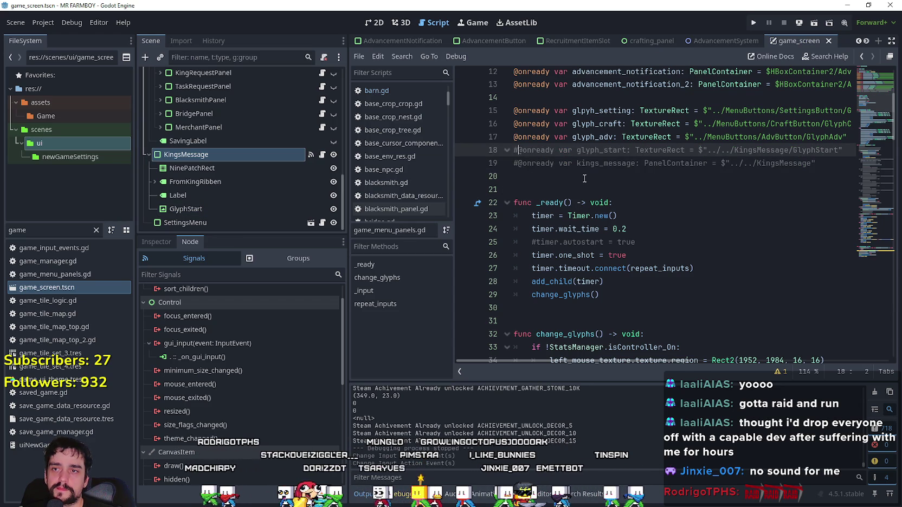
pyautogui.doubleClick(606, 166)
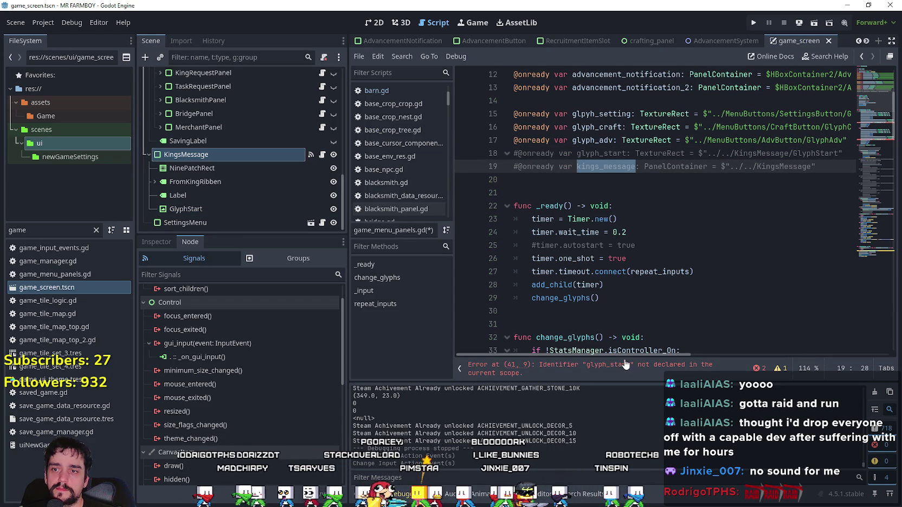
# Step: Comment out the glyph_start references on lines 41 and 53
pyautogui.click(628, 364)
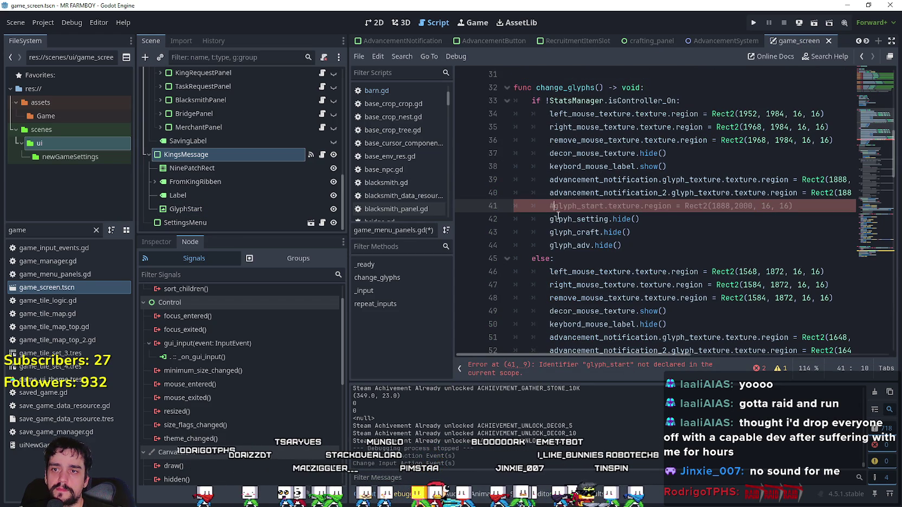
pyautogui.hotkey('ctrl', 'k')
pyautogui.scroll(-5, 547, 190)
pyautogui.click(546, 177)
pyautogui.click(546, 166)
pyautogui.hotkey('ctrl', 'k')
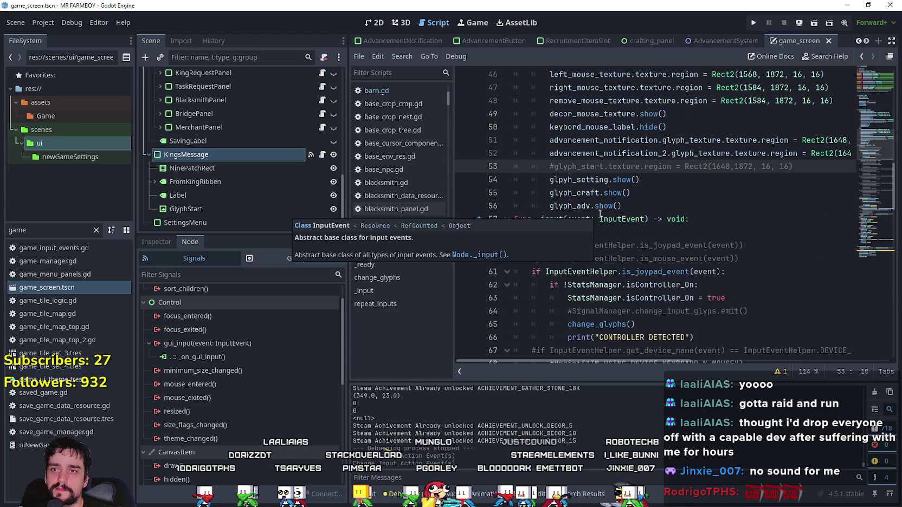
pyautogui.click(672, 204)
pyautogui.scroll(-10, 672, 202)
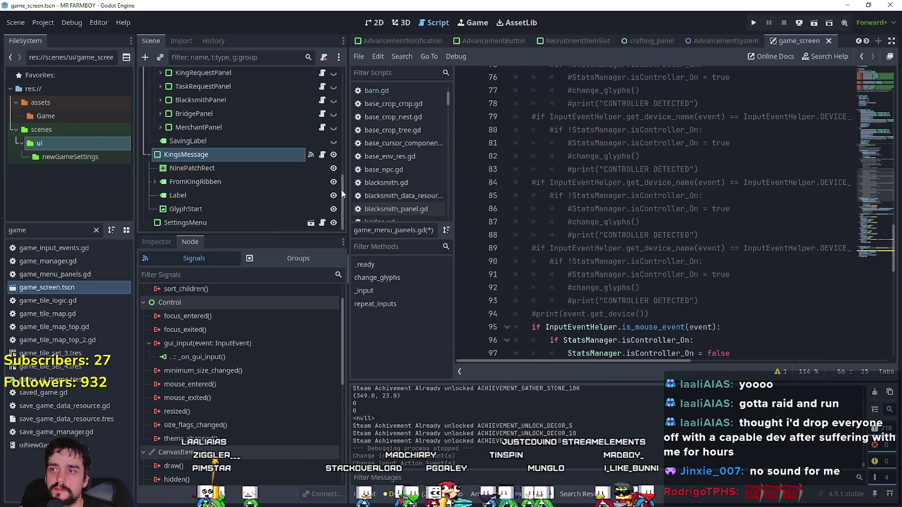
# Step: Delete the GlyphStart node from under KingsMessage and save the game_screen scene
pyautogui.click(295, 209)
pyautogui.click(173, 240)
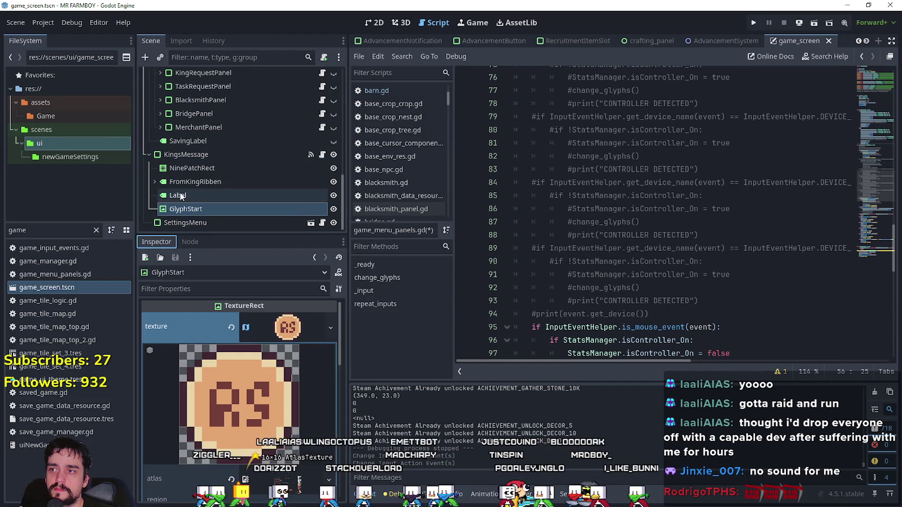
pyautogui.click(186, 196)
pyautogui.click(190, 209)
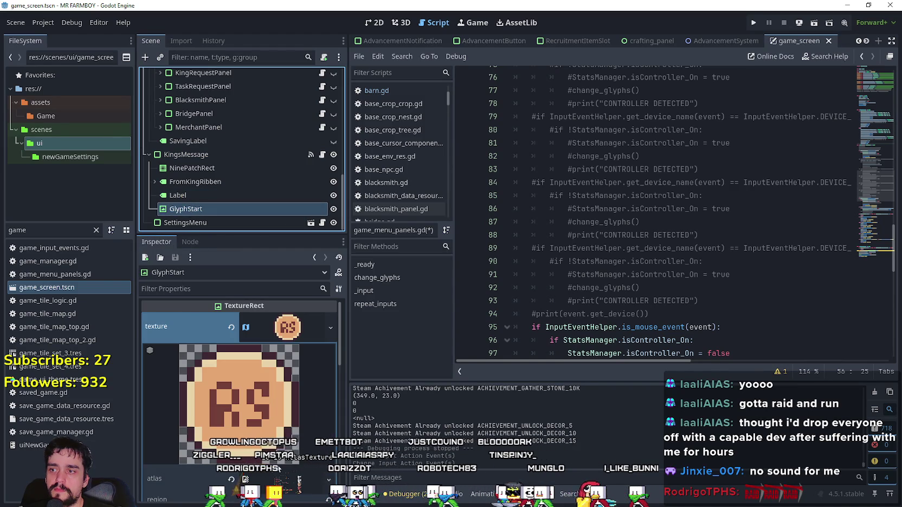
pyautogui.click(317, 327)
pyautogui.rightClick(291, 212)
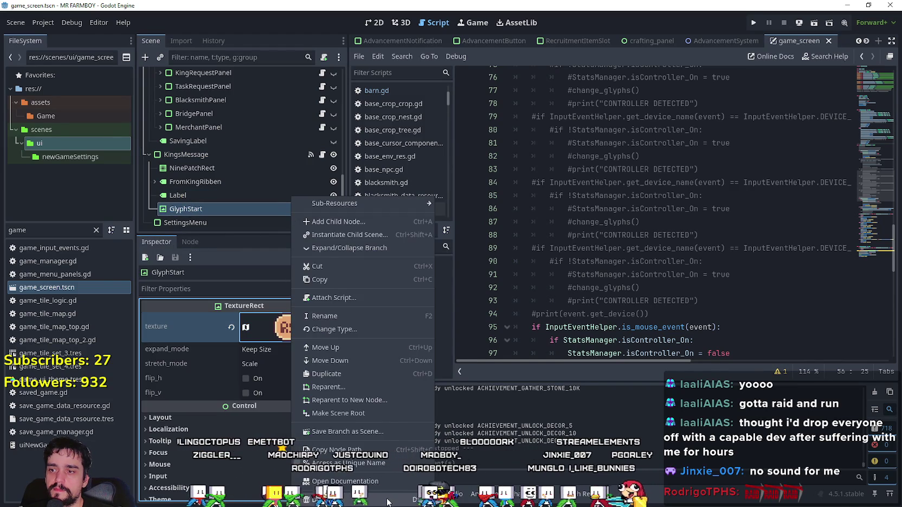
pyautogui.click(337, 421)
pyautogui.click(435, 263)
pyautogui.click(741, 208)
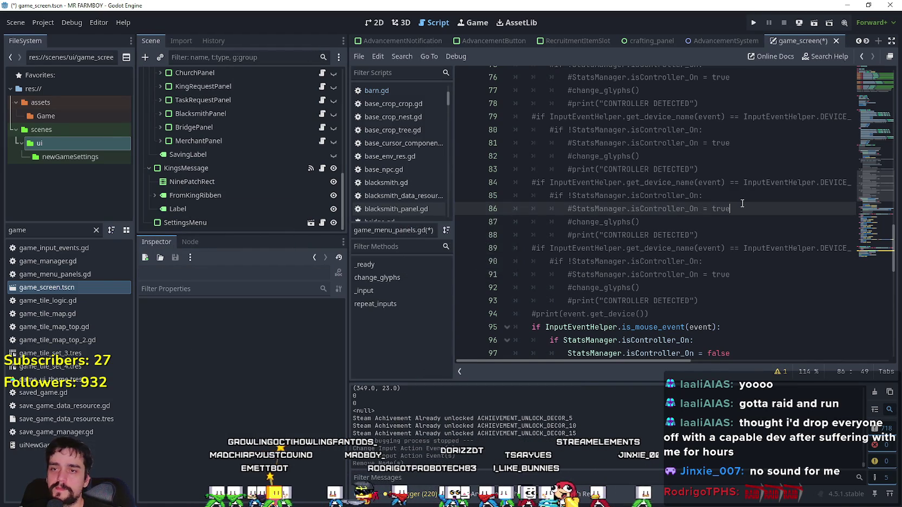
pyautogui.hotkey('ctrl', 's')
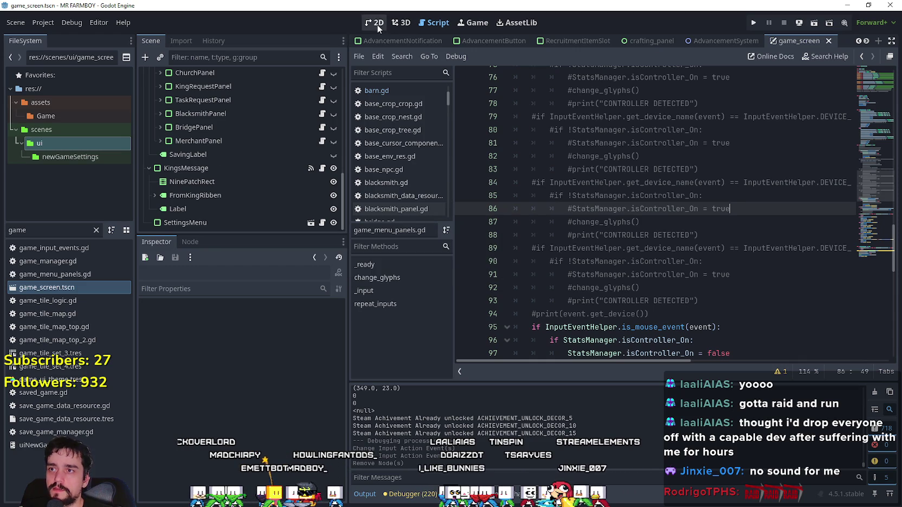
# Step: Switch to the 2D view, select KingsMessage, and change the FileSystem filter to 'main'
pyautogui.click(378, 24)
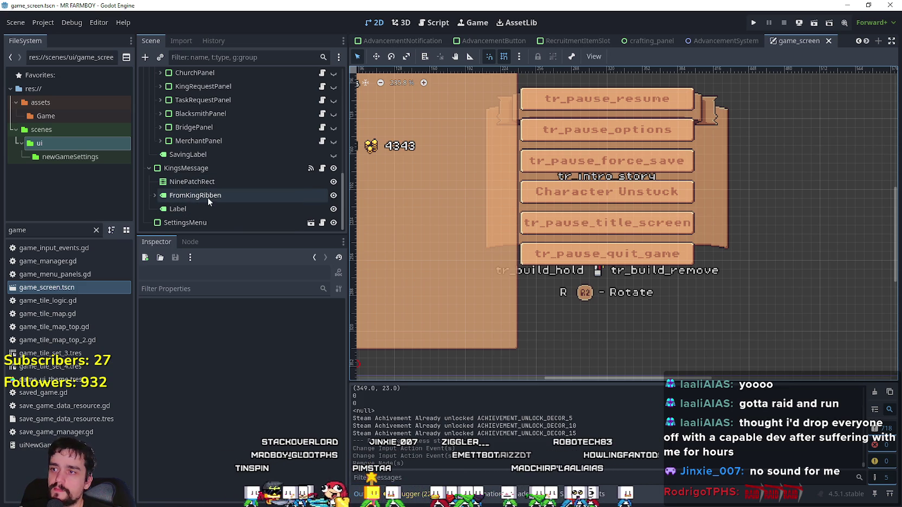
pyautogui.click(214, 172)
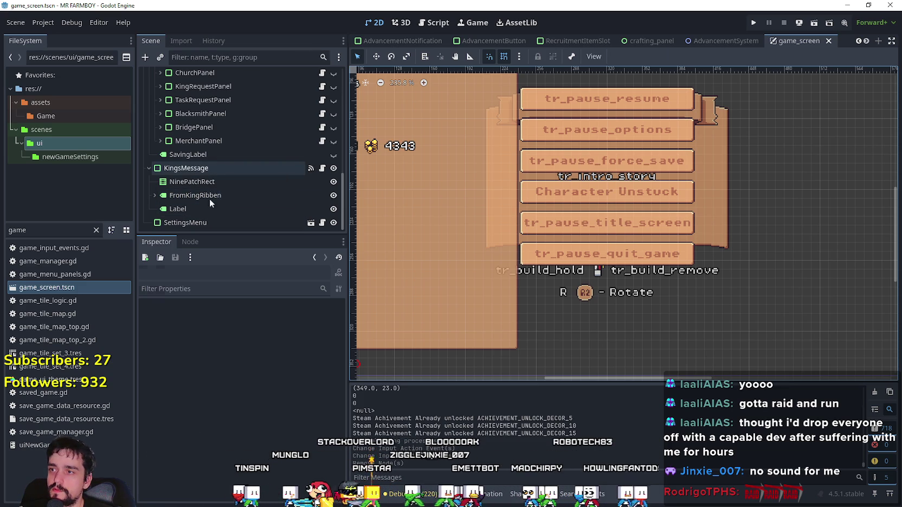
pyautogui.scroll(3, 343, 202)
pyautogui.moveTo(344, 192)
pyautogui.mouseDown()
pyautogui.moveTo(343, 105)
pyautogui.moveTo(350, 206)
pyautogui.mouseUp()
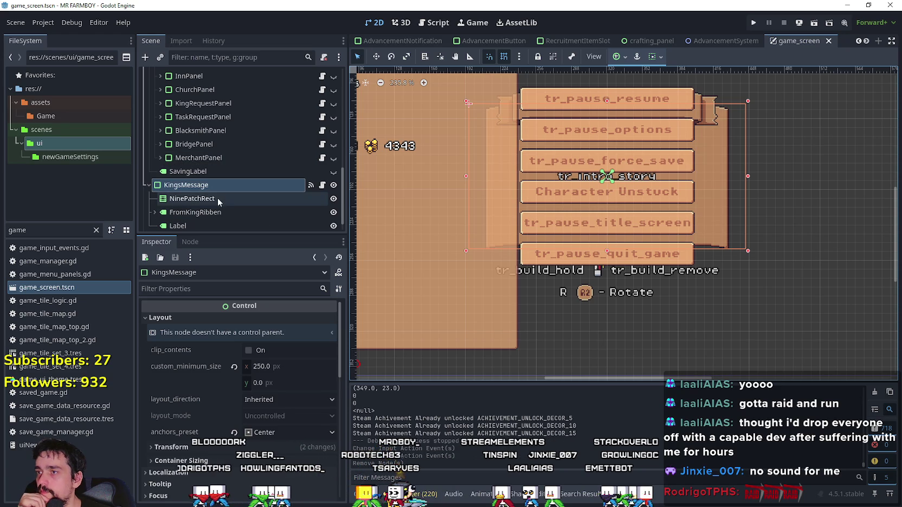
pyautogui.scroll(-1, 279, 211)
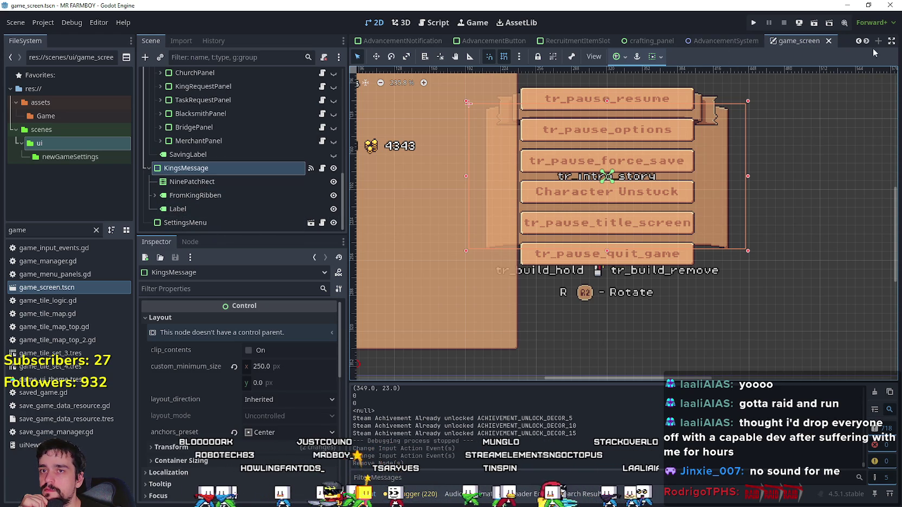
pyautogui.doubleClick(49, 232)
pyautogui.write('main')
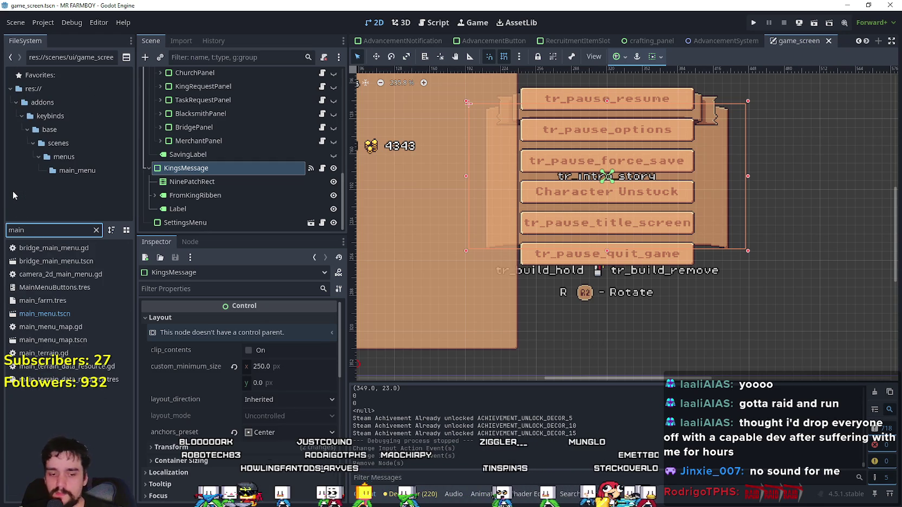
# Step: Open main_menu.tscn and bring up the NewGame button's context menu in the Scene tree
pyautogui.click(64, 317)
pyautogui.doubleClick(64, 317)
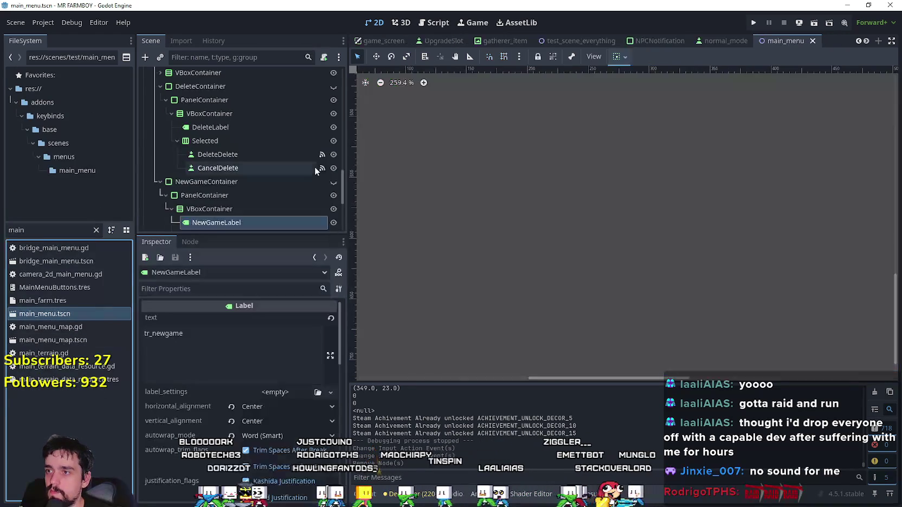
pyautogui.scroll(-5, 296, 171)
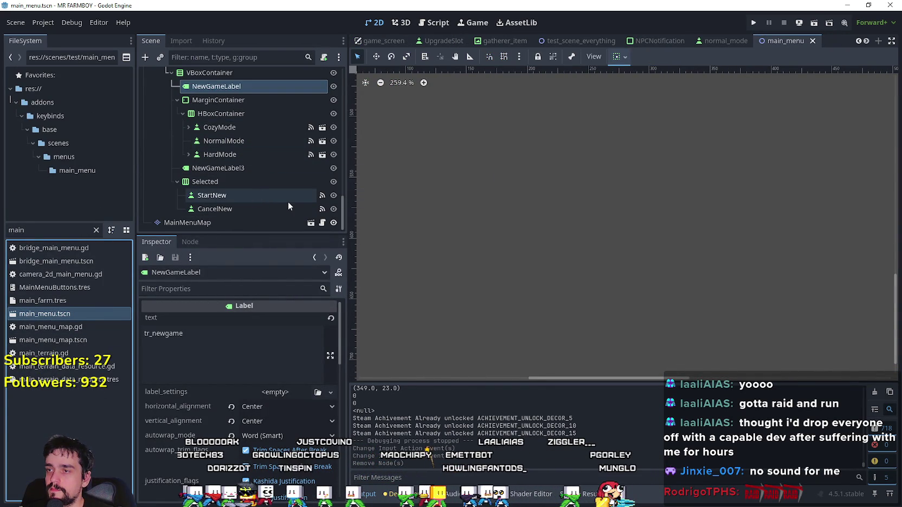
pyautogui.scroll(4, 286, 203)
pyautogui.scroll(1, 286, 205)
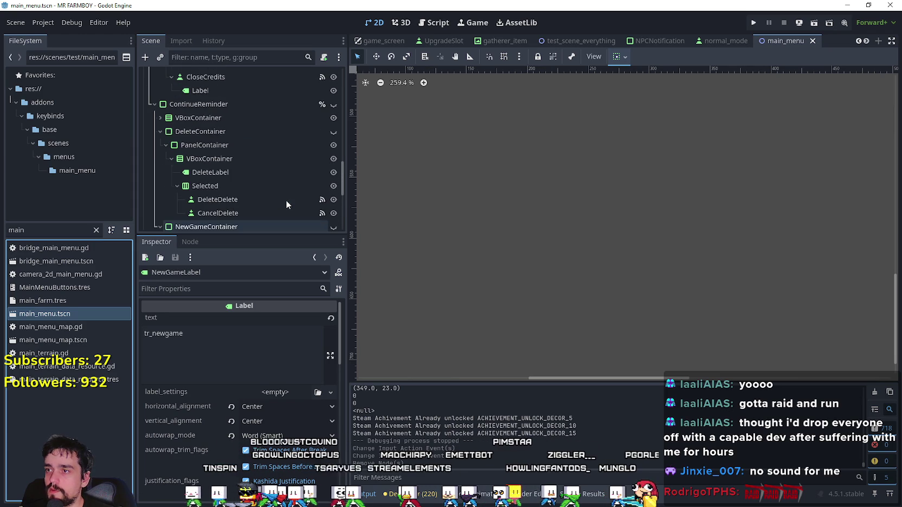
pyautogui.scroll(3, 248, 209)
pyautogui.scroll(8, 249, 205)
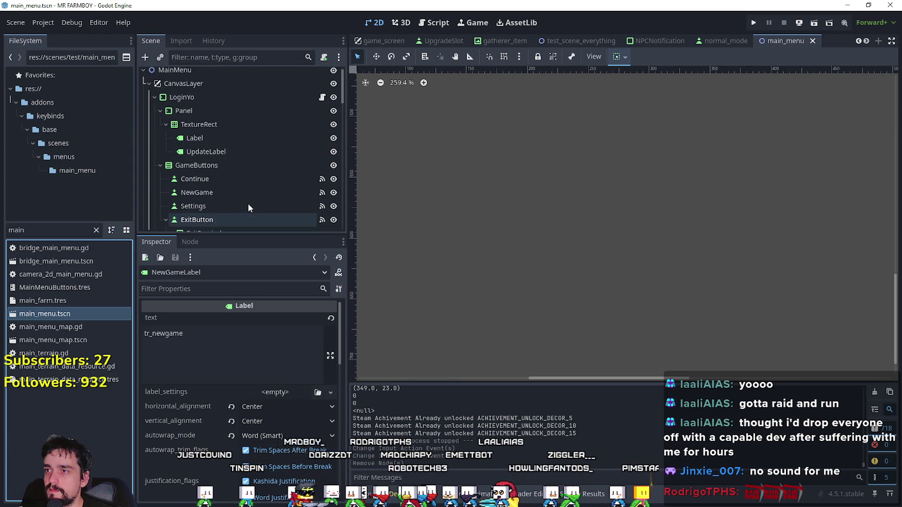
pyautogui.scroll(-1, 225, 179)
pyautogui.rightClick(211, 154)
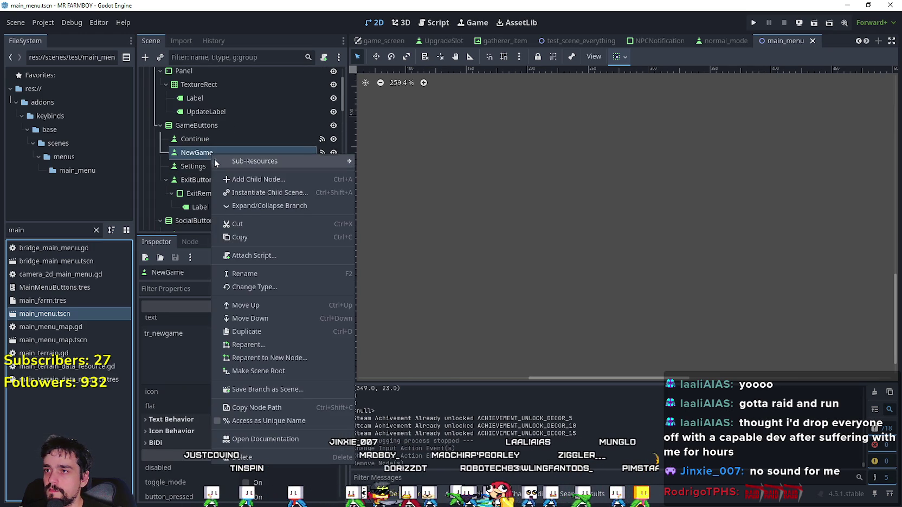
# Step: Copy the NewGame button and reopen game_screen.tscn via the 'game' filter
pyautogui.click(259, 237)
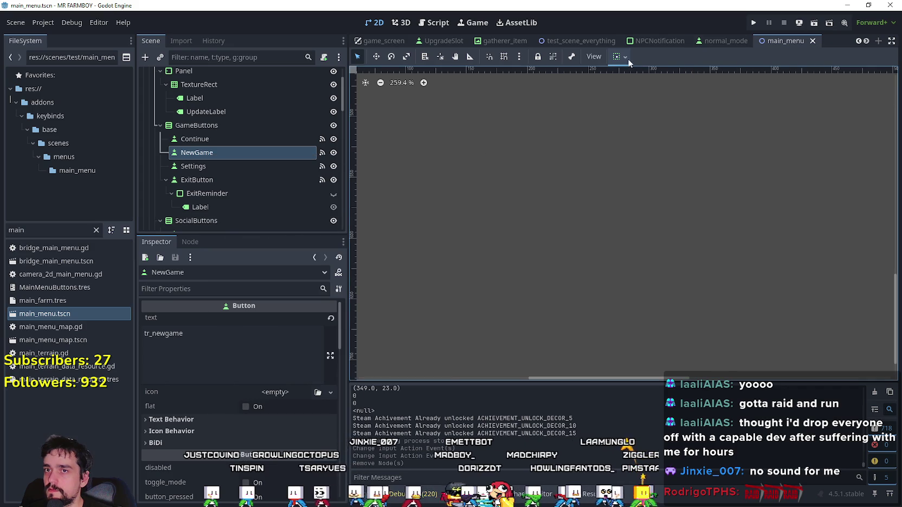
pyautogui.click(10, 231)
pyautogui.write('game')
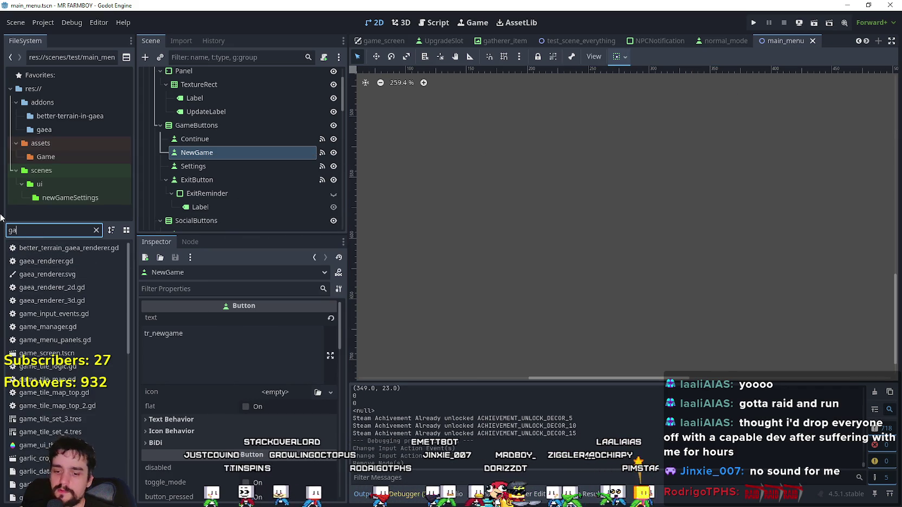
pyautogui.doubleClick(46, 287)
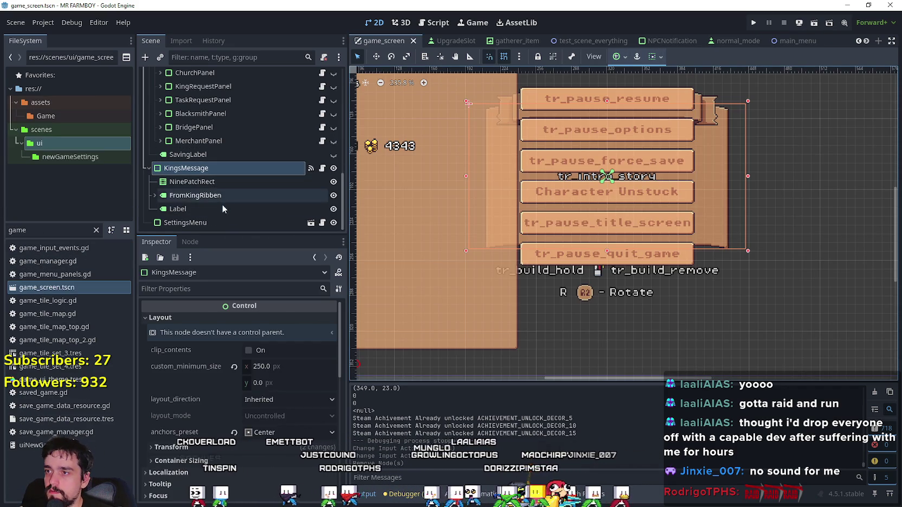
# Step: Select KingsMessage in the Scene tree and bring up its context menu
pyautogui.click(185, 209)
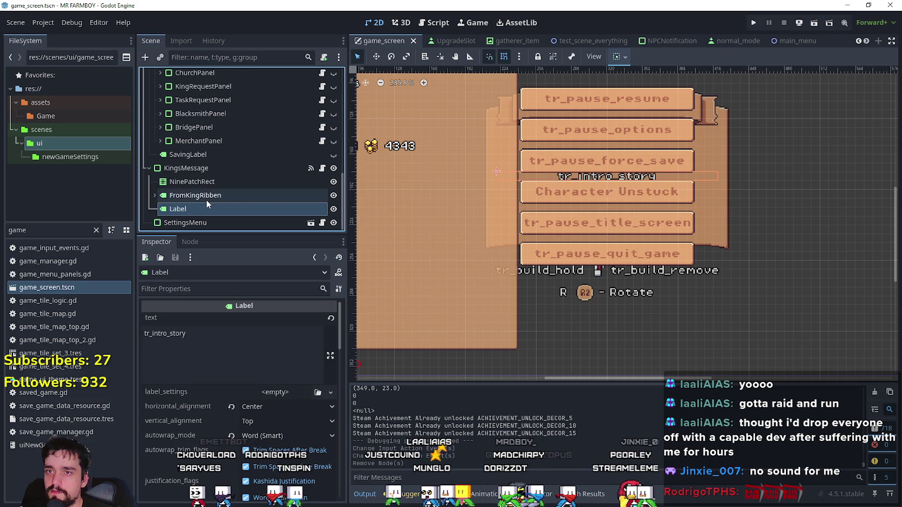
pyautogui.click(206, 196)
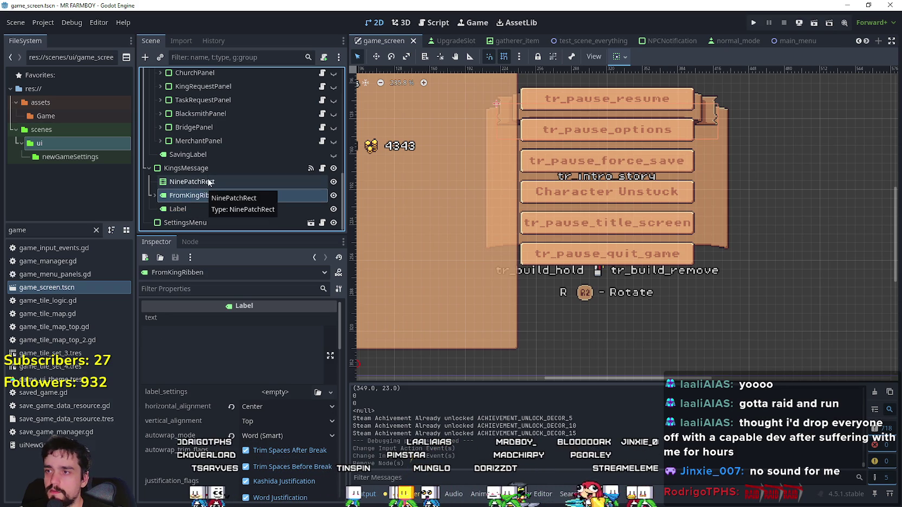
pyautogui.click(194, 171)
pyautogui.rightClick(176, 171)
# Step: Paste the NewGame button under KingsMessage and rename the copy HideMessage
pyautogui.click(220, 238)
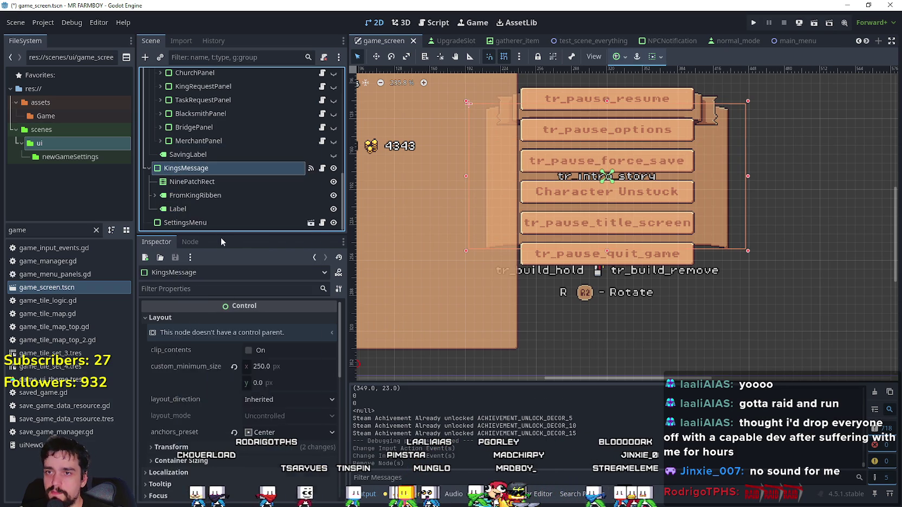
pyautogui.click(197, 210)
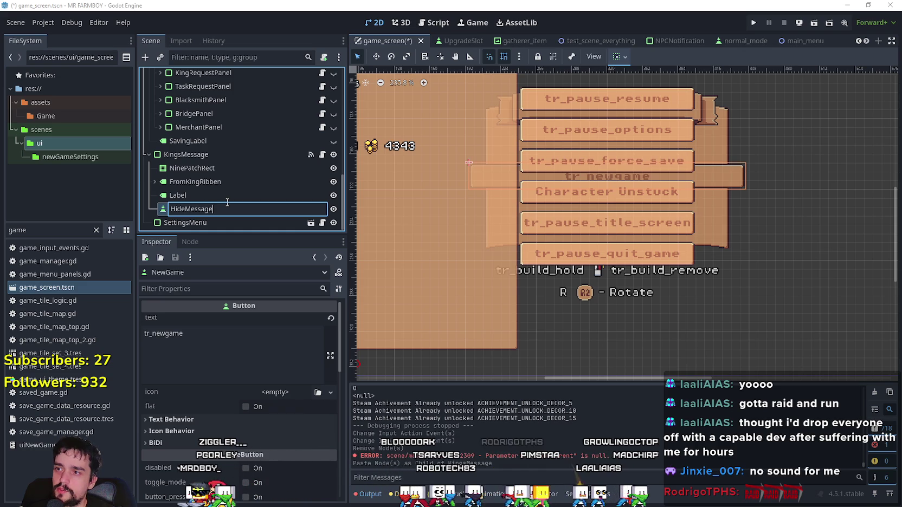
pyautogui.press('Return')
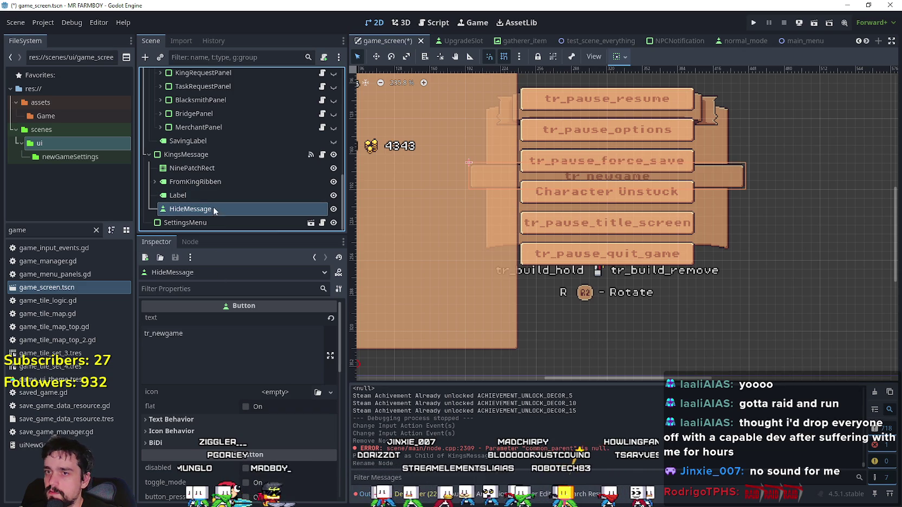
pyautogui.scroll(-2, 258, 409)
# Step: Set the HideMessage button's container sizing to horizontal Center and vertical Center
pyautogui.scroll(-8, 255, 402)
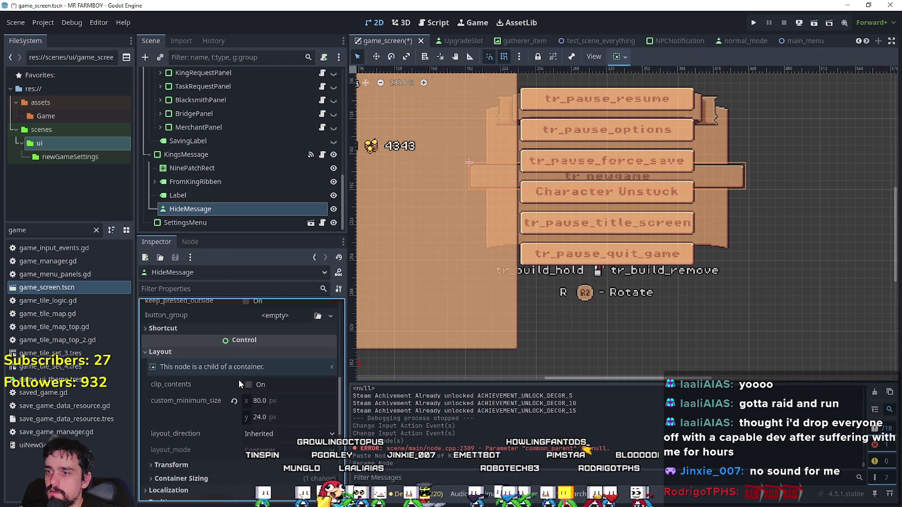
pyautogui.scroll(-1, 239, 384)
pyautogui.click(619, 57)
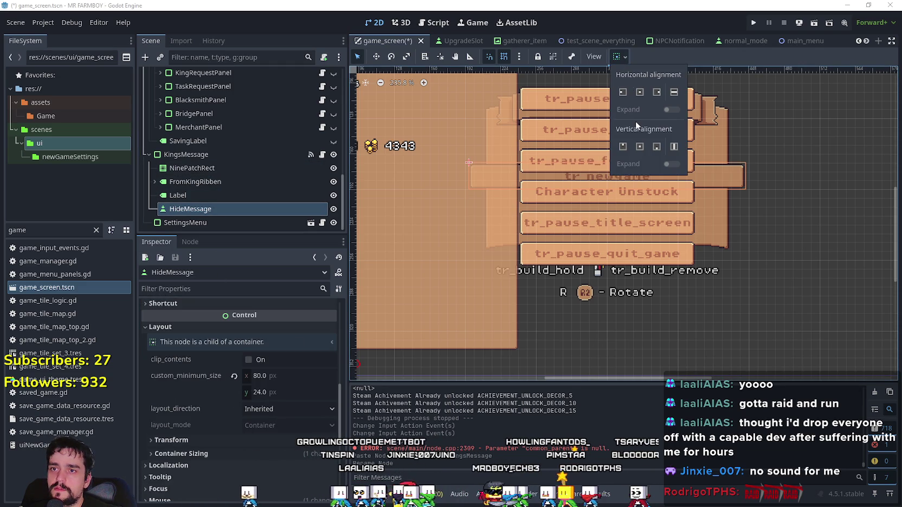
pyautogui.click(640, 93)
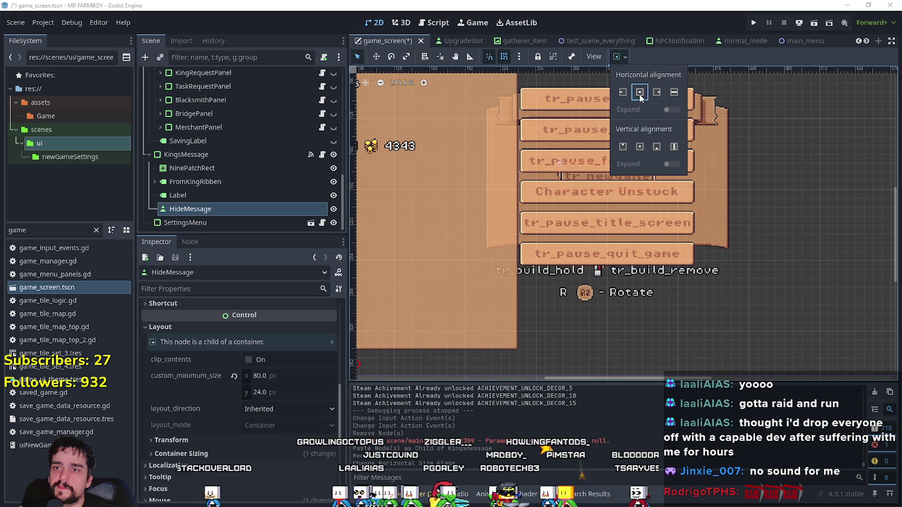
pyautogui.click(640, 147)
pyautogui.scroll(6, 226, 389)
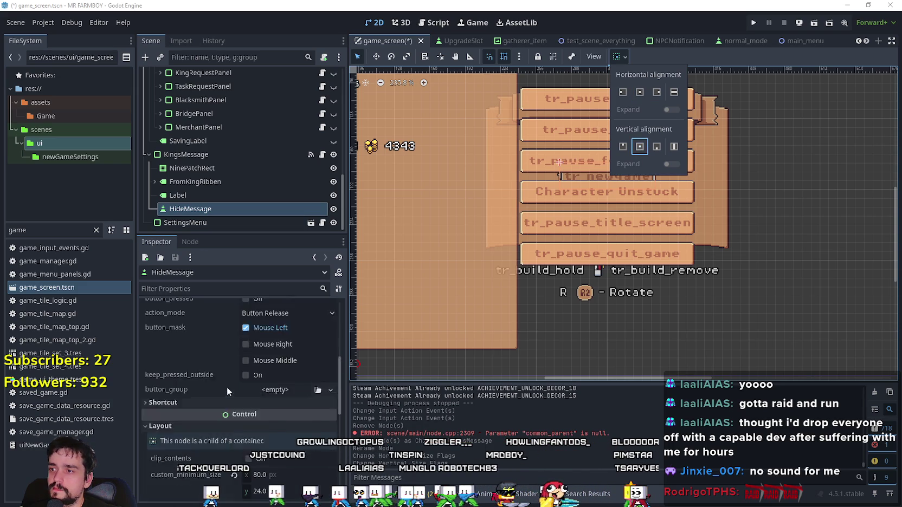
pyautogui.scroll(4, 252, 382)
pyautogui.click(194, 341)
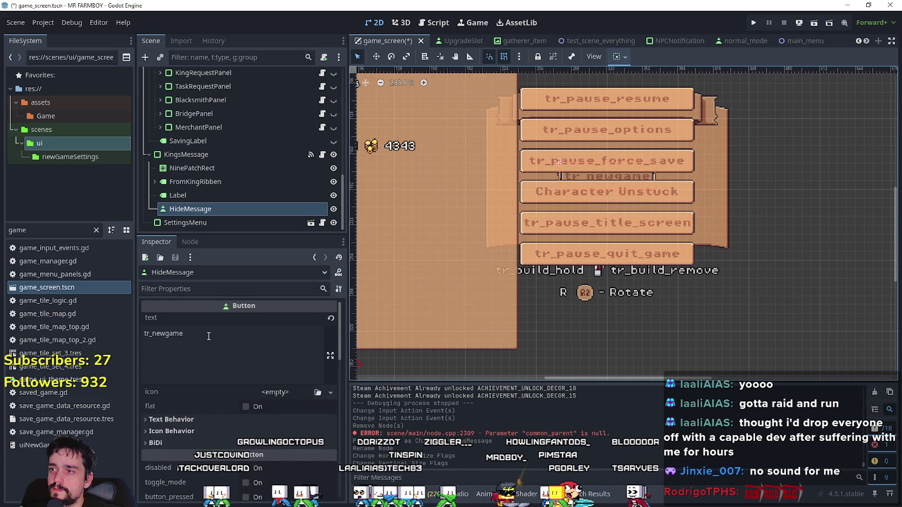
# Step: Replace the button's tr_newgame text with 'Let the Farming begin!'
pyautogui.click(208, 336)
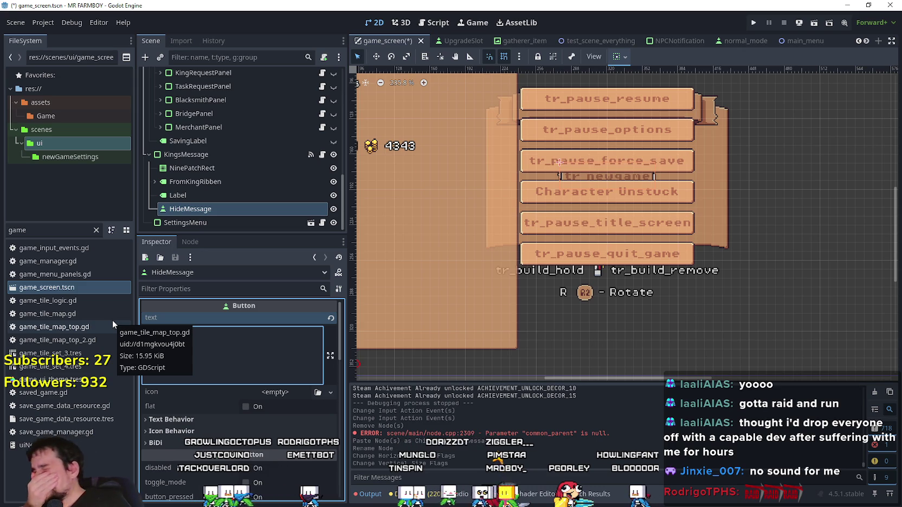
pyautogui.hotkey('ctrl', 'a')
pyautogui.press('BackSpace')
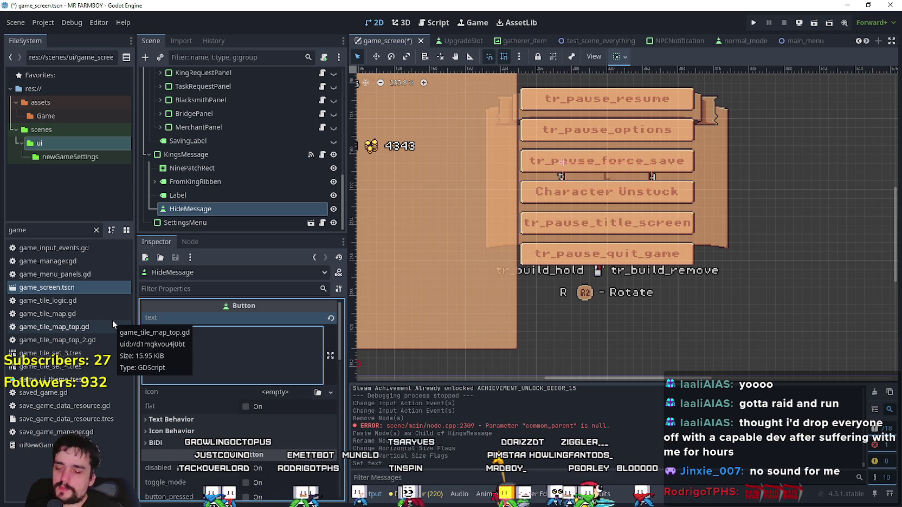
pyautogui.write('et the Fa')
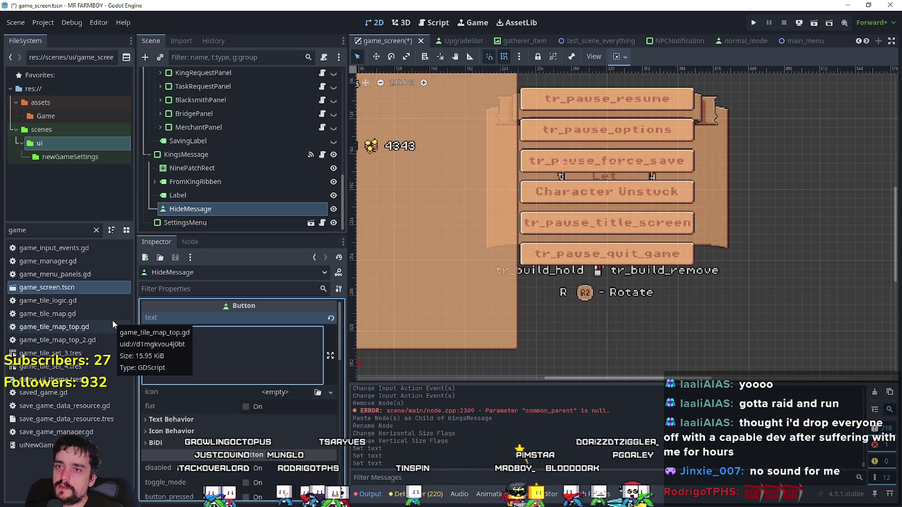
pyautogui.write('rming be')
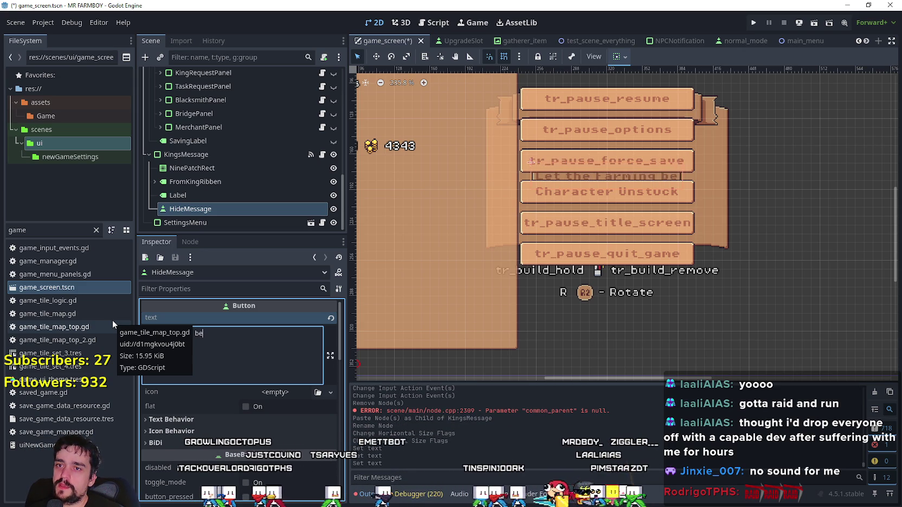
pyautogui.write('gin!')
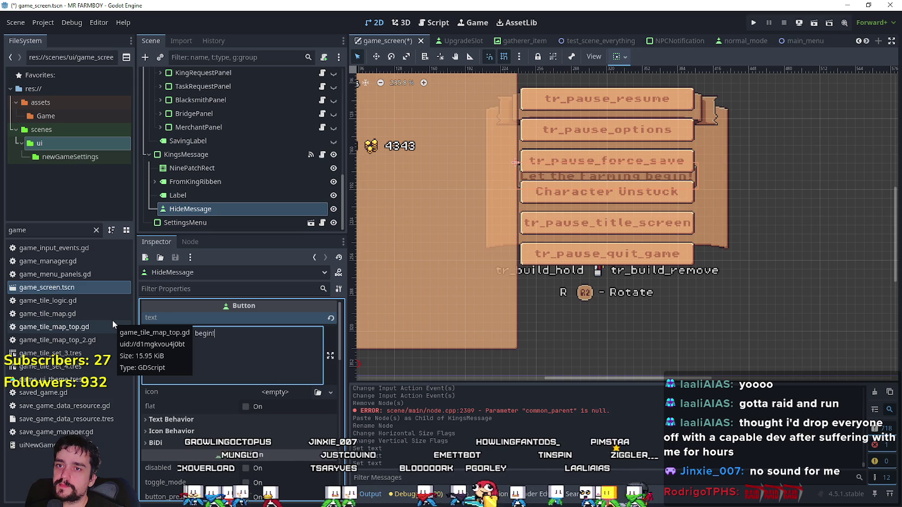
pyautogui.scroll(2, 610, 181)
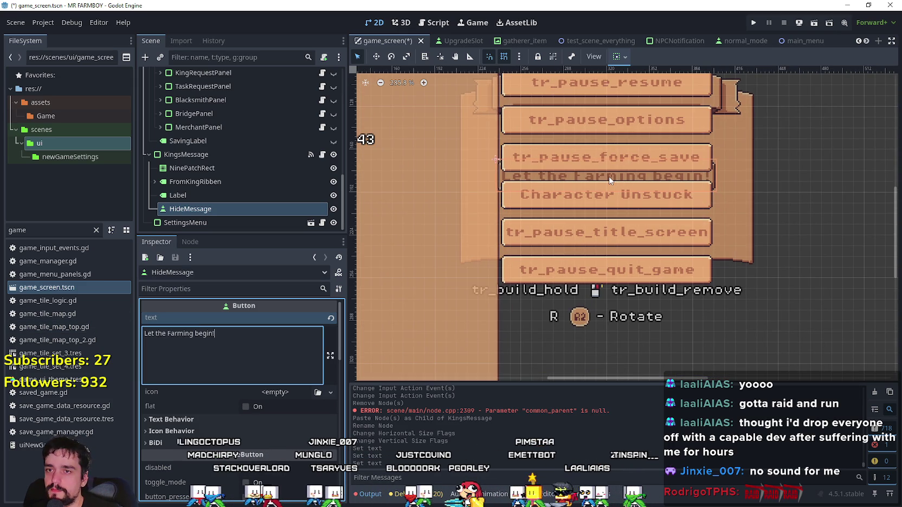
pyautogui.click(270, 204)
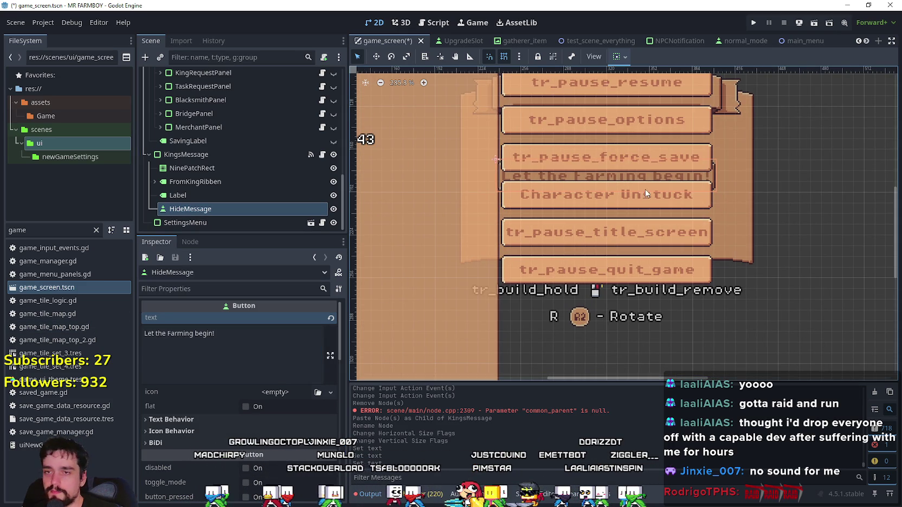
# Step: Change the button's vertical sizing to End so it sits at the container bottom
pyautogui.click(620, 56)
pyautogui.click(656, 147)
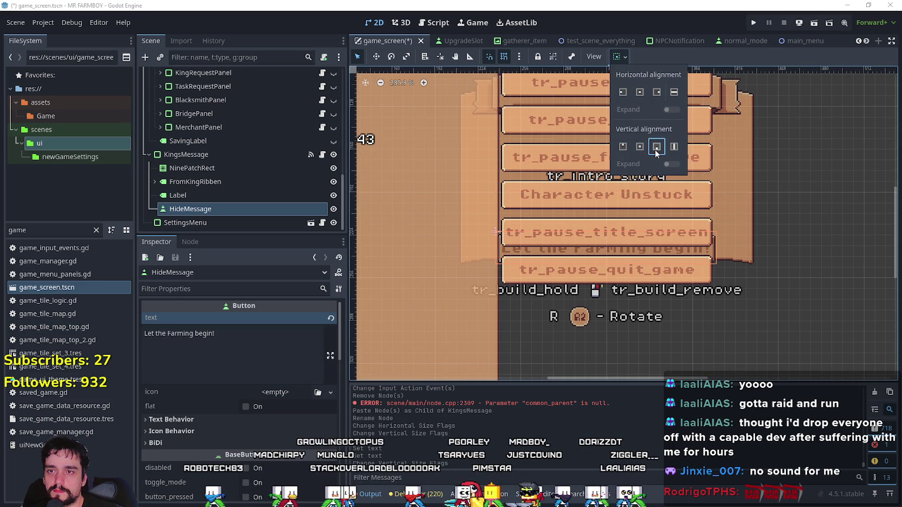
pyautogui.click(754, 77)
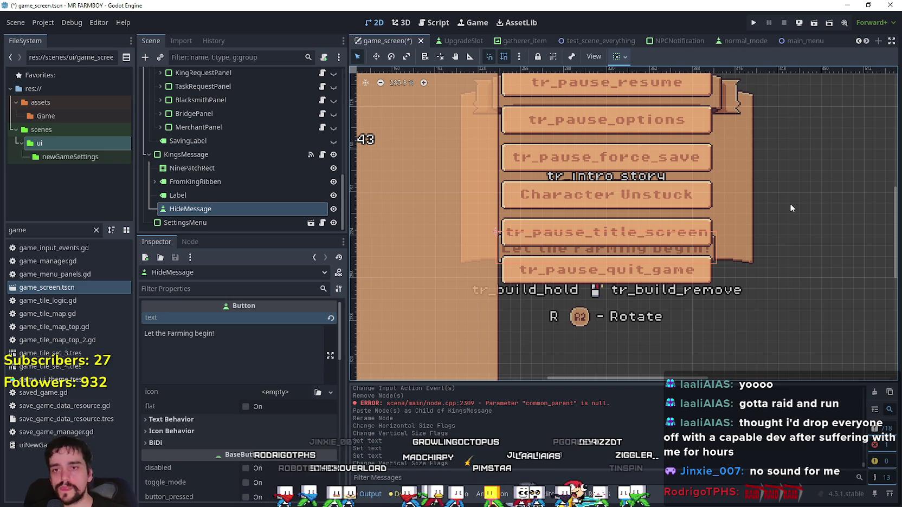
pyautogui.click(258, 362)
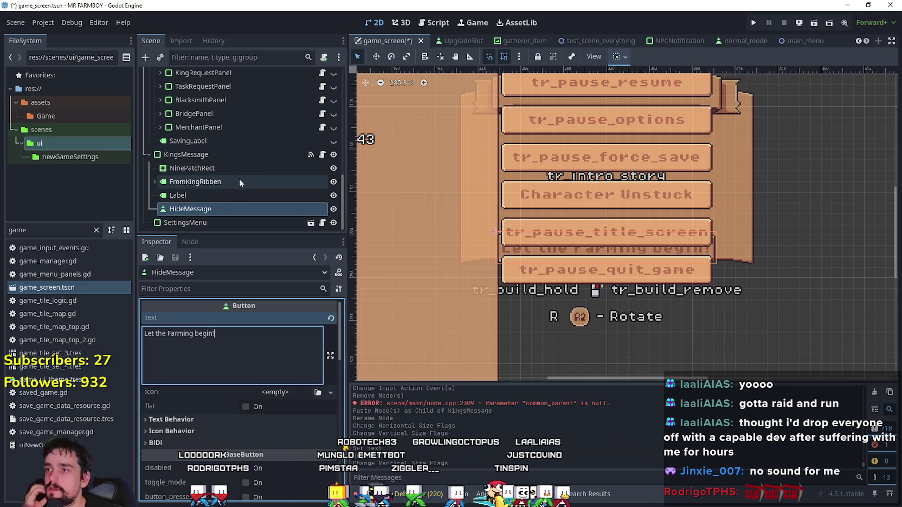
pyautogui.scroll(-15, 241, 436)
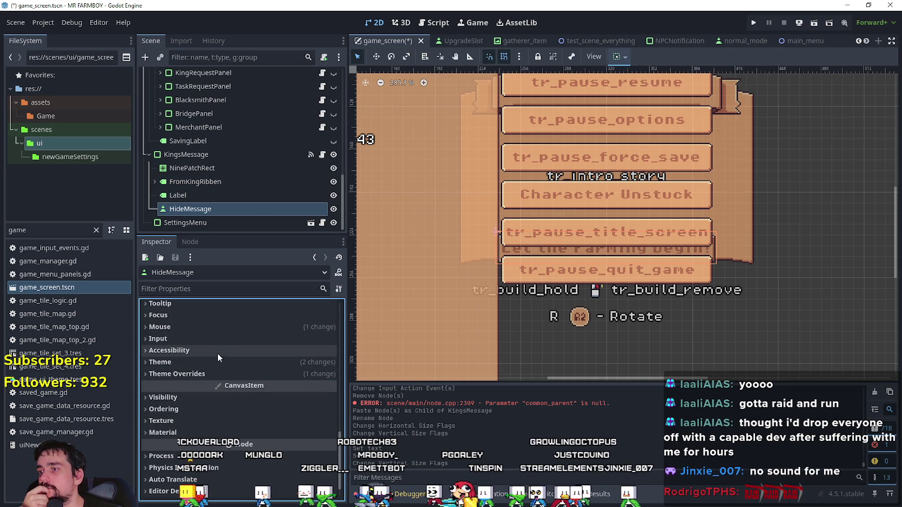
# Step: Set HideMessage's left and right focus neighbors to HideMessage itself
pyautogui.click(224, 318)
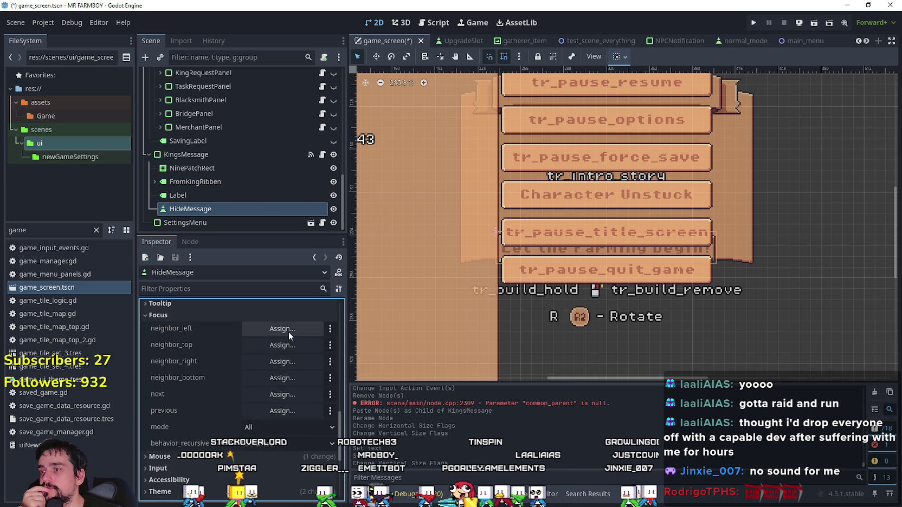
pyautogui.click(288, 331)
pyautogui.moveTo(525, 139)
pyautogui.mouseDown()
pyautogui.moveTo(525, 290)
pyautogui.moveTo(525, 153)
pyautogui.mouseUp()
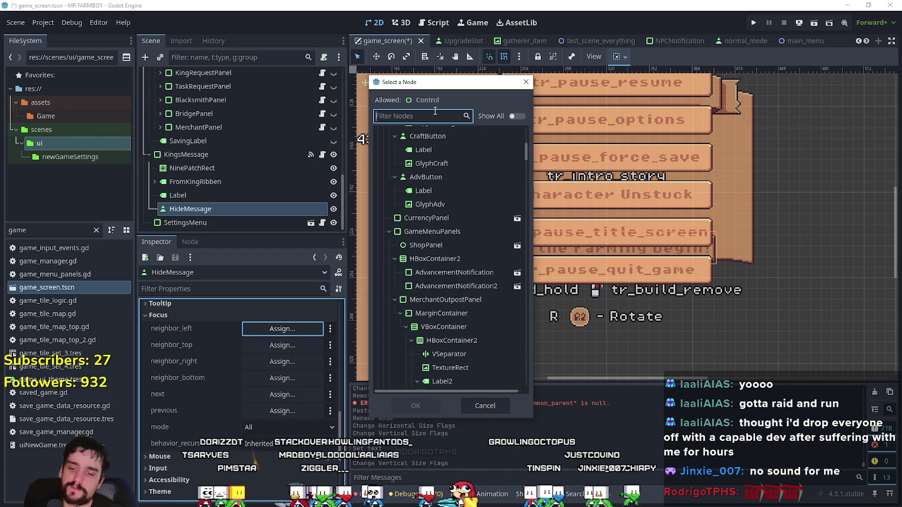
pyautogui.write('Hide')
pyautogui.click(429, 161)
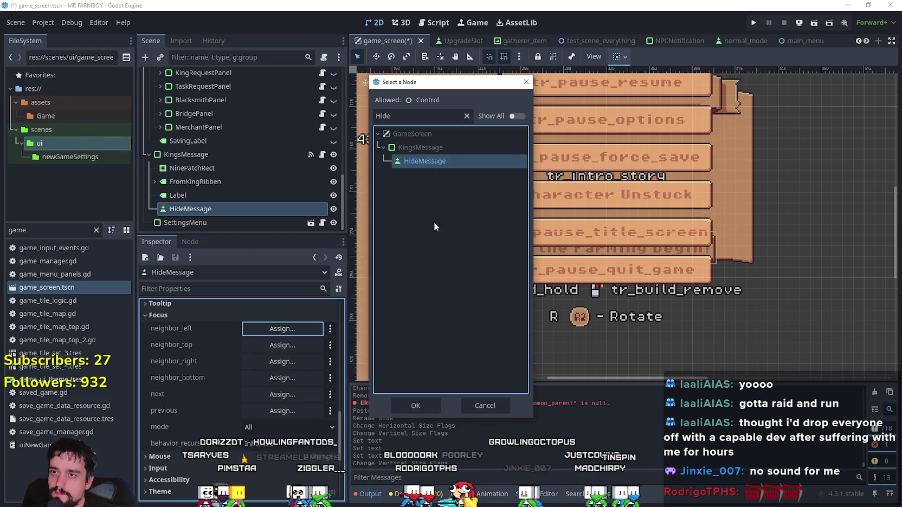
pyautogui.click(434, 404)
pyautogui.click(303, 362)
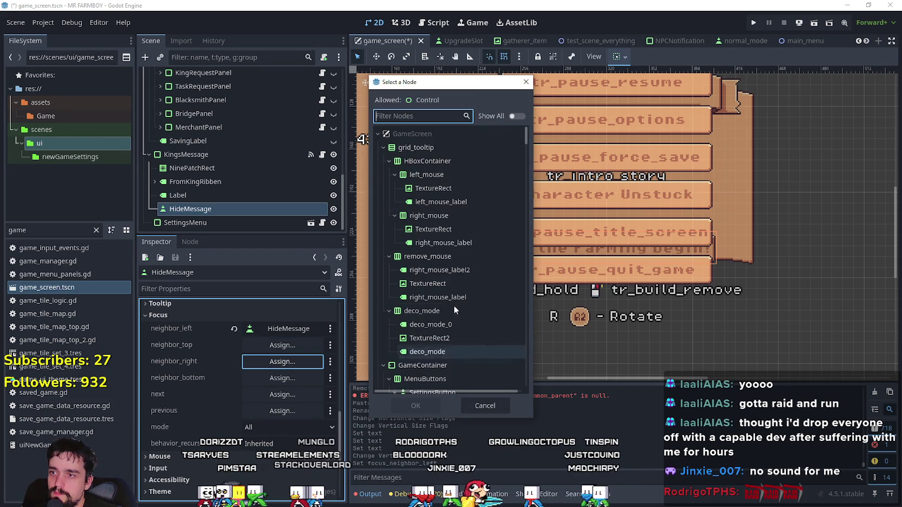
pyautogui.write('Hide')
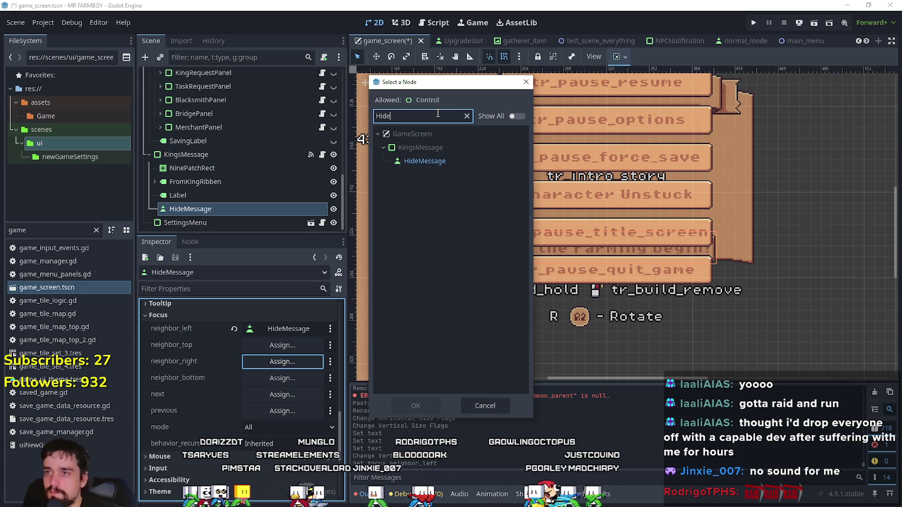
pyautogui.click(458, 162)
pyautogui.click(416, 405)
# Step: Set HideMessage's top and bottom focus neighbors to HideMessage itself
pyautogui.click(277, 345)
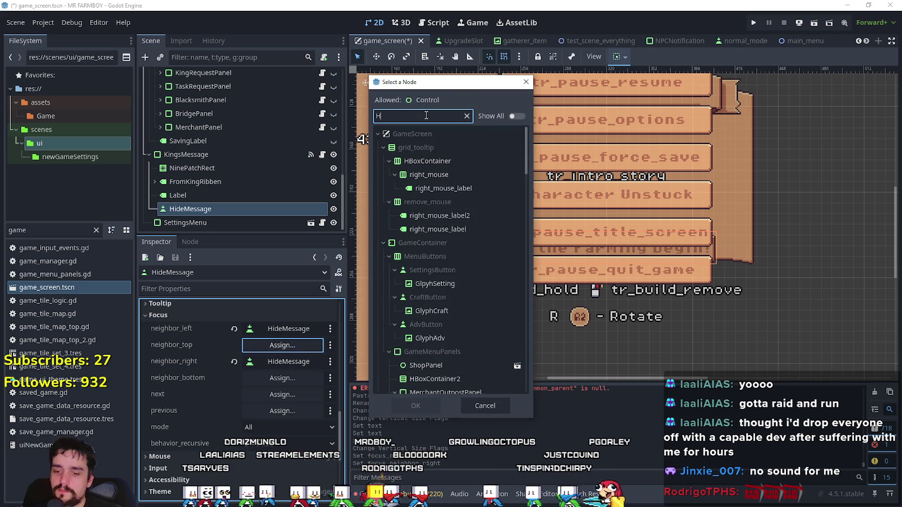
pyautogui.write('Hide')
pyautogui.click(456, 161)
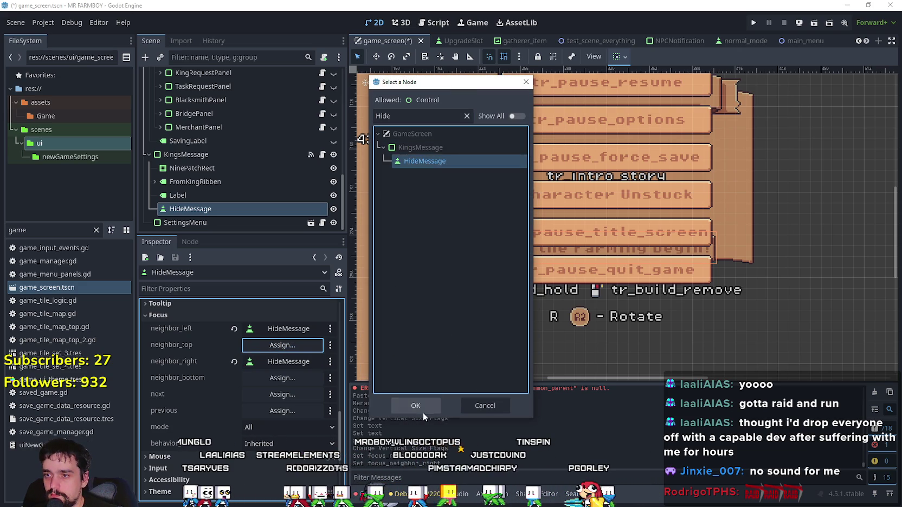
pyautogui.click(416, 405)
pyautogui.click(292, 378)
pyautogui.write('Hide')
pyautogui.click(434, 160)
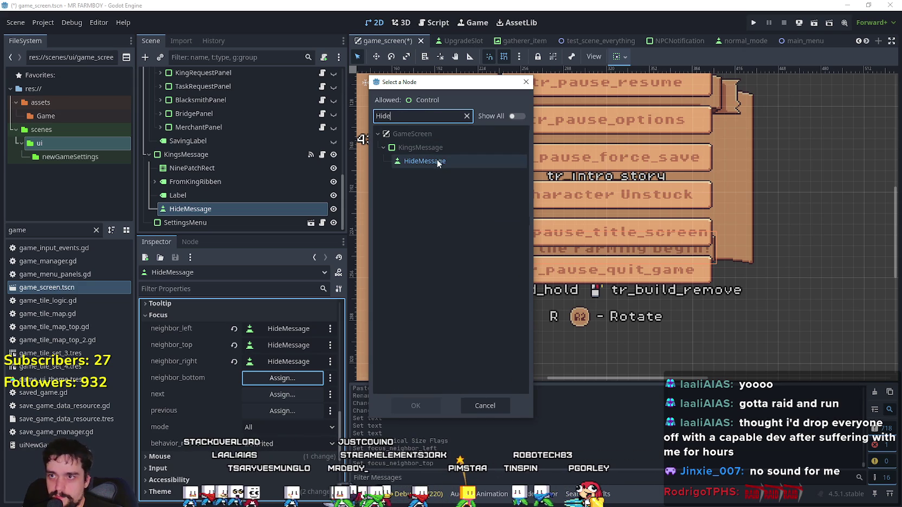
pyautogui.click(414, 405)
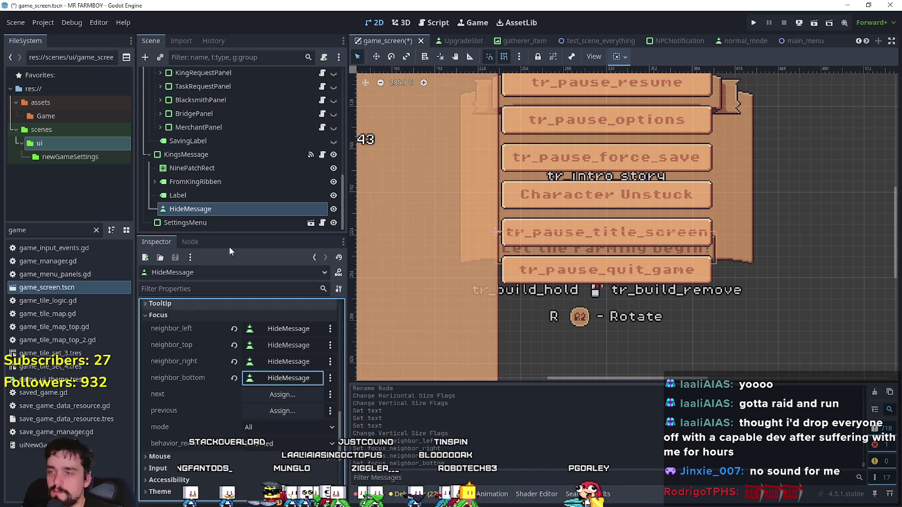